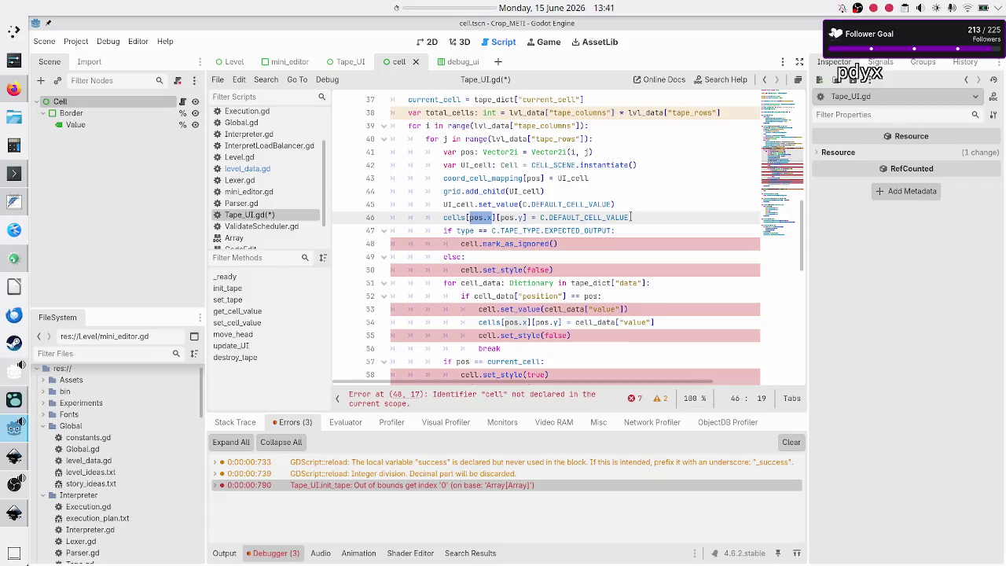
Insert 'cells.push_back([])' as line 40, directly under the column loop header
{"action": "key", "text": "Left"}
{"action": "key", "text": "shift+Right"}
{"action": "key", "text": "shift+Right"}
{"action": "key", "text": "shift+Right"}
{"action": "key", "text": "Up"}
{"action": "key", "text": "Right"}
{"action": "key", "text": "Right"}
{"action": "key", "text": "Right"}
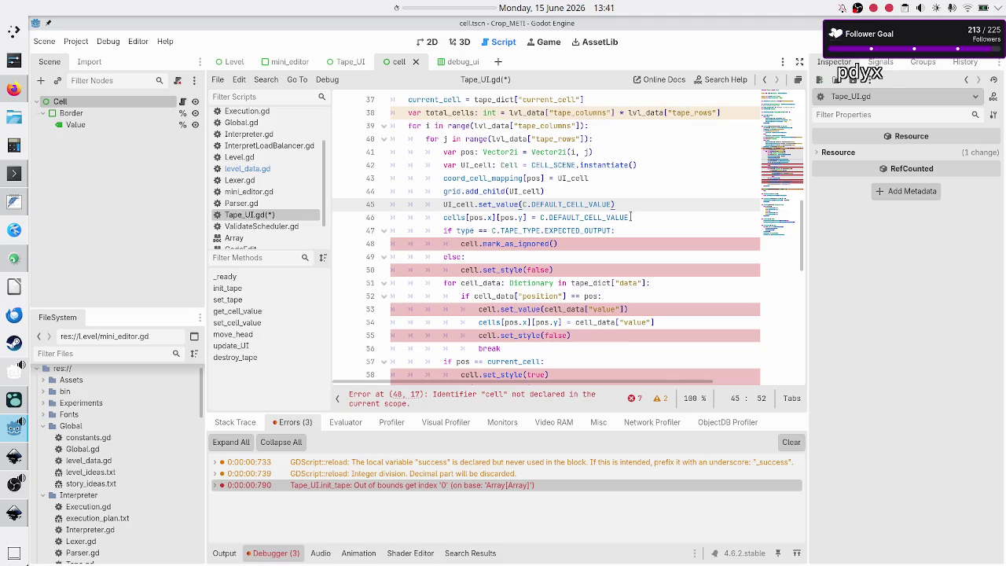
{"action": "key", "text": "Up"}
{"action": "key", "text": "Up"}
{"action": "key", "text": "Up"}
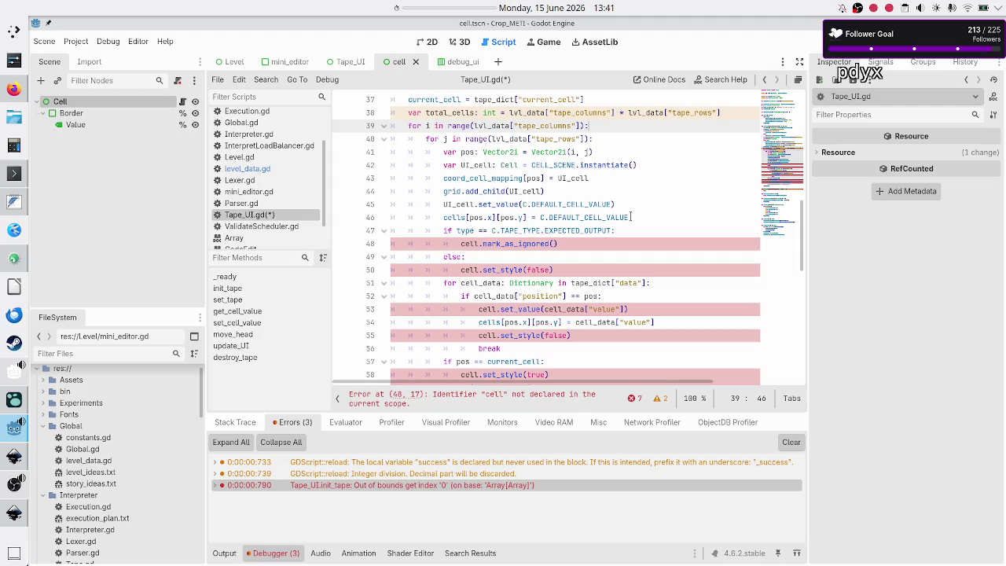
{"action": "key", "text": "Return"}
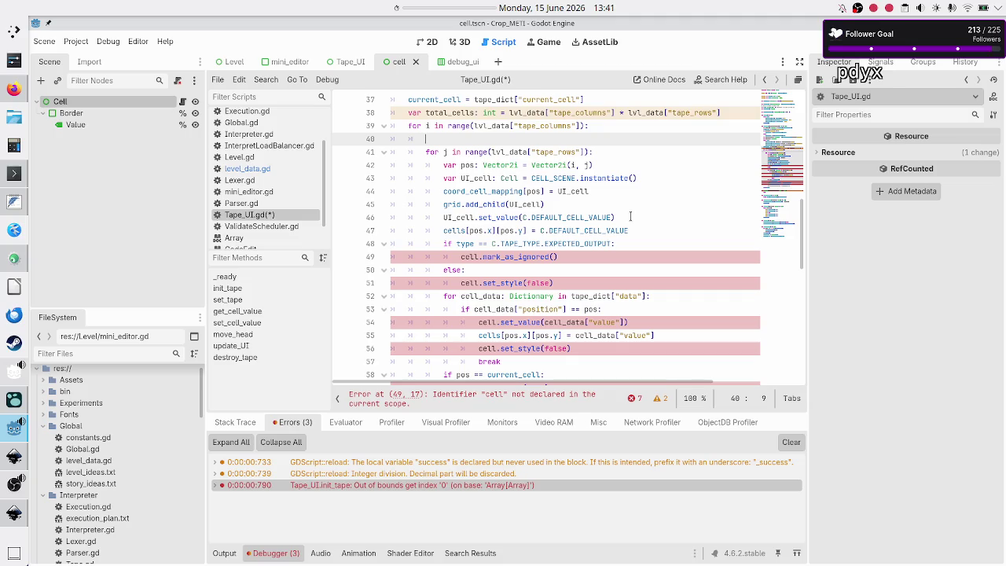
{"action": "type", "text": "cells"}
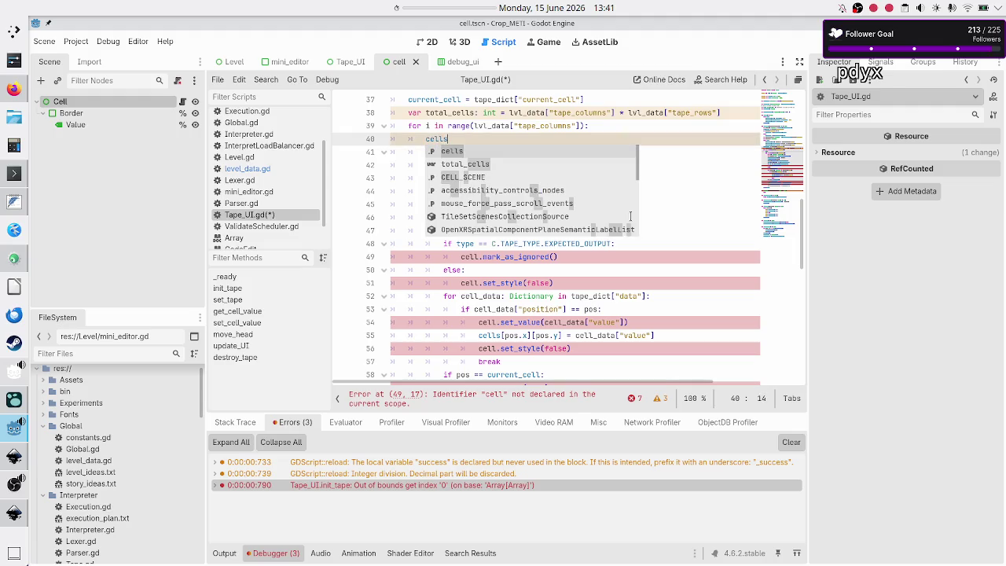
{"action": "type", "text": ".push"}
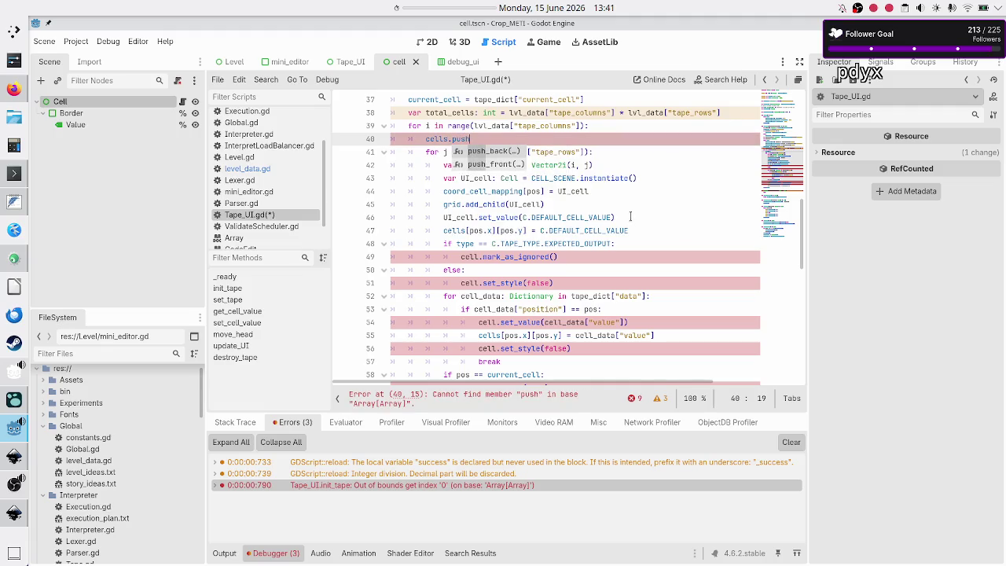
{"action": "key", "text": "Return"}
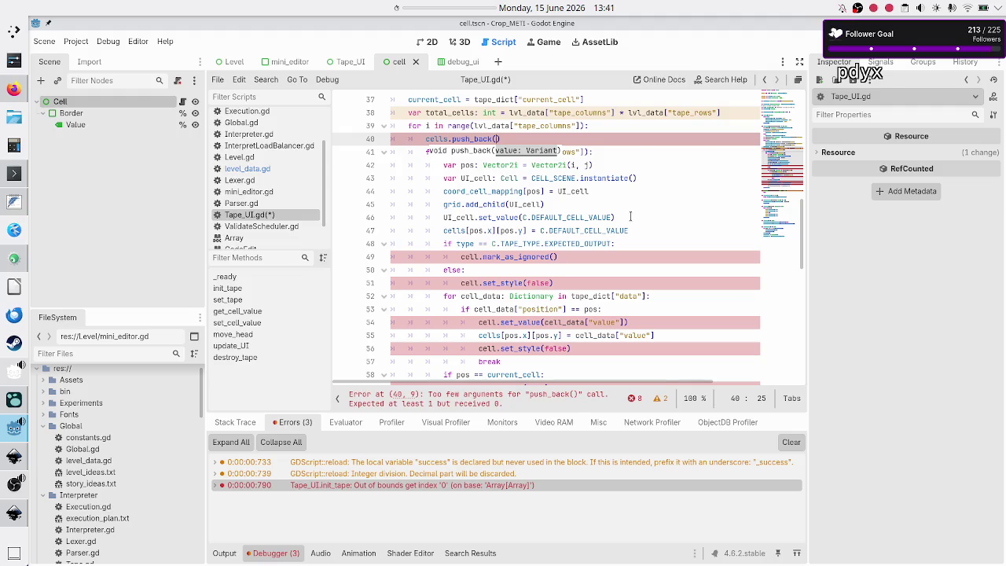
{"action": "type", "text": "[]"}
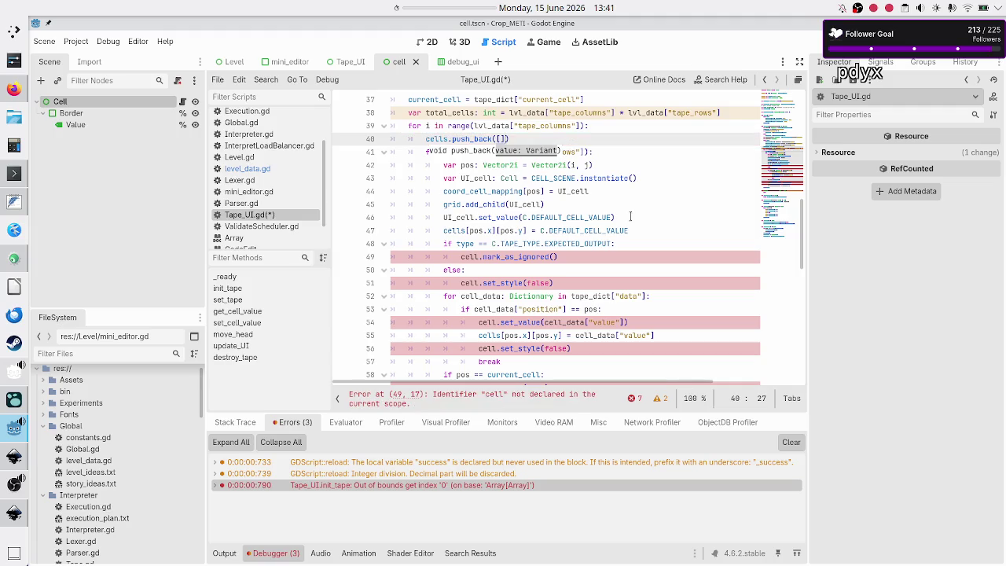
{"action": "key", "text": "Right"}
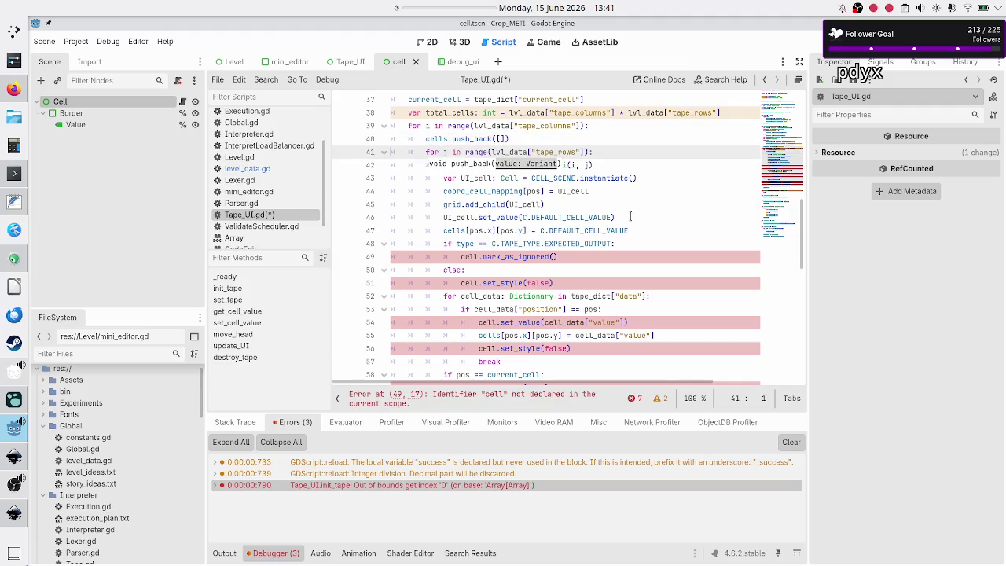
{"action": "key", "text": "Left"}
{"action": "key", "text": "Left"}
{"action": "key", "text": "Left"}
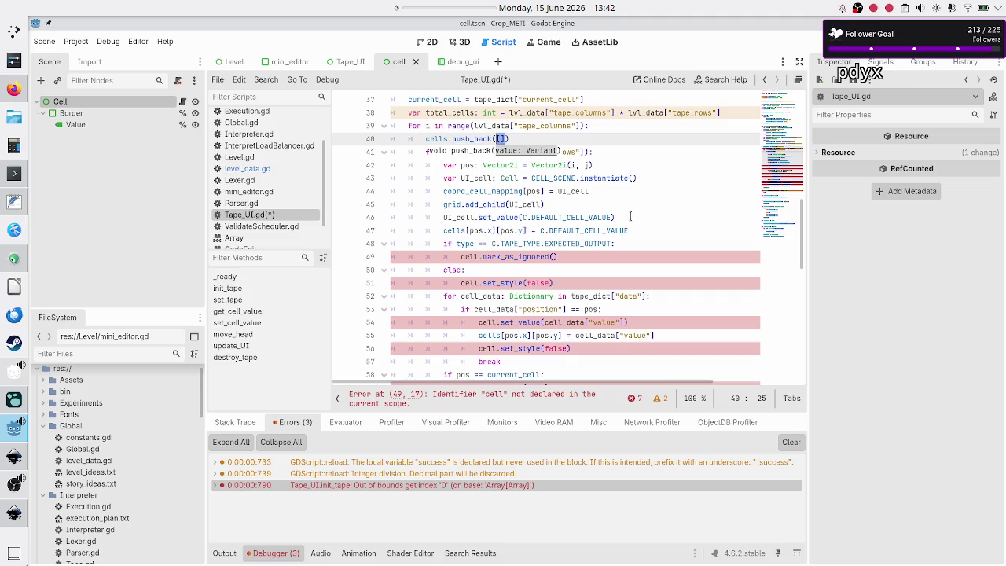
{"action": "key", "text": "Right"}
{"action": "key", "text": "Right"}
{"action": "key", "text": "Right"}
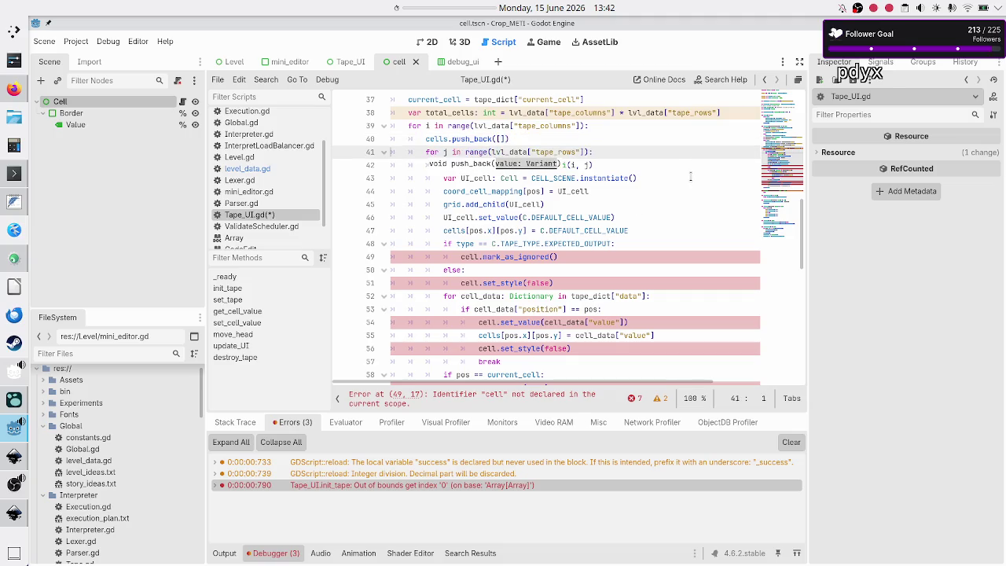
{"action": "key", "text": "Escape"}
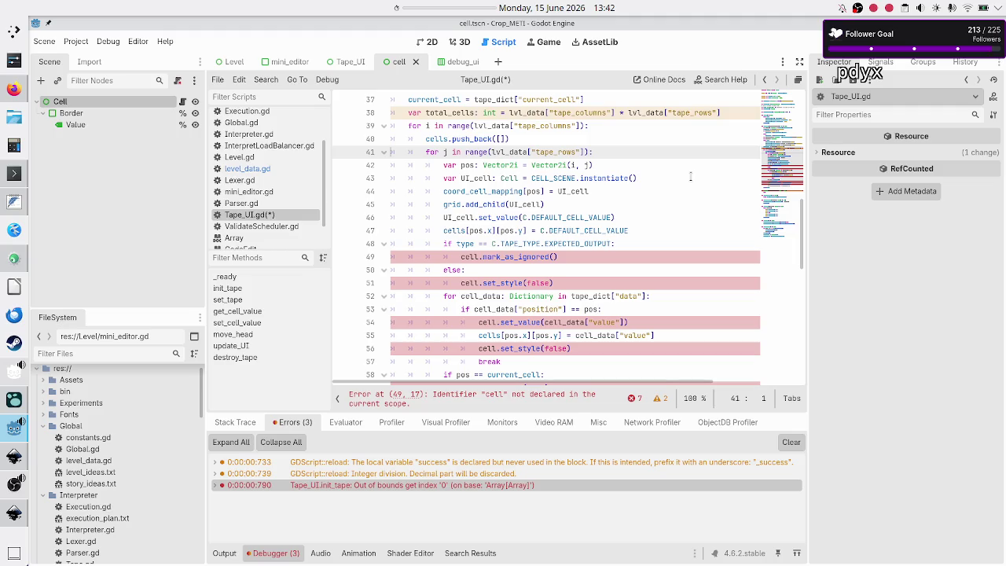
{"action": "key", "text": "End"}
{"action": "key", "text": "Return"}
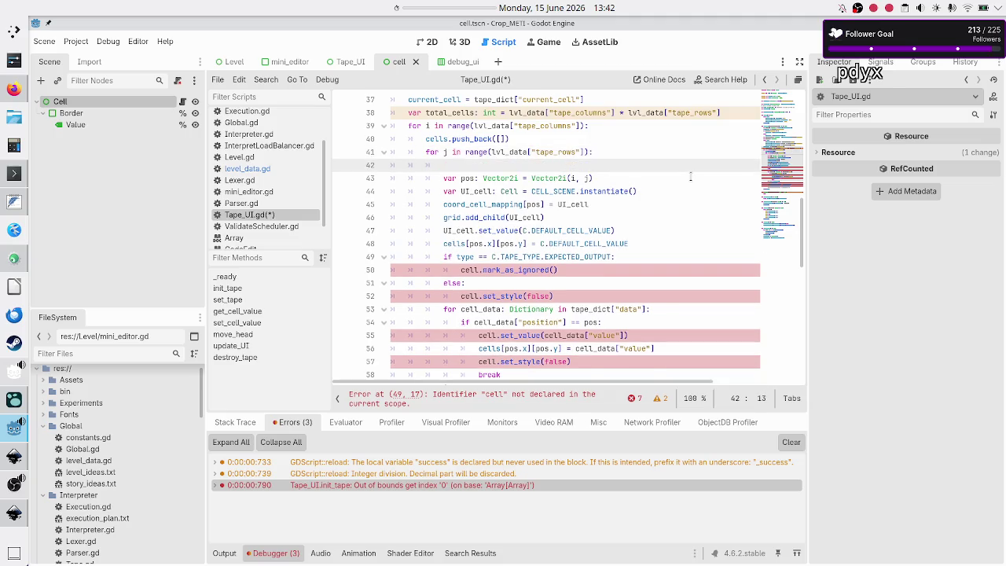
{"action": "type", "text": "cell"}
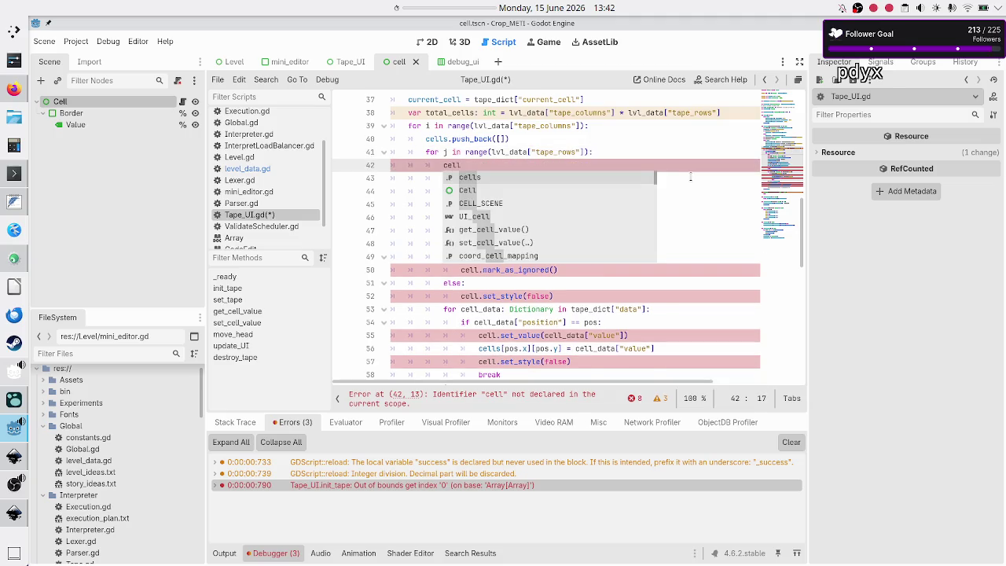
{"action": "type", "text": "s["}
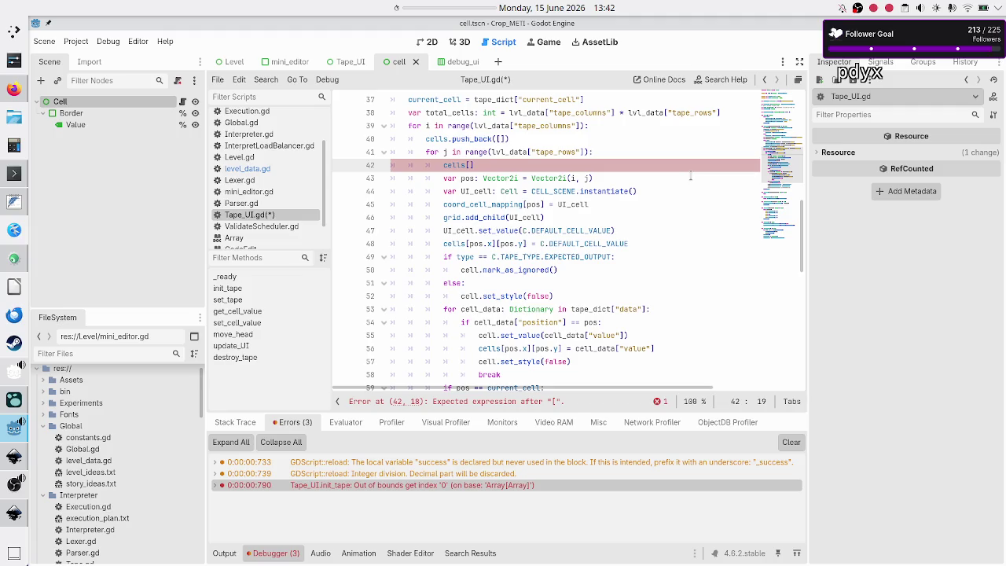
{"action": "type", "text": "i"}
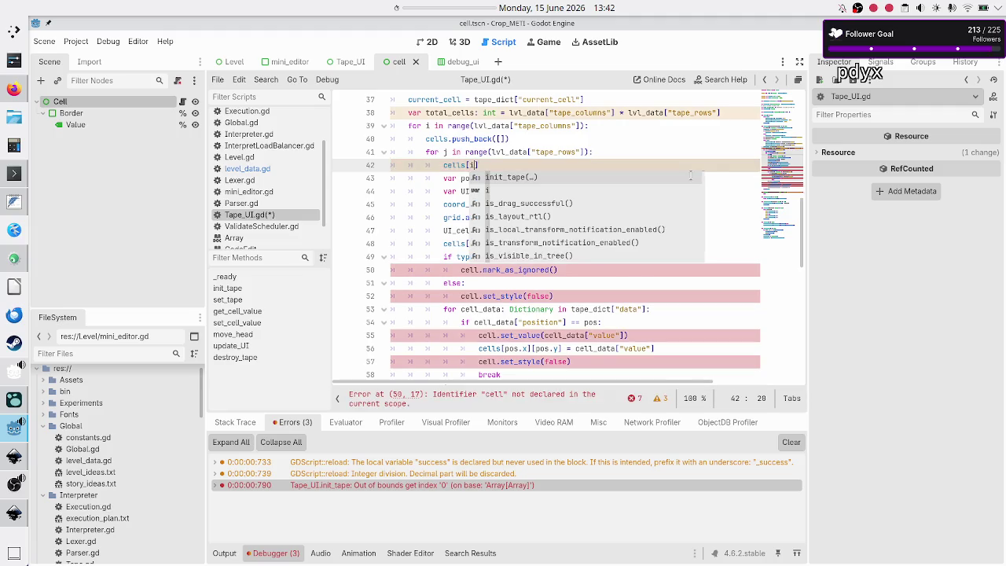
{"action": "type", "text": "]"}
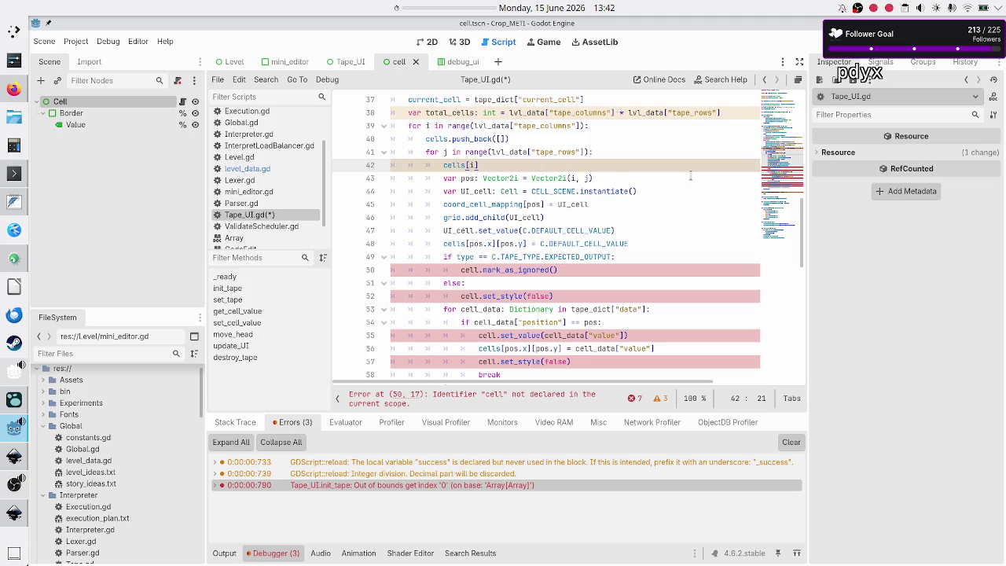
{"action": "key", "text": "Up"}
{"action": "key", "text": "Up"}
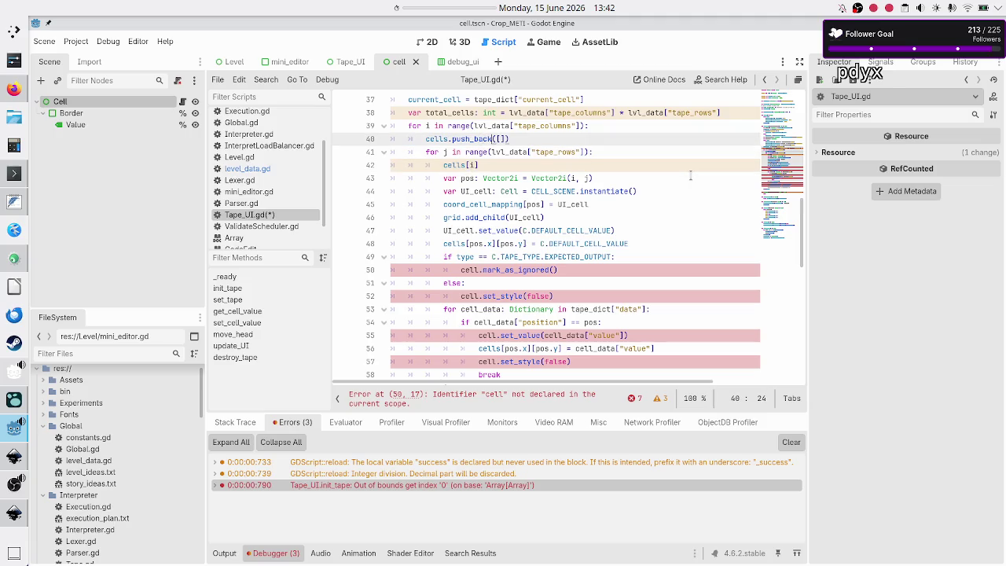
{"action": "key", "text": "shift+Right"}
{"action": "key", "text": "shift+Right"}
{"action": "key", "text": "Down"}
{"action": "key", "text": "Down"}
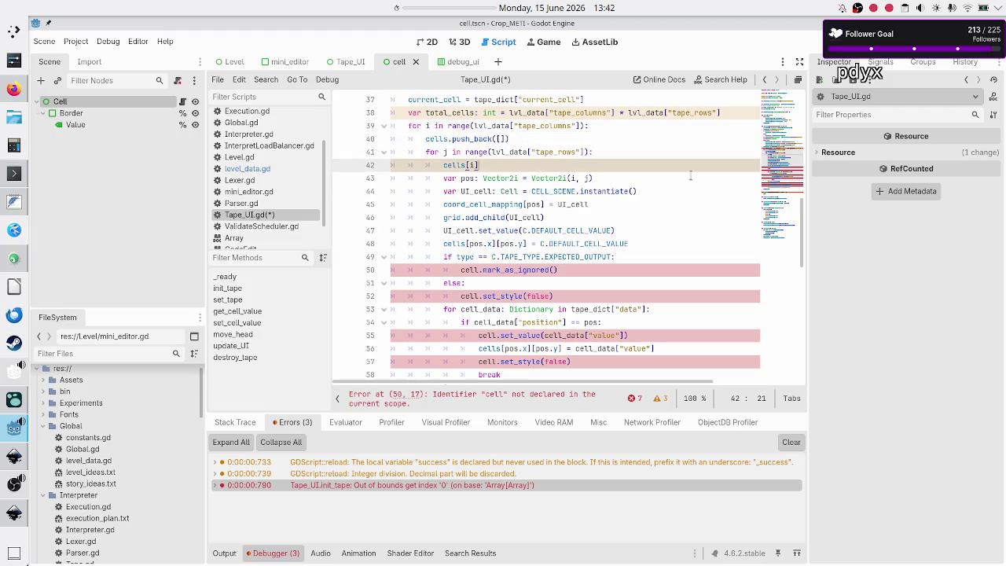
{"action": "type", "text": ".push"}
{"action": "key", "text": "BackSpace"}
{"action": "key", "text": "BackSpace"}
{"action": "key", "text": "BackSpace"}
{"action": "key", "text": "BackSpace"}
{"action": "key", "text": "BackSpace"}
{"action": "key", "text": "BackSpace"}
{"action": "key", "text": "BackSpace"}
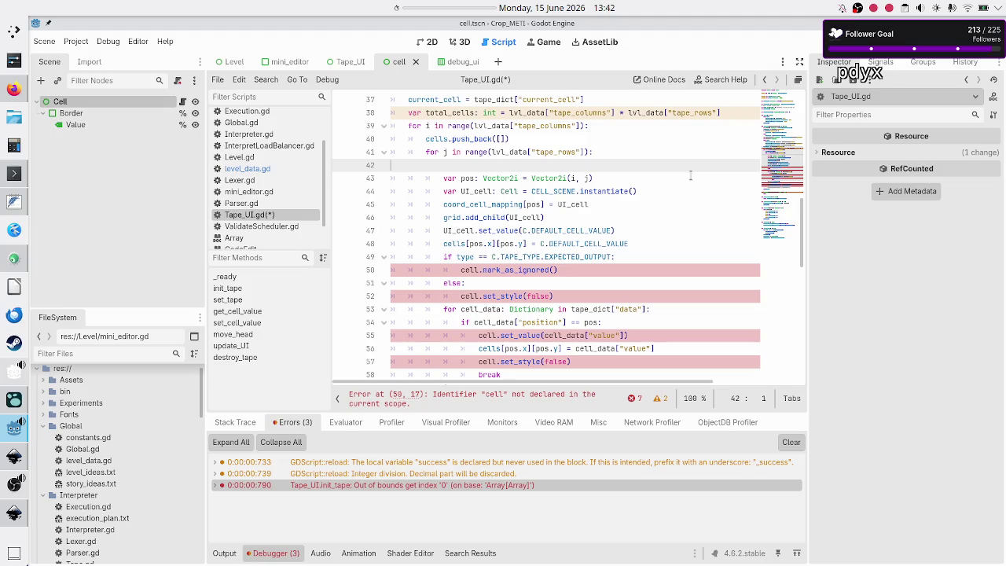
{"action": "key", "text": "Delete"}
{"action": "key", "text": "Down"}
{"action": "key", "text": "Down"}
{"action": "key", "text": "Down"}
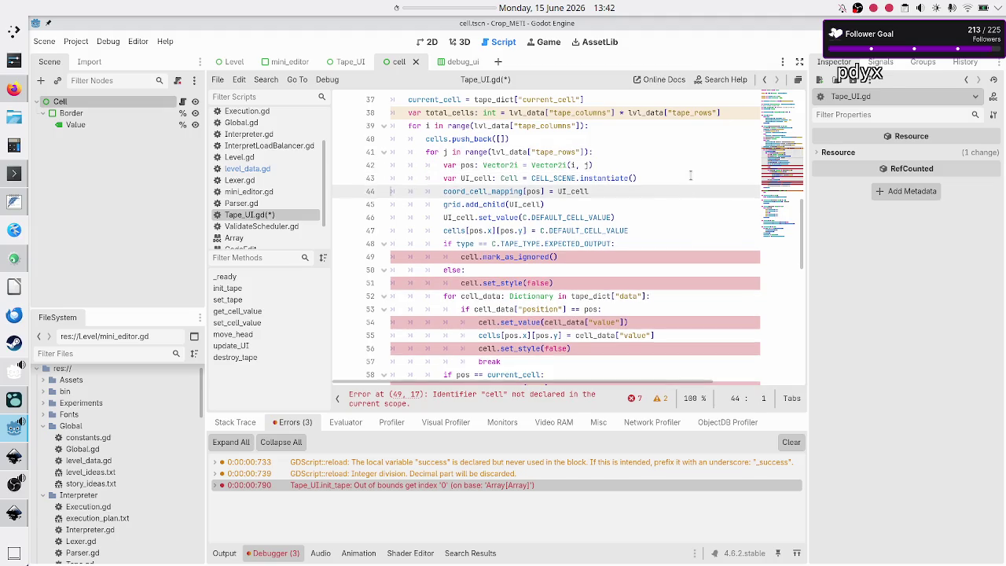
Start a new line 47 reading 'cells[i].push_back()' above the old cells assignment
{"action": "key", "text": "Up"}
{"action": "key", "text": "End"}
{"action": "key", "text": "Return"}
{"action": "type", "text": "cells[0"}
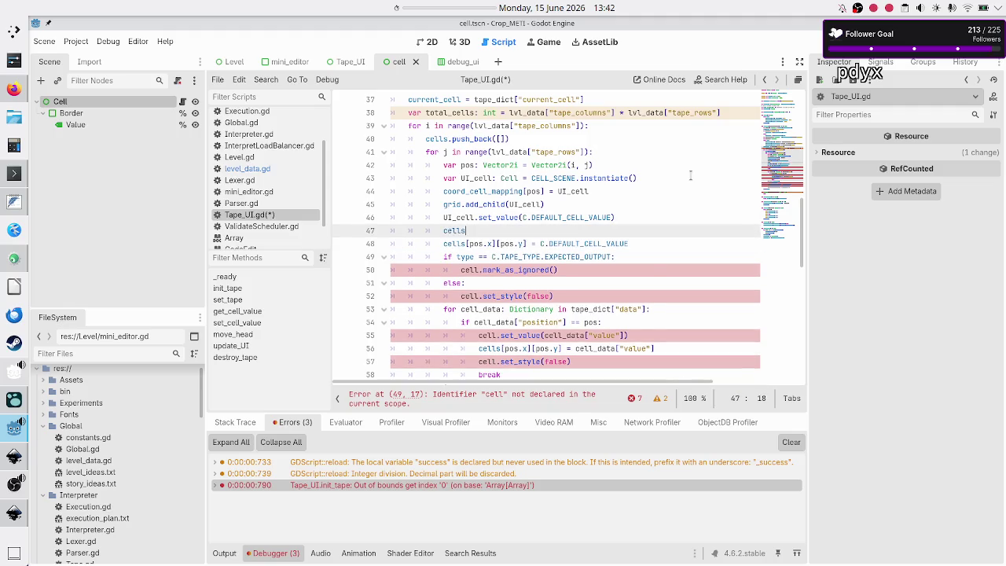
{"action": "key", "text": "BackSpace"}
{"action": "type", "text": "i]"}
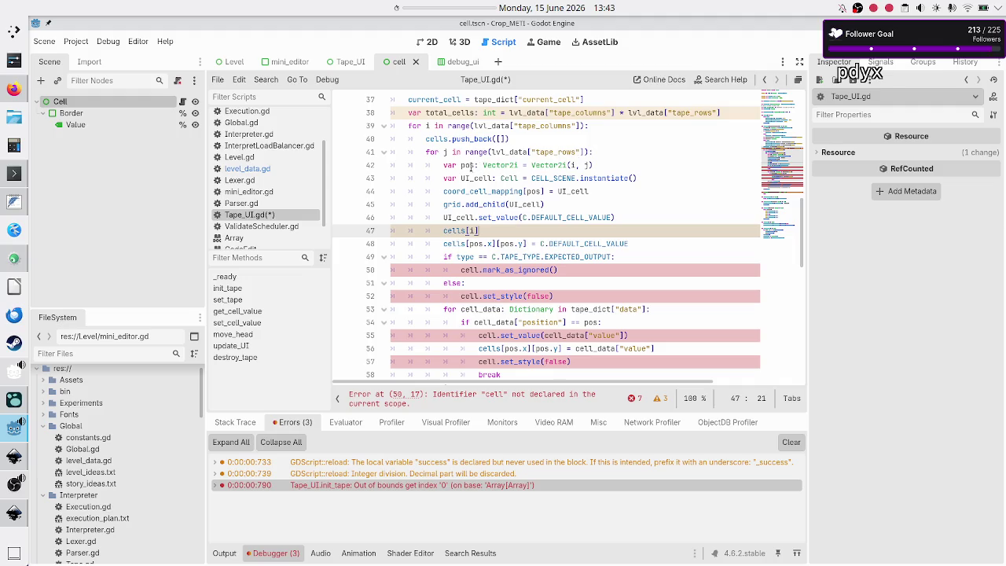
{"action": "double_click", "coordinate": [467, 165]}
{"action": "left_click", "coordinate": [489, 229]}
{"action": "type", "text": ".push"}
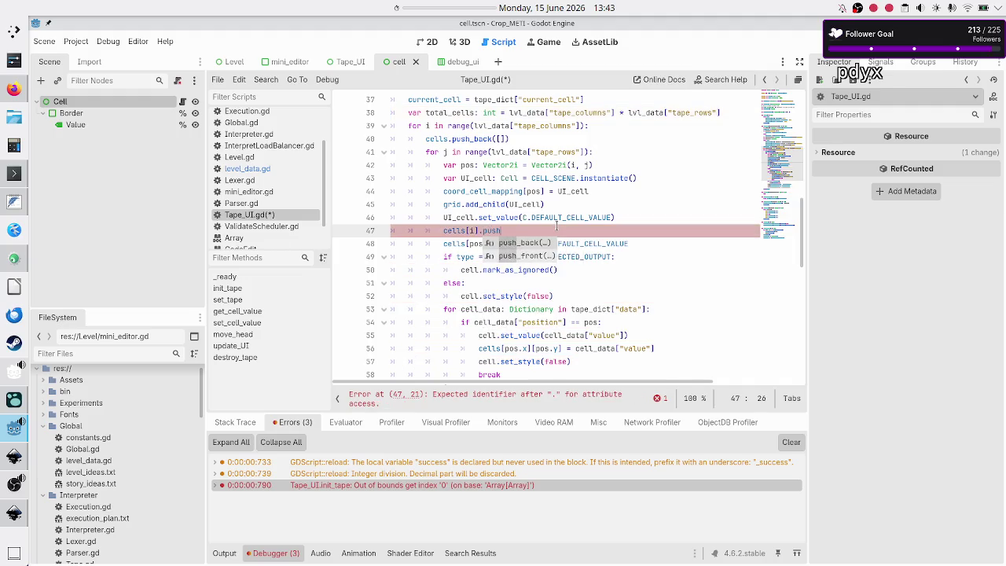
{"action": "key", "text": "Return"}
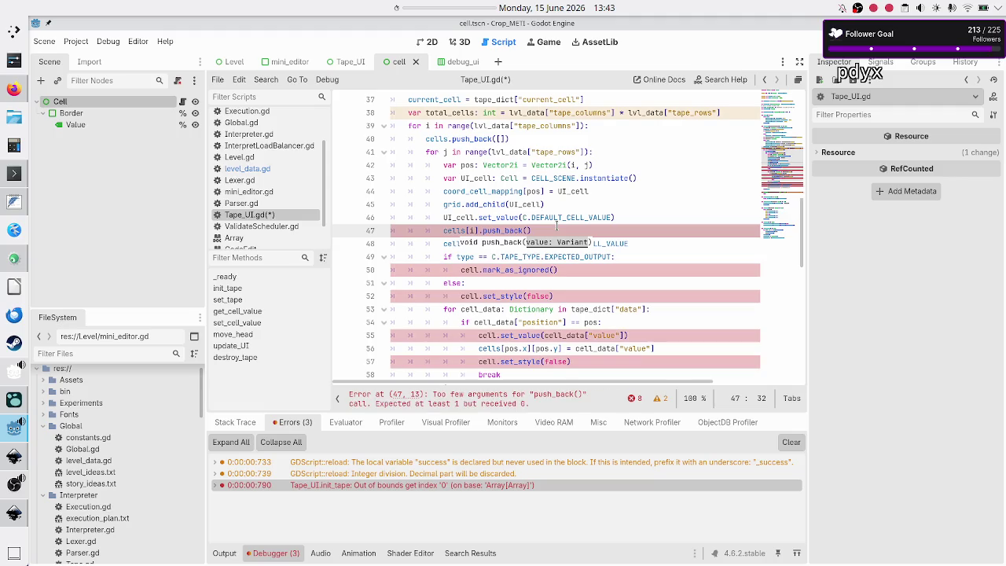
{"action": "key", "text": "Escape"}
Move C.DEFAULT_CELL_VALUE into push_back and delete the old cells[pos.x][pos.y] line
{"action": "key", "text": "Down"}
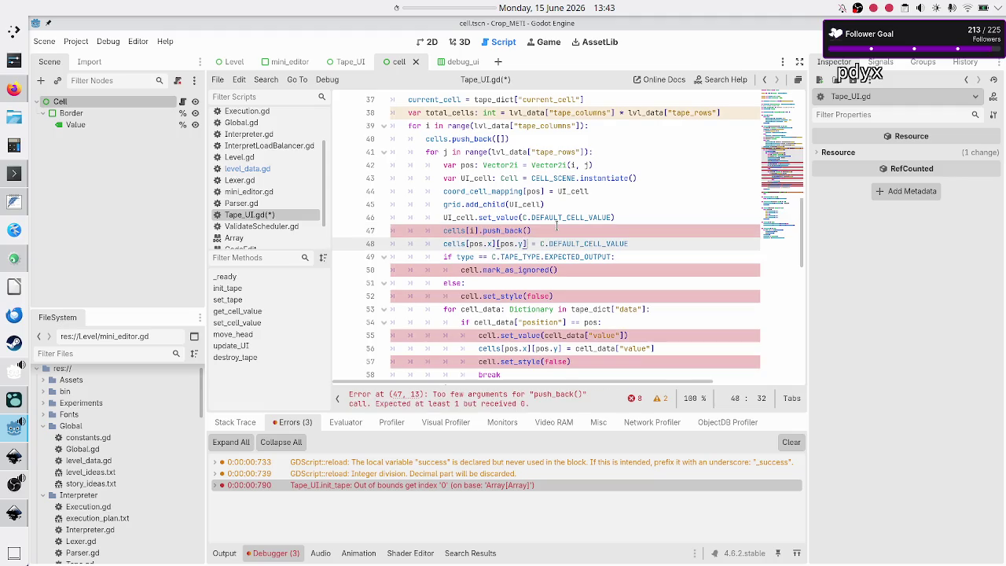
{"action": "key", "text": "Right"}
{"action": "key", "text": "Right"}
{"action": "key", "text": "shift+Right"}
{"action": "key", "text": "shift+Right"}
{"action": "key", "text": "shift+Right"}
{"action": "key", "text": "ctrl+x"}
{"action": "key", "text": "Up"}
{"action": "key", "text": "ctrl+v"}
{"action": "key", "text": "Down"}
{"action": "key", "text": "shift+Home"}
{"action": "key", "text": "BackSpace"}
{"action": "key", "text": "BackSpace"}
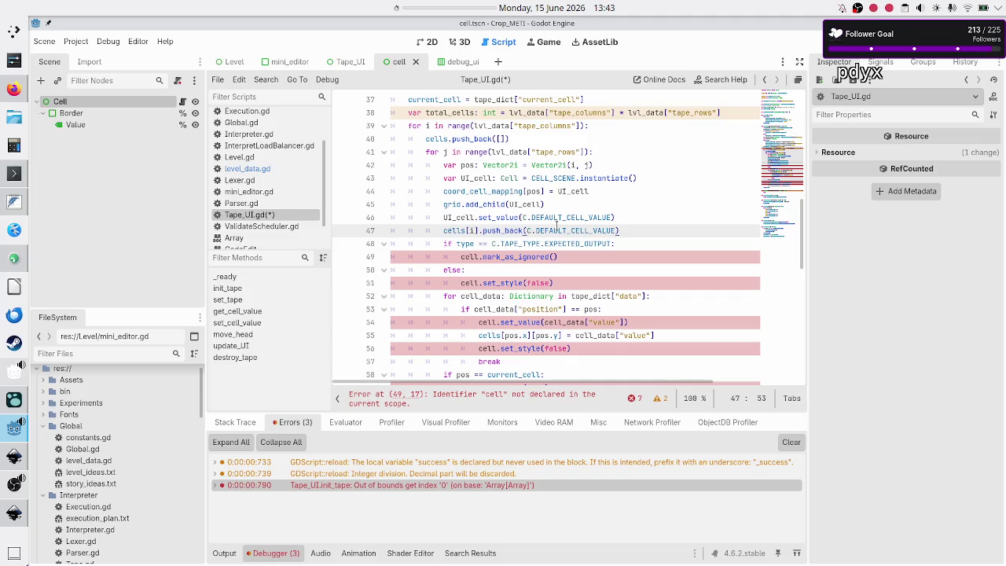
{"action": "key", "text": "shift+Left"}
{"action": "key", "text": "shift+Left"}
{"action": "key", "text": "shift+Left"}
{"action": "key", "text": "shift+Left"}
{"action": "key", "text": "shift+Left"}
{"action": "key", "text": "shift+Left"}
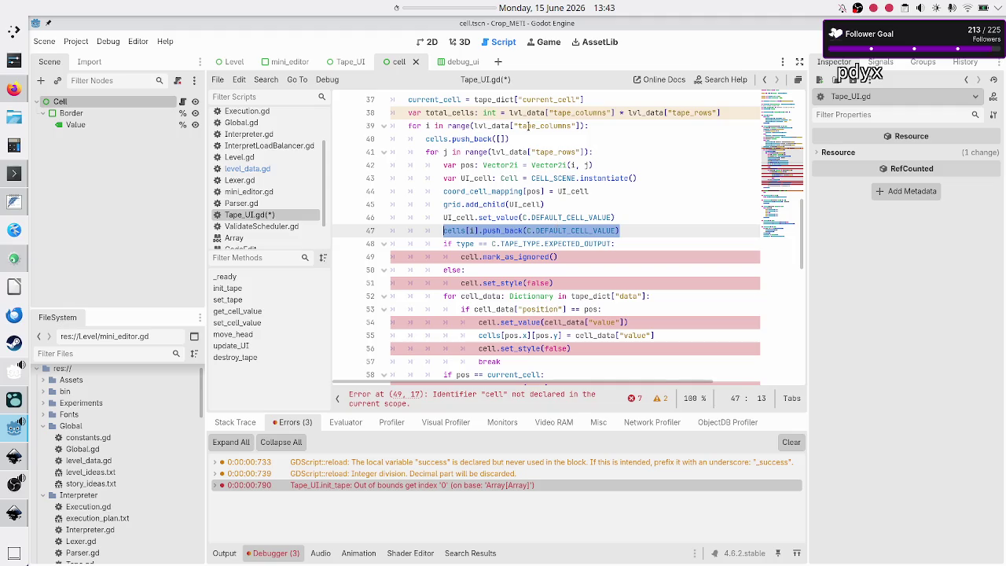
Look over the push_back call and row loop range, then bring up level_selection_UI.svg in Inkscape
{"action": "left_click_drag", "start_coordinate": [510, 139], "coordinate": [426, 138]}
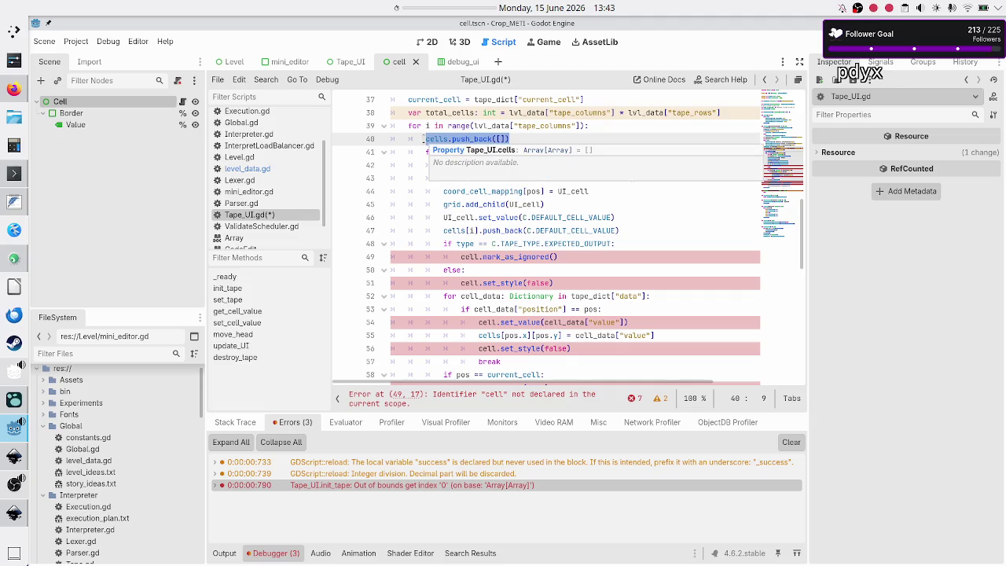
{"action": "left_click", "coordinate": [520, 138]}
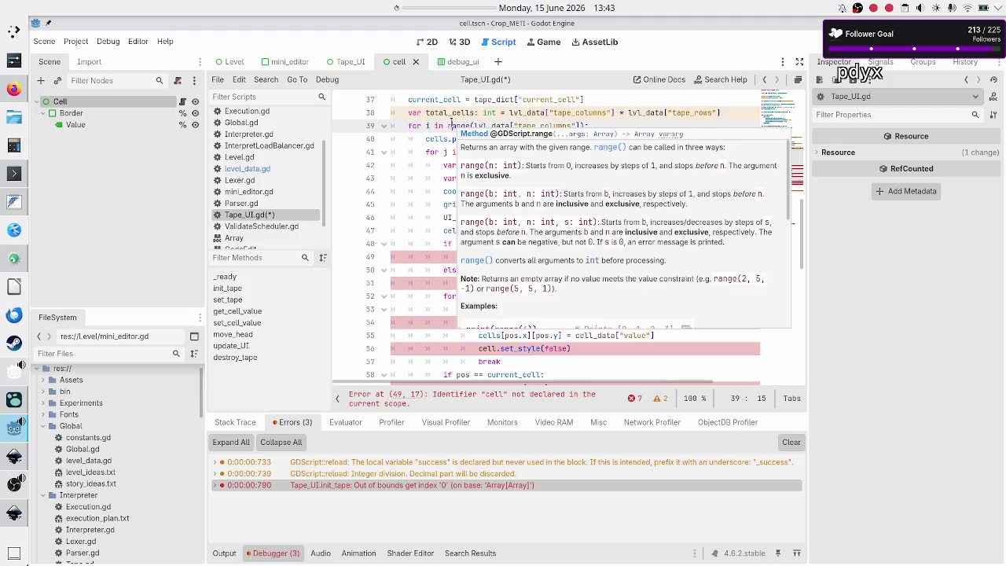
{"action": "left_click", "coordinate": [443, 152]}
{"action": "left_click_drag", "start_coordinate": [443, 151], "coordinate": [598, 152]}
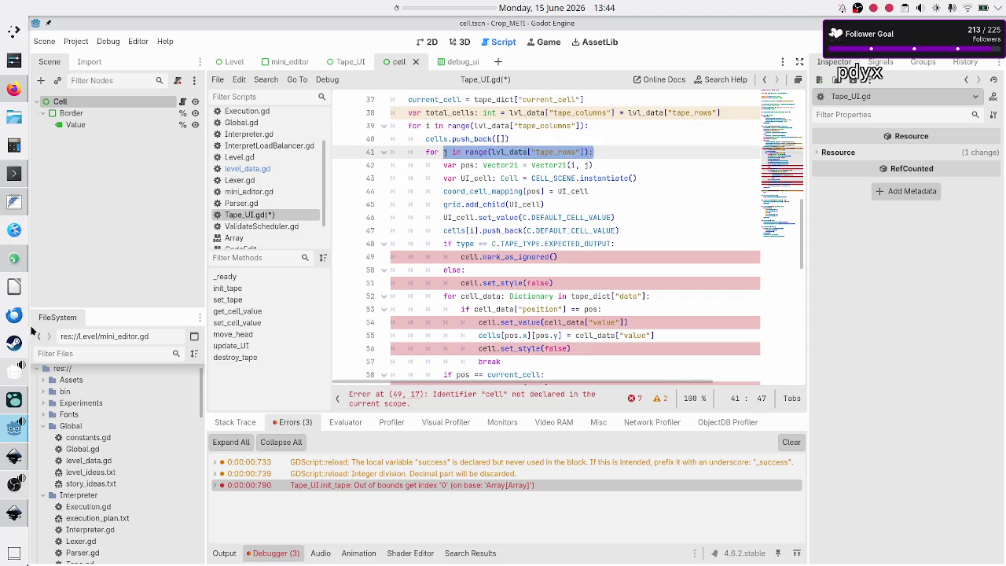
{"action": "left_click", "coordinate": [14, 513]}
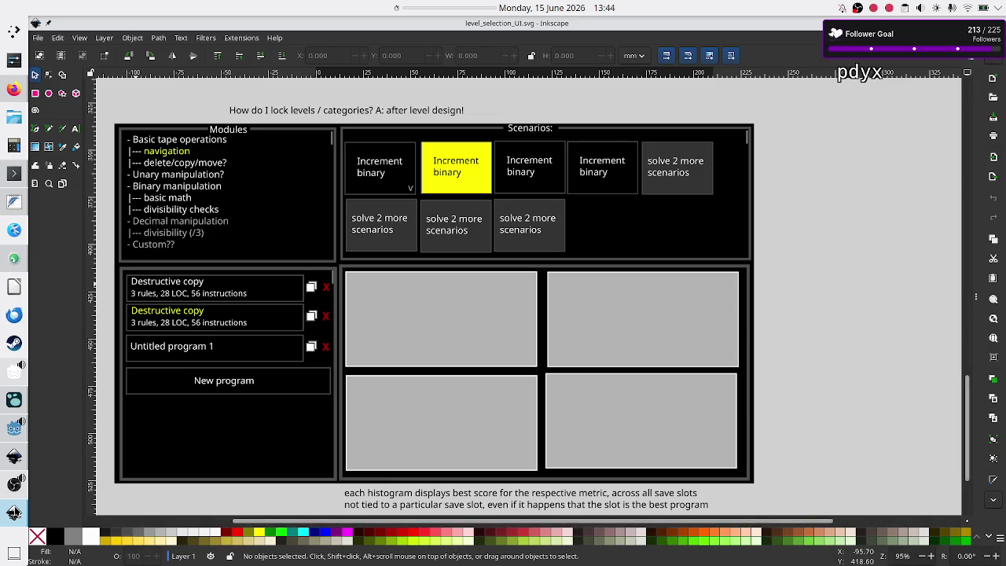
View level_UI_concepts.svg, then place the cursor after the 00000 rows in the untitled notes
{"action": "left_click", "coordinate": [13, 460]}
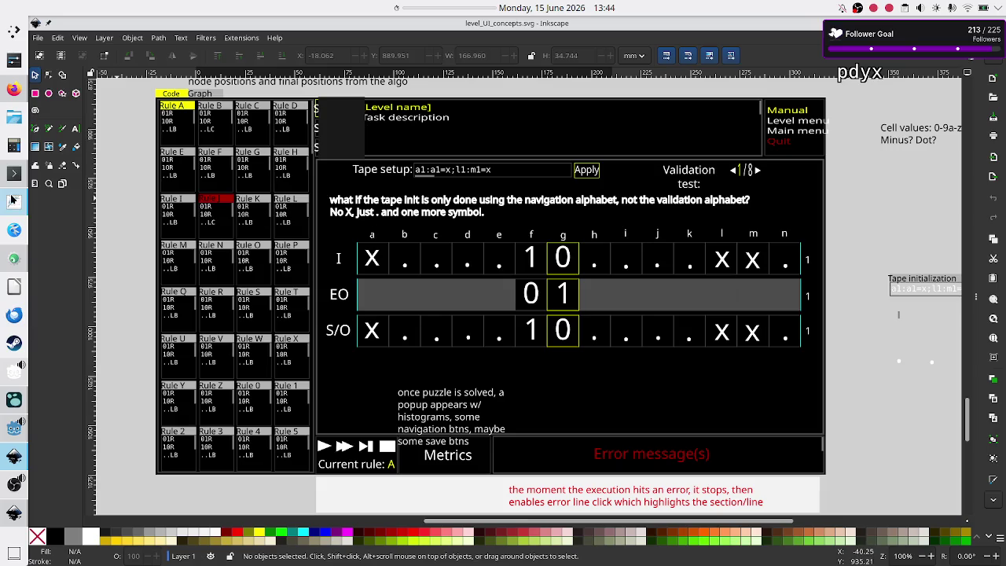
{"action": "left_click", "coordinate": [13, 200]}
{"action": "left_click", "coordinate": [194, 285]}
{"action": "key", "text": "Up"}
{"action": "key", "text": "Up"}
{"action": "key", "text": "Up"}
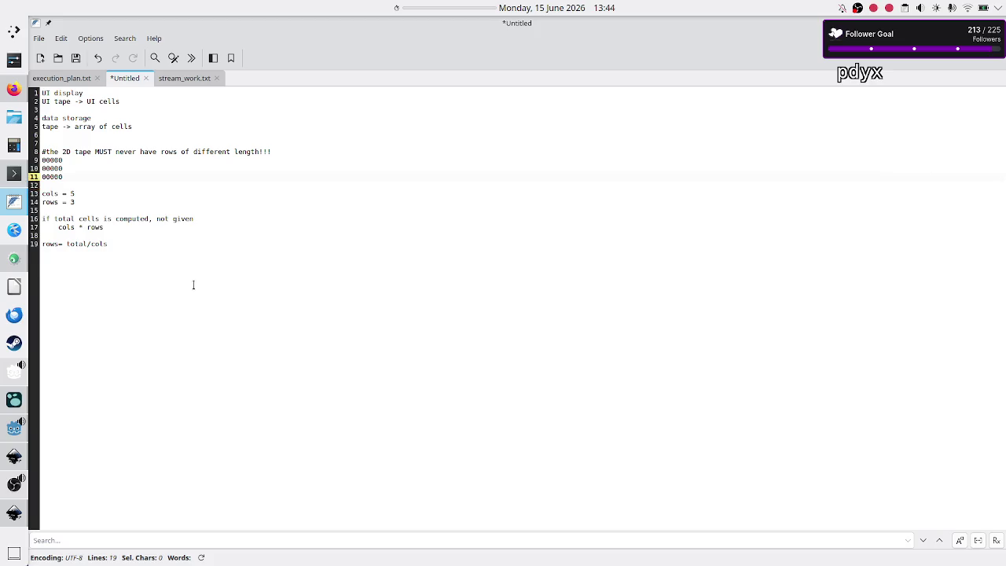
Build a three-row grid of '0 0 0 0 0' below the 00000 example
{"action": "key", "text": "Return"}
{"action": "key", "text": "Return"}
{"action": "key", "text": "Return"}
{"action": "key", "text": "Return"}
{"action": "key", "text": "Up"}
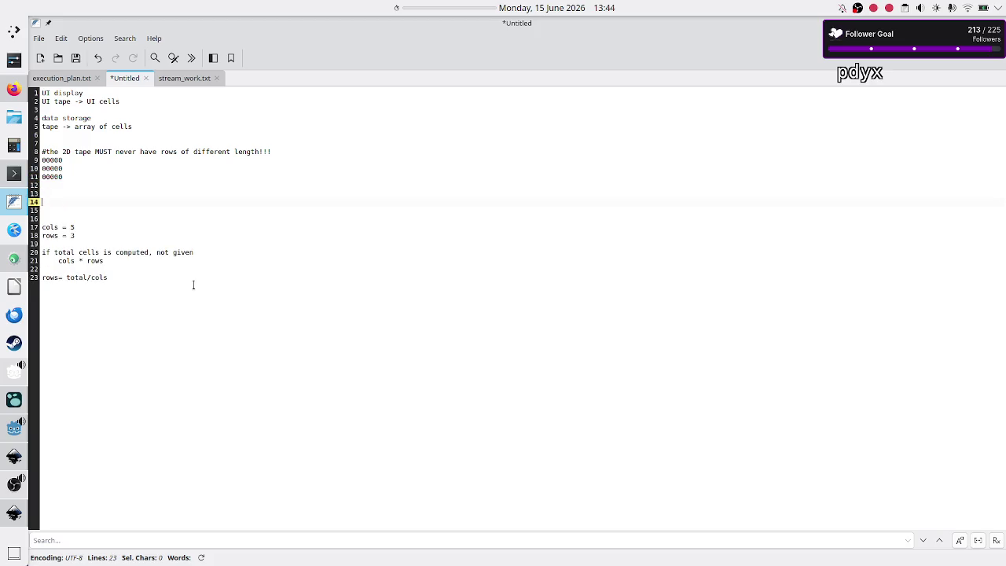
{"action": "type", "text": "0"}
{"action": "key", "text": "Return"}
{"action": "type", "text": "0"}
{"action": "key", "text": "Return"}
{"action": "type", "text": "0"}
{"action": "key", "text": "Up"}
{"action": "key", "text": "Up"}
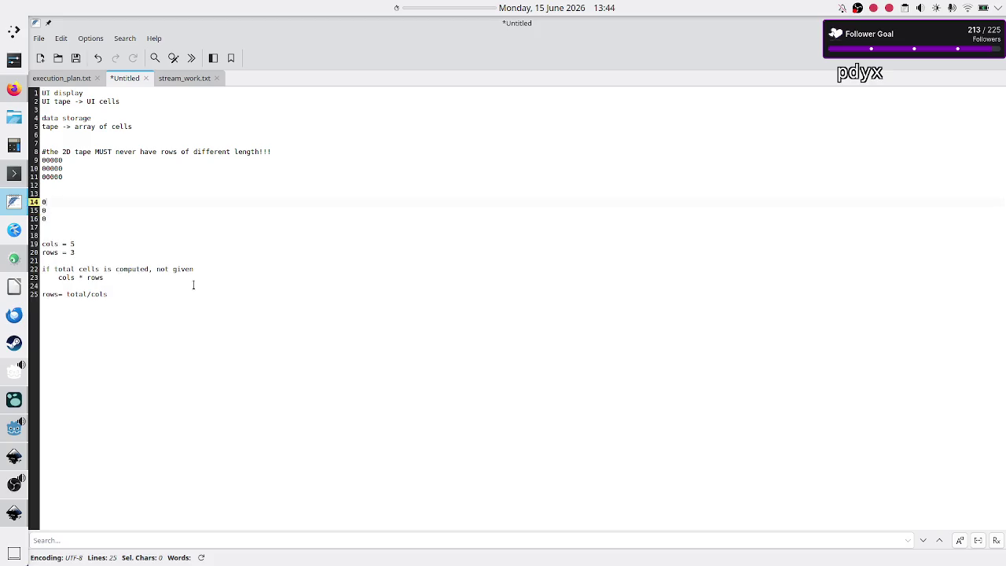
{"action": "key", "text": "Down"}
{"action": "type", "text": "0"}
{"action": "key", "text": "Down"}
{"action": "type", "text": "0"}
{"action": "key", "text": "Up"}
{"action": "key", "text": "Up"}
{"action": "type", "text": "0"}
{"action": "key", "text": "Down"}
{"action": "type", "text": "0"}
{"action": "key", "text": "Down"}
{"action": "type", "text": "0"}
{"action": "key", "text": "Up"}
{"action": "key", "text": "Left"}
{"action": "key", "text": "Up"}
{"action": "type", "text": "0"}
{"action": "key", "text": "Down"}
{"action": "type", "text": "0"}
{"action": "key", "text": "Down"}
{"action": "key", "text": "Up"}
{"action": "key", "text": "Up"}
{"action": "type", "text": "0"}
{"action": "key", "text": "Down"}
{"action": "type", "text": "0"}
{"action": "key", "text": "Down"}
{"action": "type", "text": "0"}
{"action": "key", "text": "Up"}
{"action": "key", "text": "Up"}
{"action": "key", "text": "Up"}
Type a trial block of three 00000 rows, then delete it
{"action": "key", "text": "Down"}
{"action": "key", "text": "Down"}
{"action": "key", "text": "Down"}
{"action": "key", "text": "Return"}
{"action": "key", "text": "Return"}
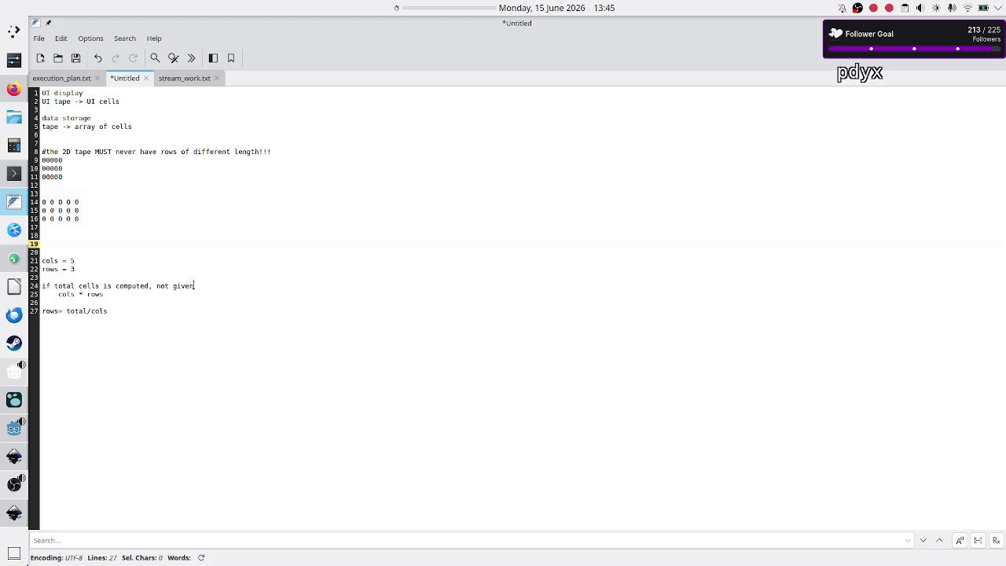
{"action": "type", "text": "00000"}
{"action": "key", "text": "Return"}
{"action": "type", "text": "00000"}
{"action": "key", "text": "Return"}
{"action": "type", "text": "00000"}
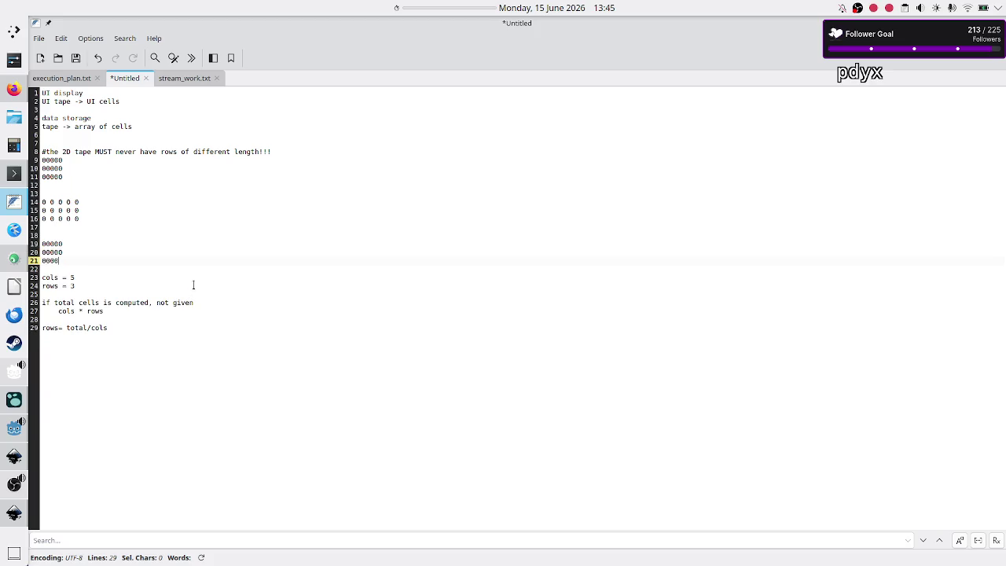
{"action": "key", "text": "Up"}
{"action": "key", "text": "Up"}
{"action": "key", "text": "Up"}
{"action": "key", "text": "Down"}
{"action": "key", "text": "Home"}
{"action": "key", "text": "shift+Down"}
{"action": "key", "text": "shift+Down"}
{"action": "key", "text": "shift+Down"}
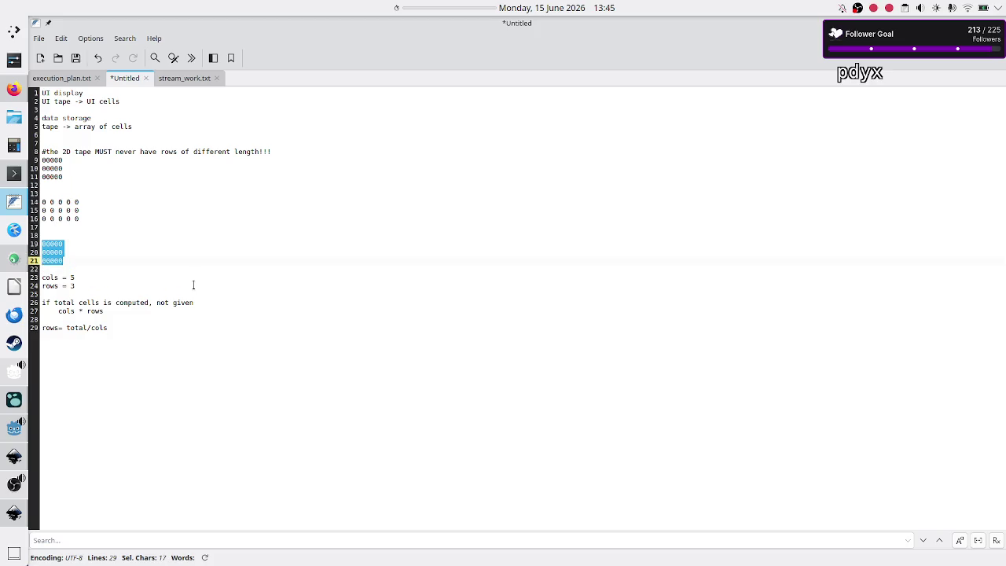
{"action": "key", "text": "shift+Up"}
{"action": "key", "text": "shift+Home"}
{"action": "key", "text": "shift+Left"}
{"action": "key", "text": "Down"}
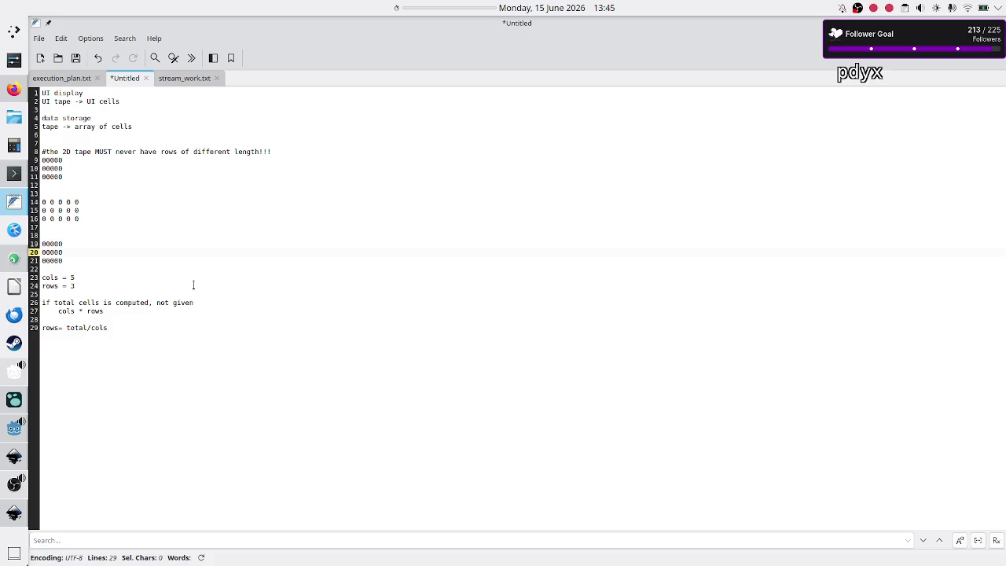
{"action": "key", "text": "shift+Up"}
{"action": "key", "text": "Up"}
{"action": "key", "text": "Up"}
{"action": "key", "text": "shift+Down"}
{"action": "key", "text": "shift+Down"}
{"action": "key", "text": "shift+Down"}
{"action": "key", "text": "shift+Down"}
{"action": "key", "text": "Delete"}
{"action": "key", "text": "Up"}
{"action": "key", "text": "Up"}
{"action": "key", "text": "Up"}
{"action": "key", "text": "Up"}
Check the spaced zero rows and return to the Inkscape UI concepts mockup
{"action": "key", "text": "Down"}
{"action": "key", "text": "Right"}
{"action": "key", "text": "Right"}
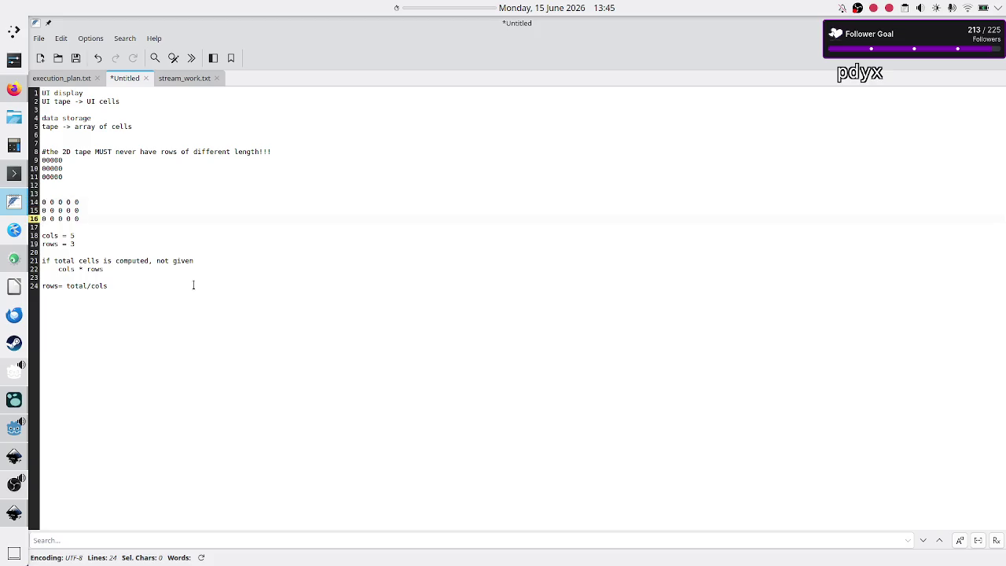
{"action": "key", "text": "Down"}
{"action": "key", "text": "Down"}
{"action": "key", "text": "Up"}
{"action": "key", "text": "Up"}
{"action": "key", "text": "Up"}
{"action": "key", "text": "Down"}
{"action": "key", "text": "Down"}
{"action": "key", "text": "Right"}
{"action": "key", "text": "Right"}
{"action": "key", "text": "alt+Tab"}
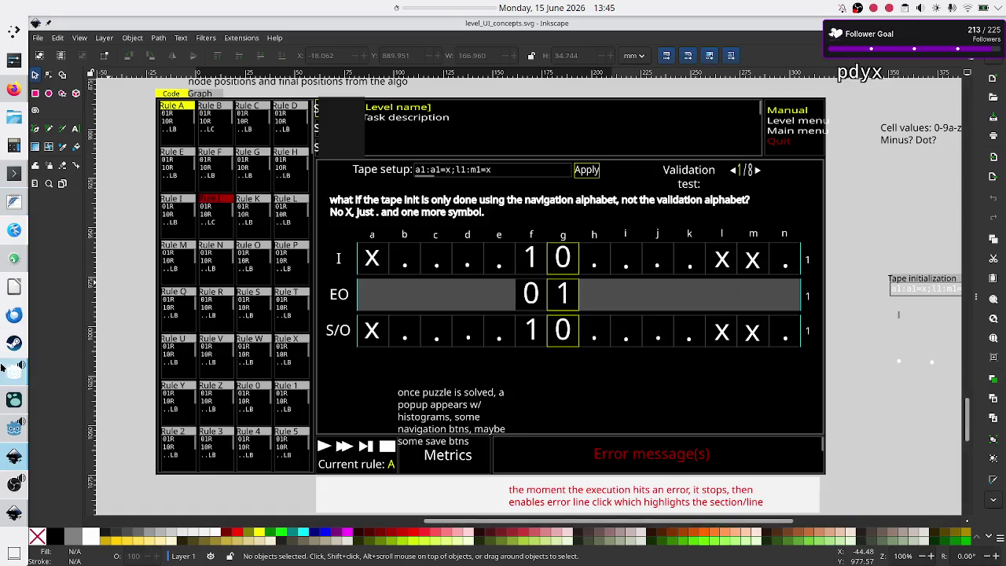
Back in Tape_UI.gd, review the empty-array push on line 40 and the push_back on line 47
{"action": "left_click", "coordinate": [15, 428]}
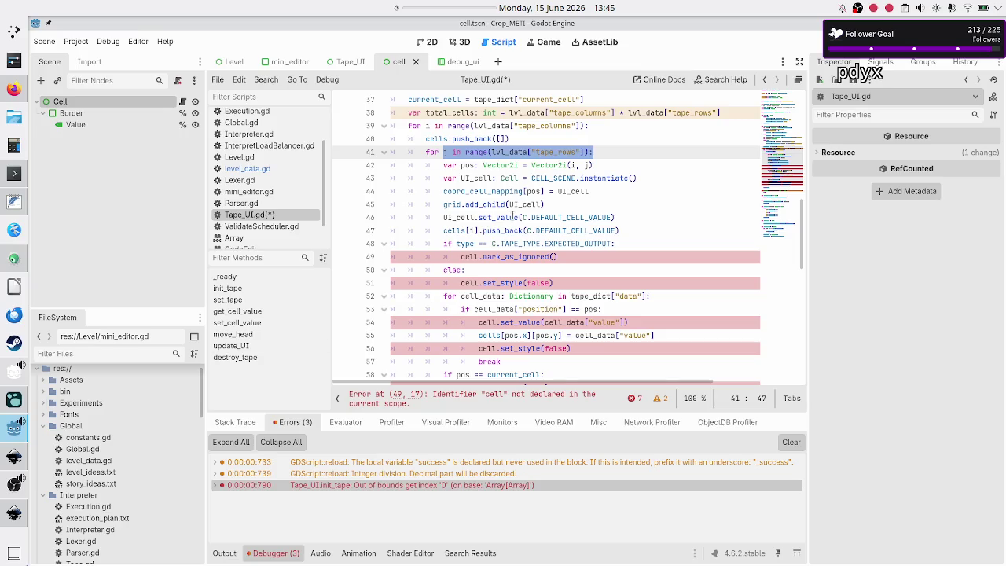
{"action": "left_click", "coordinate": [597, 151]}
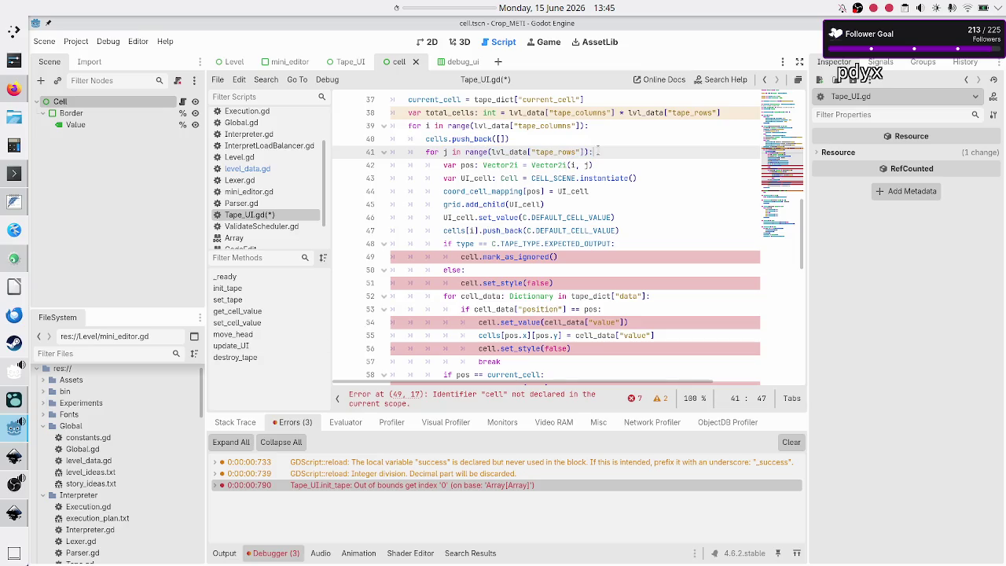
{"action": "key", "text": "Up"}
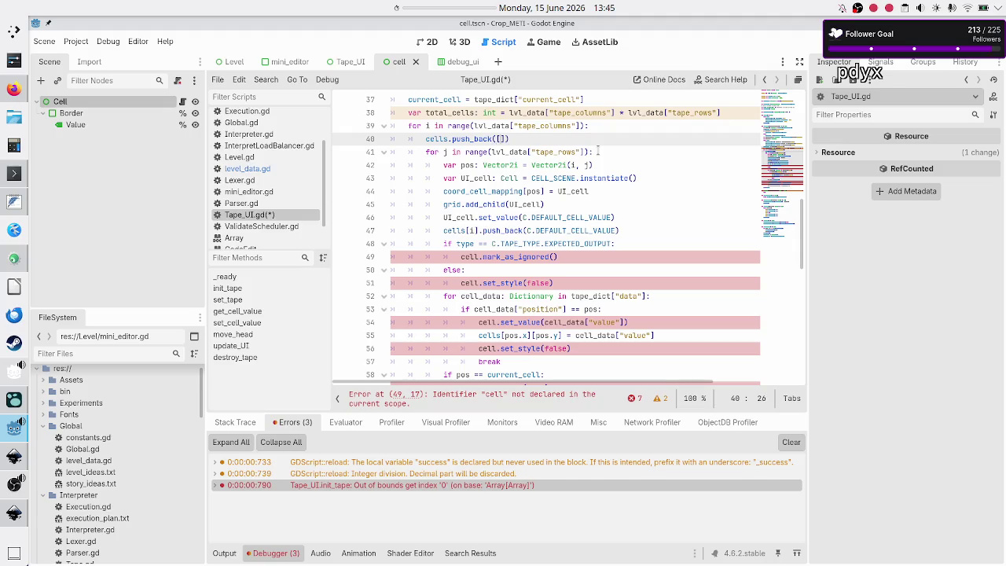
{"action": "key", "text": "Left"}
{"action": "key", "text": "Left"}
{"action": "key", "text": "Down"}
{"action": "key", "text": "Home"}
{"action": "key", "text": "shift+Down"}
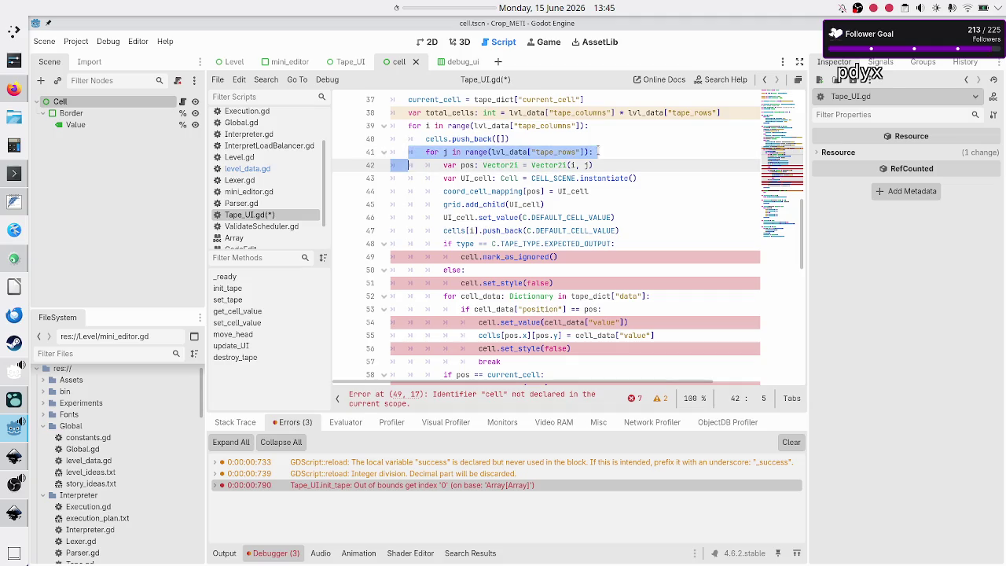
{"action": "key", "text": "Down"}
{"action": "key", "text": "Down"}
{"action": "key", "text": "Down"}
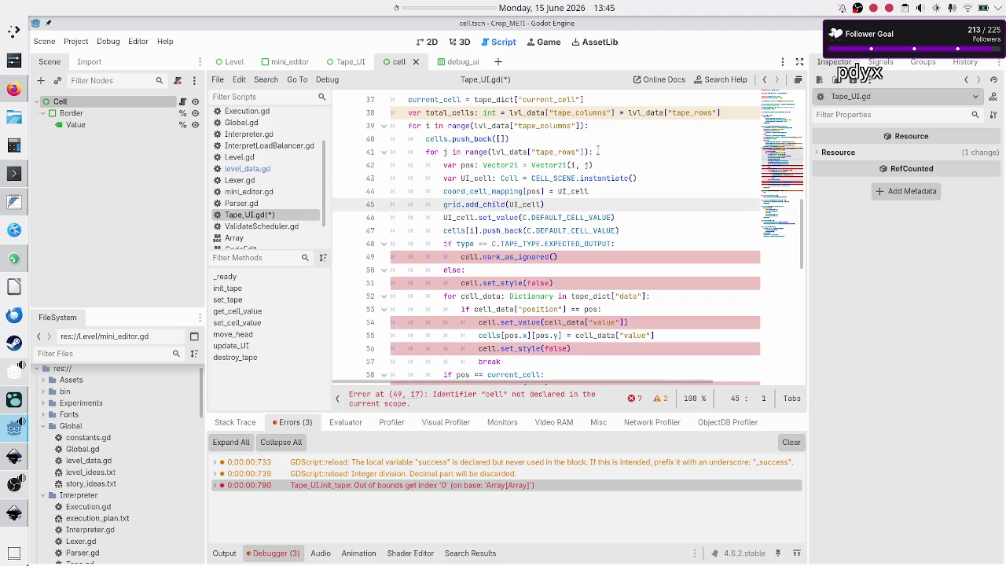
{"action": "key", "text": "Down"}
{"action": "key", "text": "Down"}
{"action": "key", "text": "Down"}
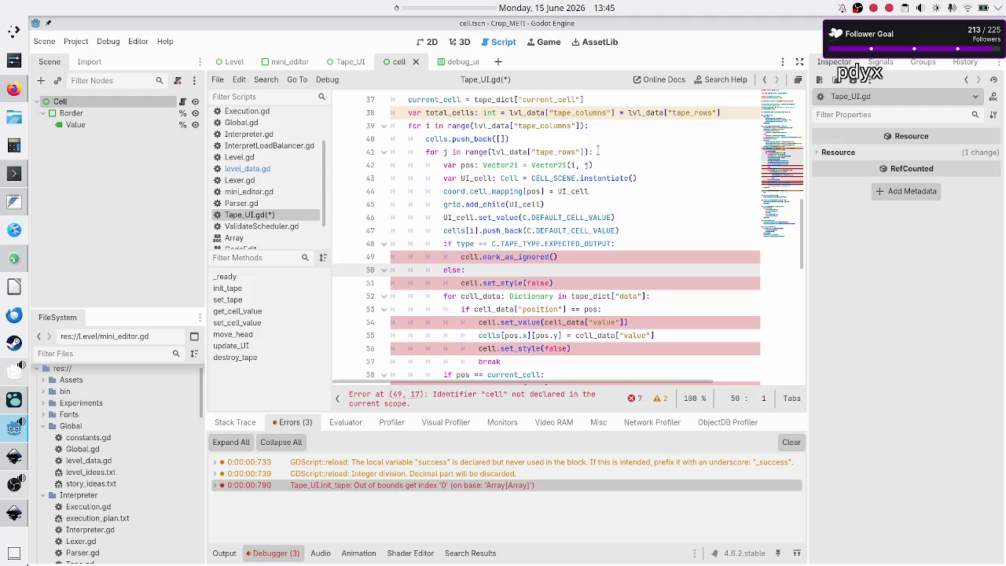
{"action": "key", "text": "Up"}
{"action": "key", "text": "Up"}
{"action": "key", "text": "Up"}
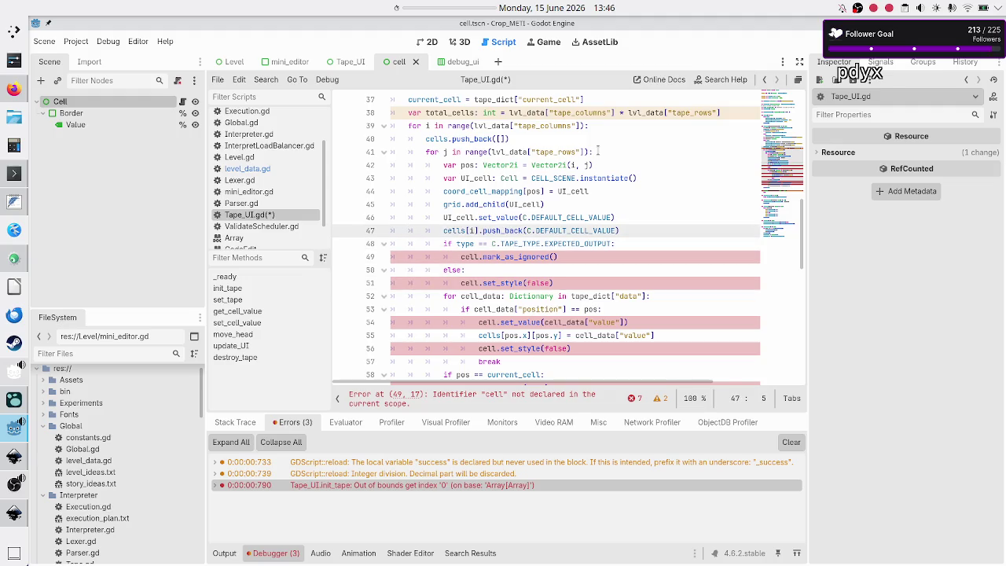
{"action": "key", "text": "shift+Right"}
{"action": "key", "text": "shift+Right"}
{"action": "key", "text": "shift+Right"}
{"action": "key", "text": "Left"}
{"action": "key", "text": "Down"}
{"action": "key", "text": "Home"}
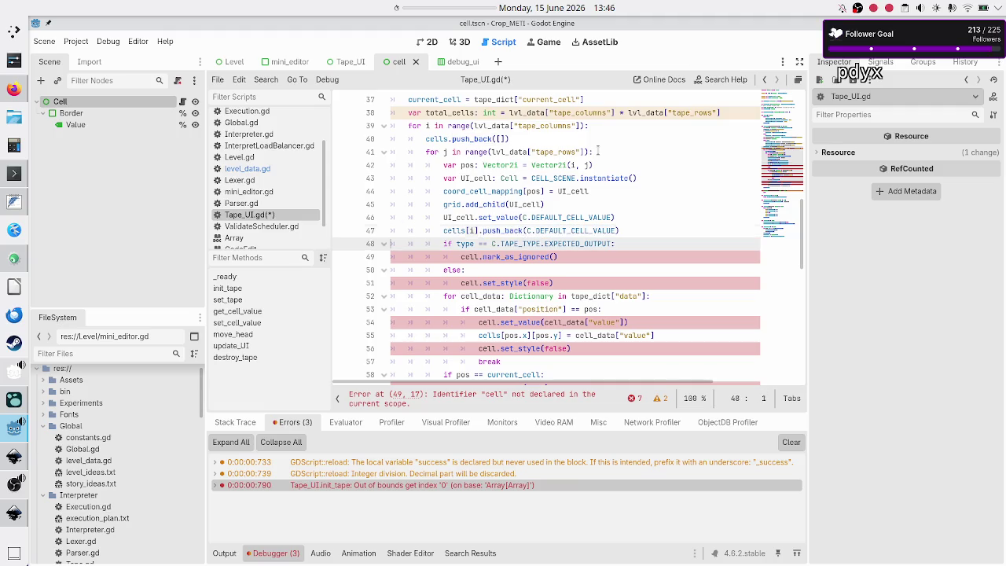
Prefix 'cell' with 'UI_' on lines 49 and 51
{"action": "key", "text": "Down"}
{"action": "key", "text": "Home"}
{"action": "type", "text": "UI_"}
{"action": "key", "text": "Escape"}
{"action": "key", "text": "Down"}
{"action": "key", "text": "Down"}
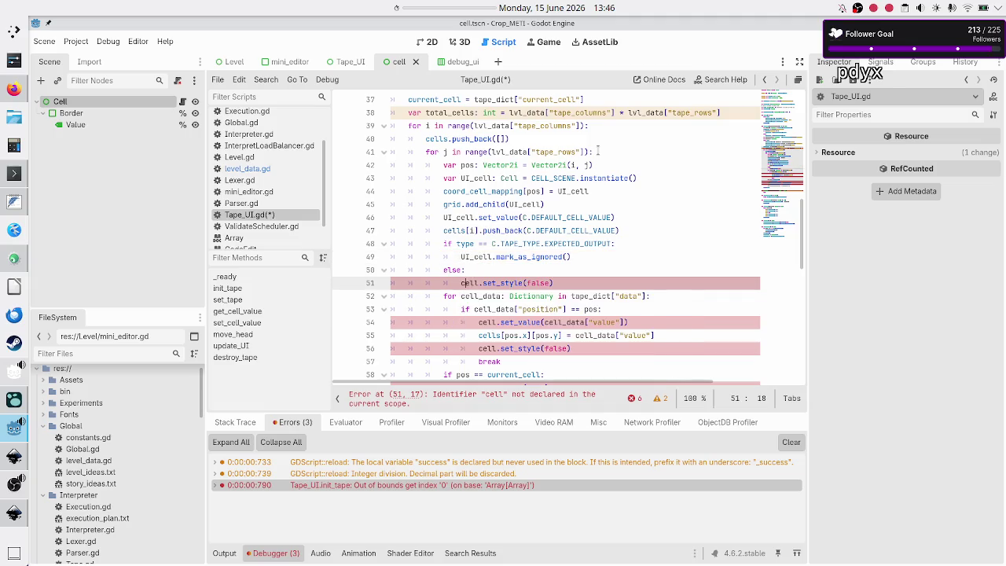
{"action": "type", "text": "UI_"}
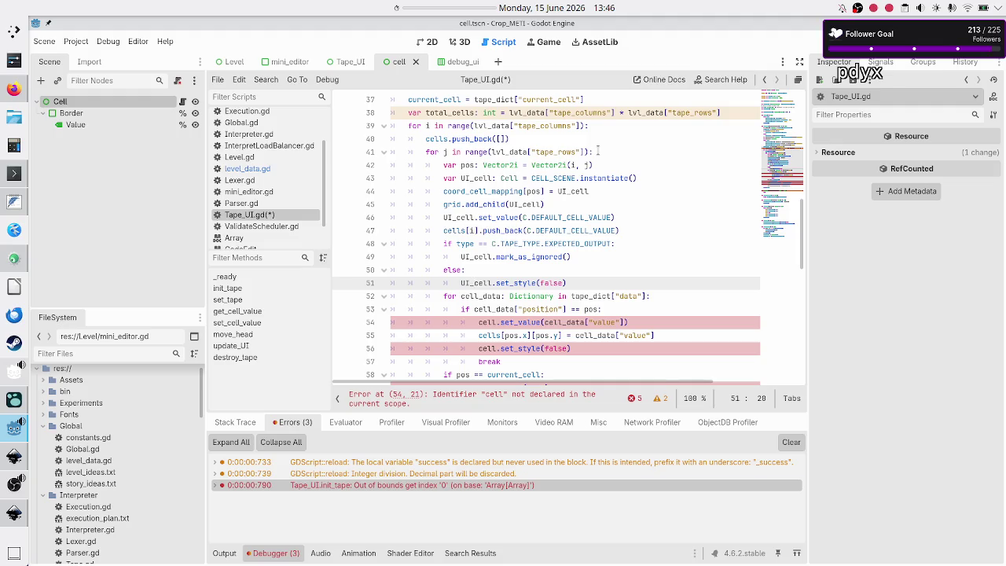
Comment out the unused total_cells line 38
{"action": "key", "text": "Up"}
{"action": "key", "text": "Up"}
{"action": "key", "text": "Up"}
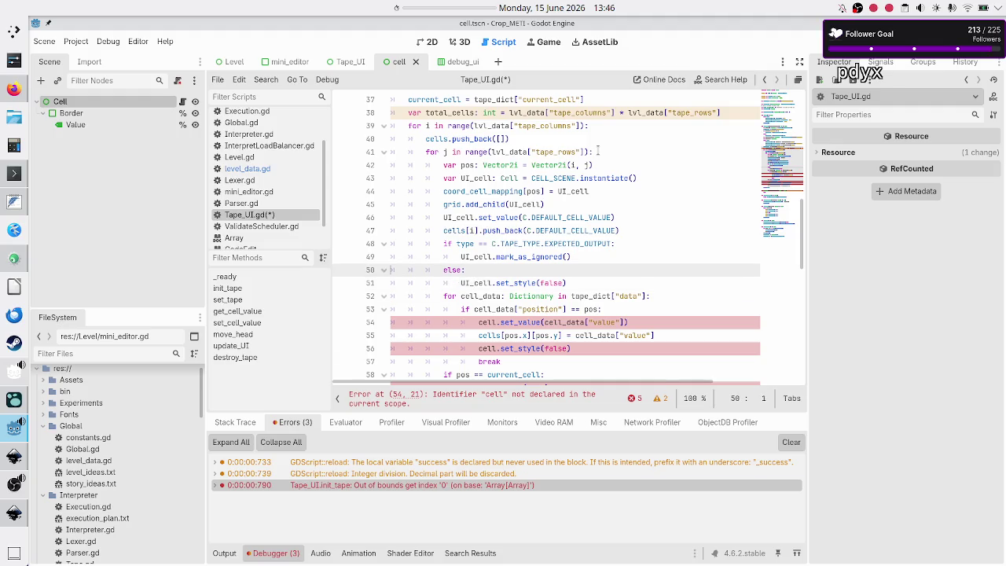
{"action": "key", "text": "Home"}
{"action": "key", "text": "Home"}
{"action": "key", "text": "shift+Down"}
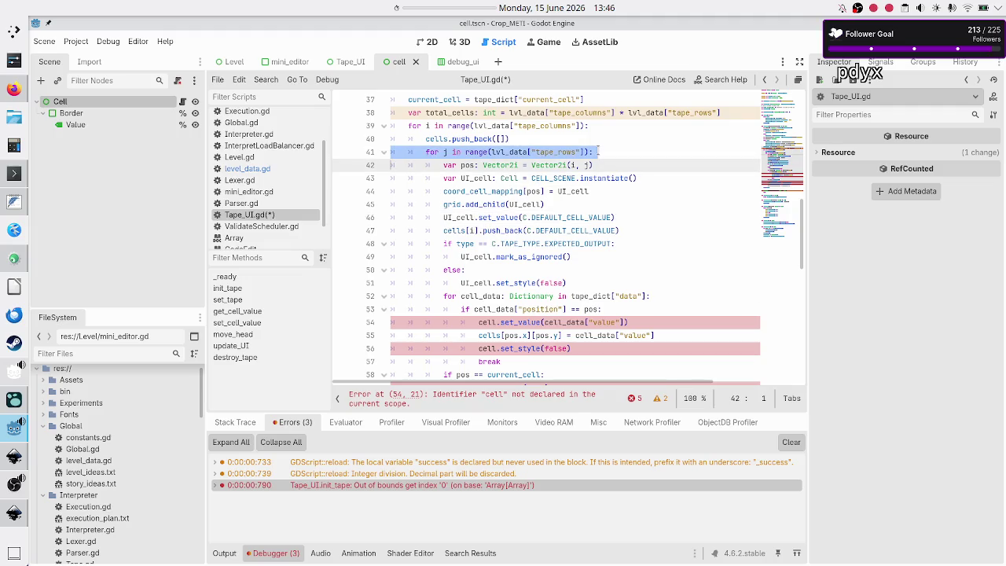
{"action": "key", "text": "shift+Down"}
{"action": "key", "text": "Up"}
{"action": "key", "text": "Up"}
{"action": "key", "text": "Up"}
{"action": "key", "text": "shift+Down"}
{"action": "key", "text": "shift+Down"}
{"action": "key", "text": "shift+Down"}
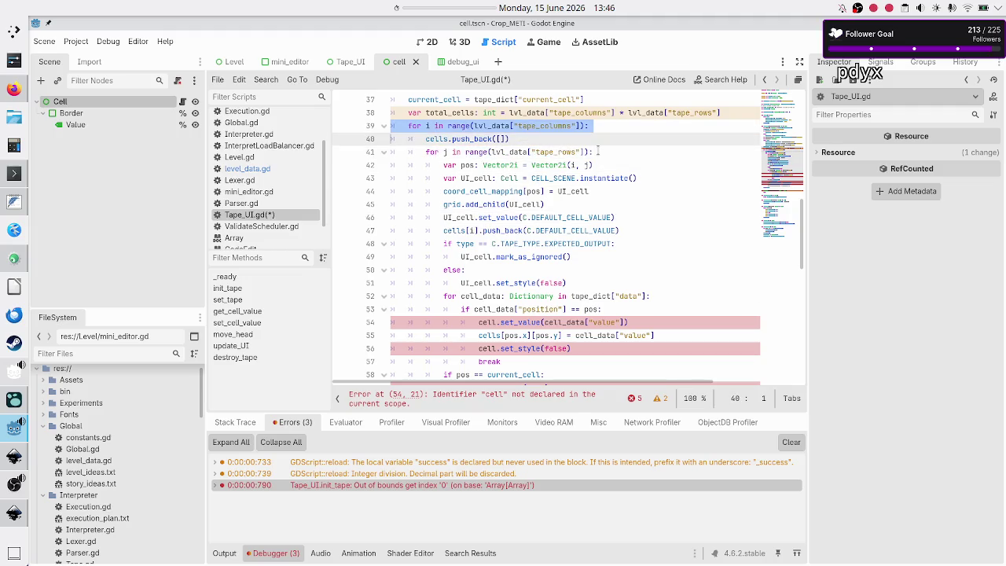
{"action": "key", "text": "shift+Down"}
{"action": "key", "text": "Up"}
{"action": "key", "text": "Up"}
{"action": "key", "text": "Up"}
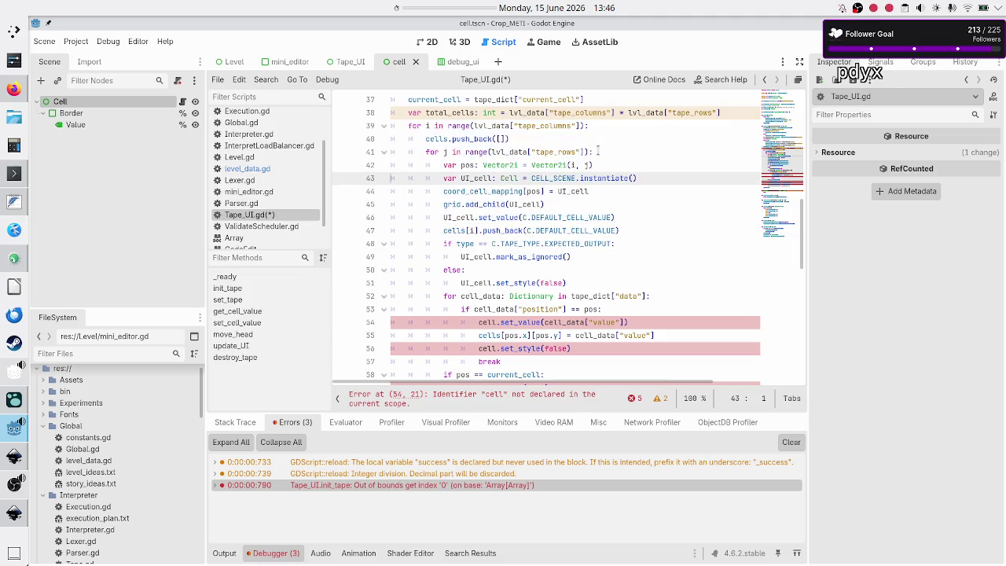
{"action": "key", "text": "Up"}
{"action": "key", "text": "Up"}
{"action": "key", "text": "Up"}
{"action": "key", "text": "ctrl+k"}
Select the whole cell-building loop, lines 39–51, and switch to Inkscape
{"action": "key", "text": "Down"}
{"action": "key", "text": "Down"}
{"action": "key", "text": "Down"}
{"action": "key", "text": "Down"}
{"action": "key", "text": "Down"}
{"action": "key", "text": "Down"}
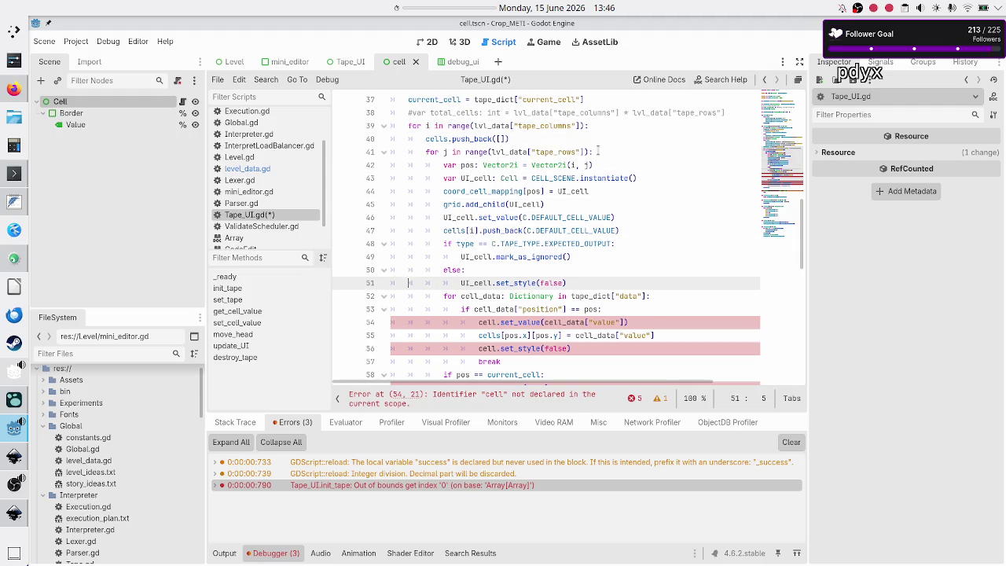
{"action": "key", "text": "Down"}
{"action": "key", "text": "Down"}
{"action": "key", "text": "Up"}
{"action": "key", "text": "Up"}
{"action": "key", "text": "Up"}
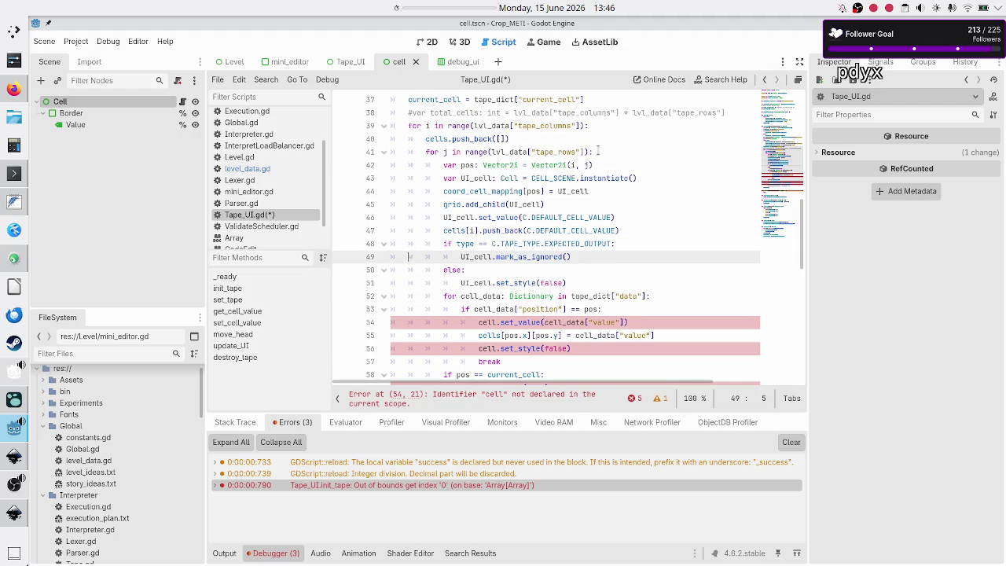
{"action": "key", "text": "shift+Down"}
{"action": "key", "text": "shift+Down"}
{"action": "key", "text": "shift+Down"}
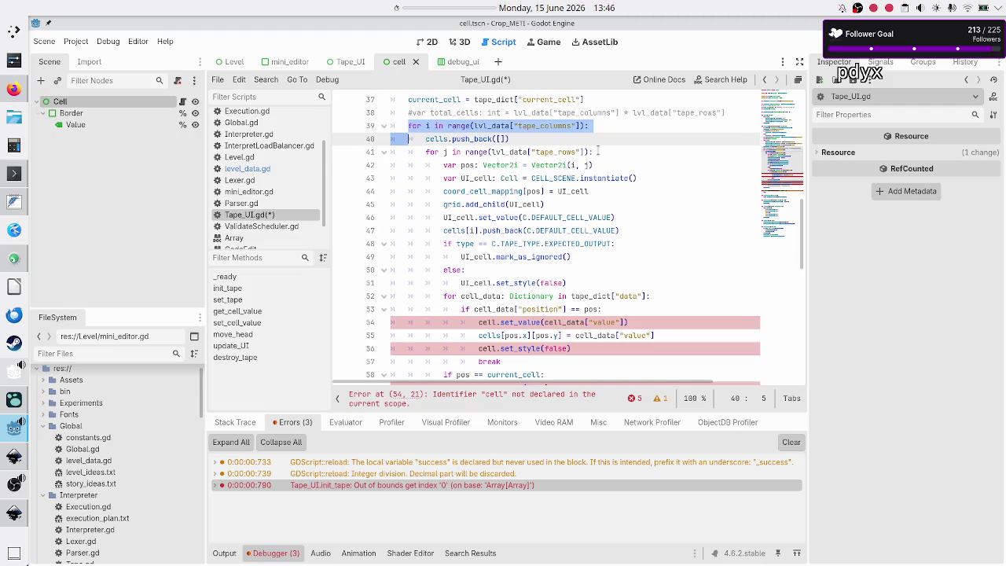
{"action": "key", "text": "shift+Down"}
{"action": "key", "text": "shift+Down"}
{"action": "key", "text": "shift+Down"}
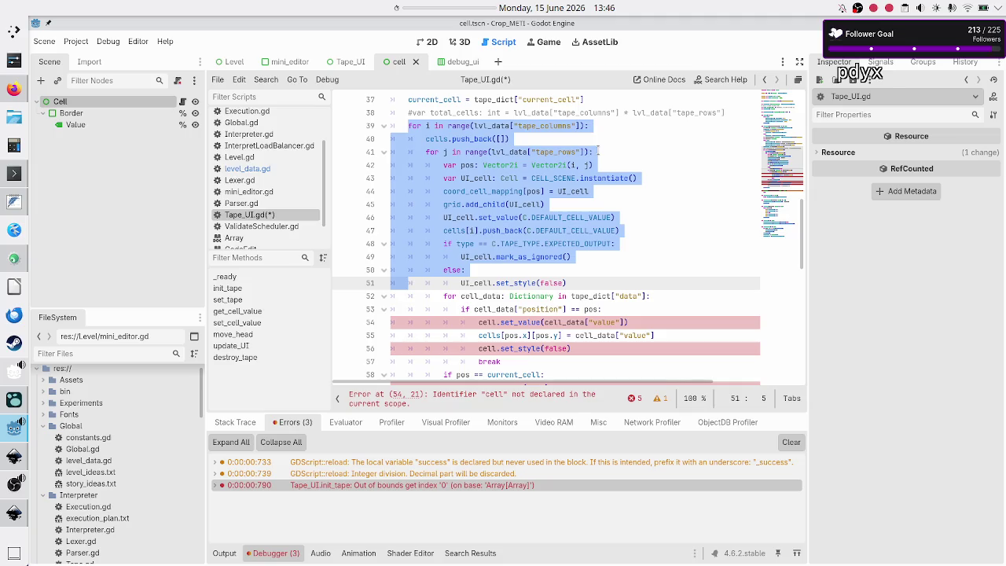
{"action": "key", "text": "shift+End"}
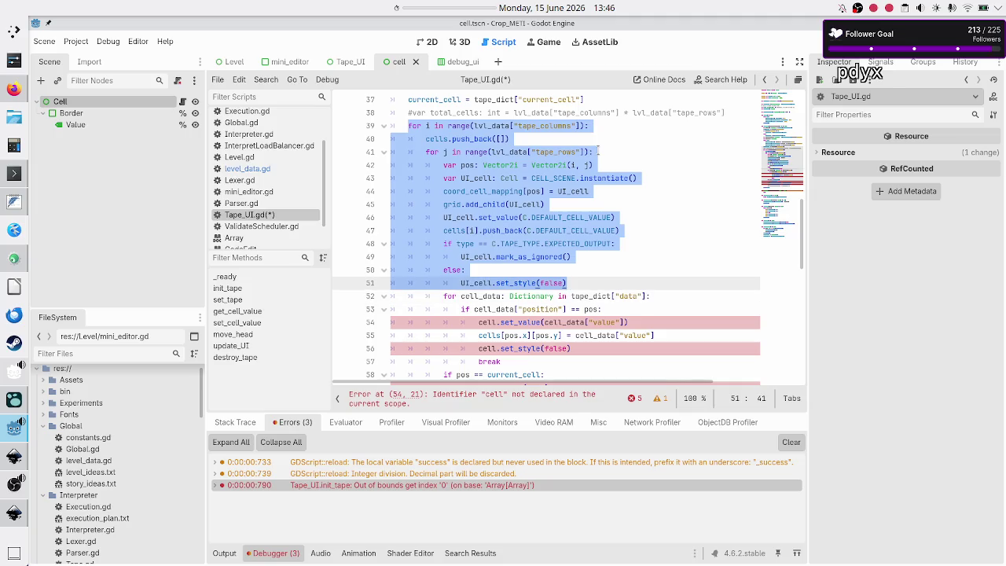
{"action": "key", "text": "alt+Tab"}
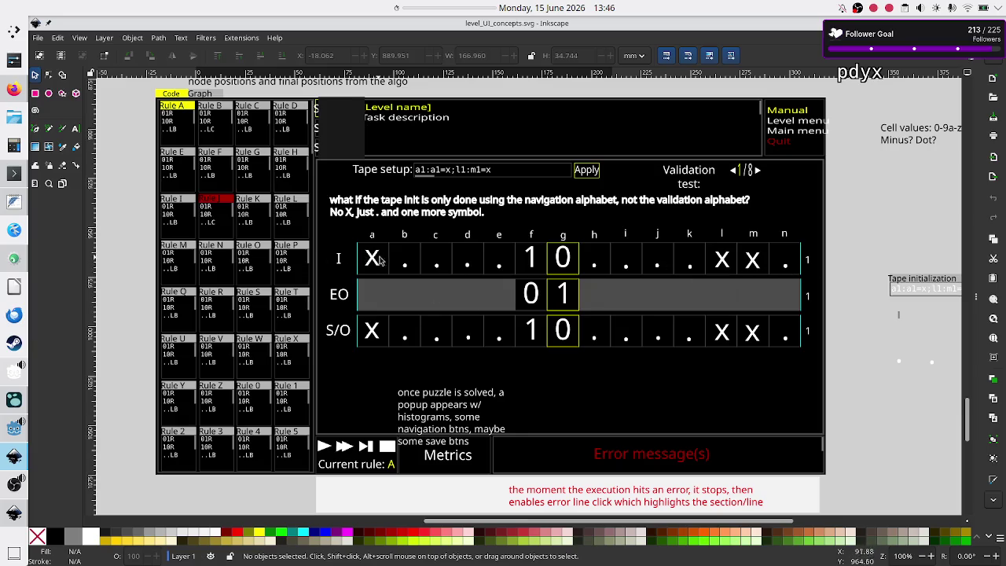
Leave the level_UI_concepts mockup for the FeatherPad notes
{"action": "key", "text": "alt+Tab"}
{"action": "key", "text": "alt+Tab"}
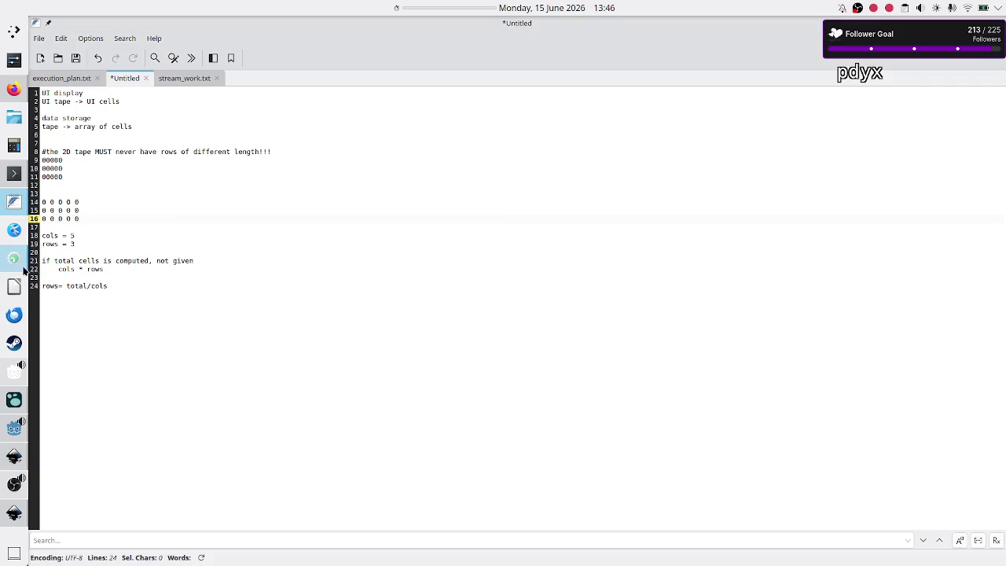
Retype the first 0 on line 14 of the notes grid, leaving the value unchanged
{"action": "key", "text": "shift+Up"}
{"action": "key", "text": "shift+Up"}
{"action": "key", "text": "shift+Home"}
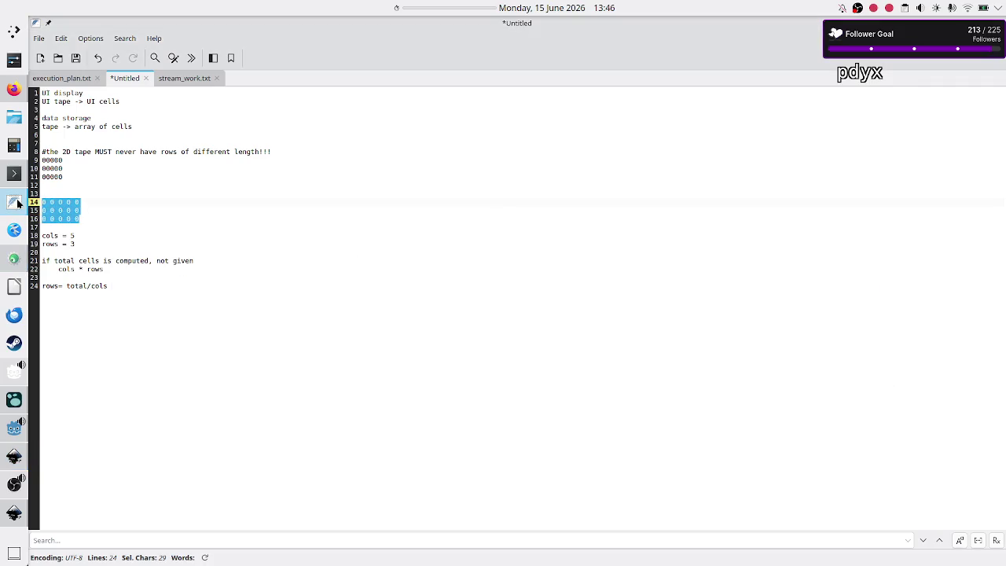
{"action": "left_click", "coordinate": [105, 227]}
{"action": "key", "text": "Up"}
{"action": "key", "text": "Up"}
{"action": "key", "text": "Up"}
{"action": "key", "text": "shift+Right"}
{"action": "key", "text": "Delete"}
{"action": "type", "text": "."}
{"action": "key", "text": "BackSpace"}
{"action": "type", "text": "0"}
Select the zero rows on lines 14–16, then return to Godot's level_data.gd script
{"action": "key", "text": "Home"}
{"action": "key", "text": "shift+Down"}
{"action": "key", "text": "shift+Down"}
{"action": "key", "text": "shift+End"}
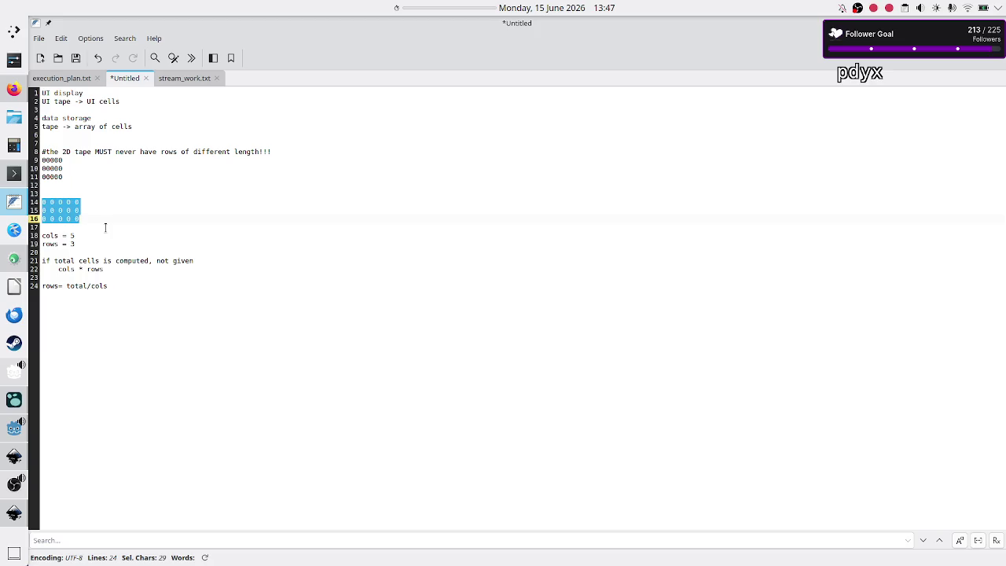
{"action": "key", "text": "alt+Tab"}
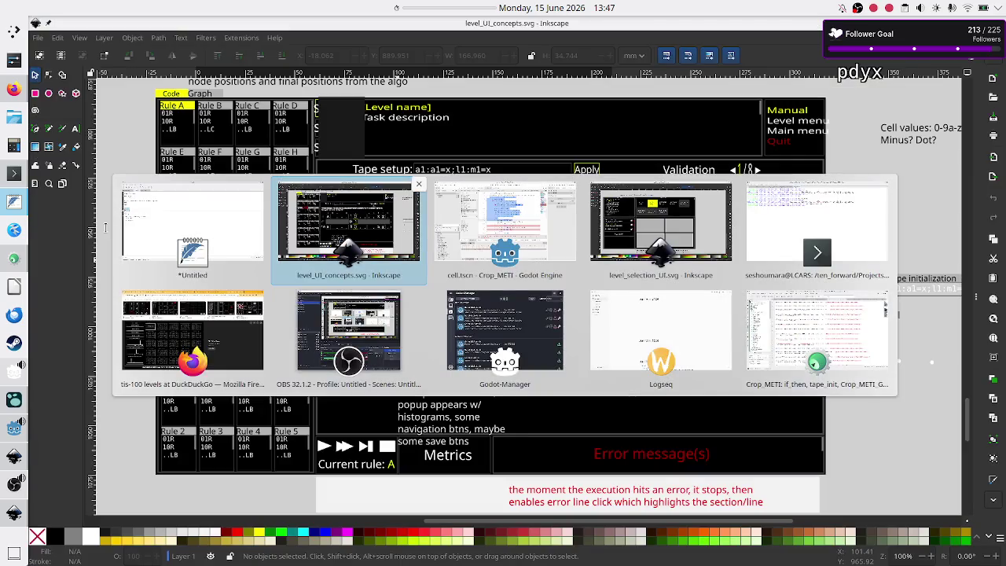
{"action": "key", "text": "Tab"}
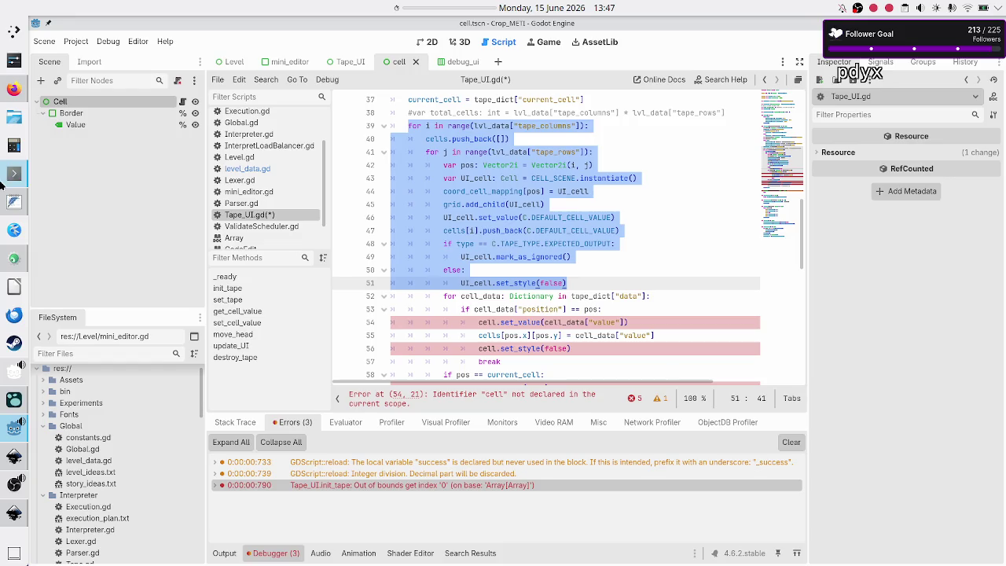
{"action": "left_click", "coordinate": [265, 168]}
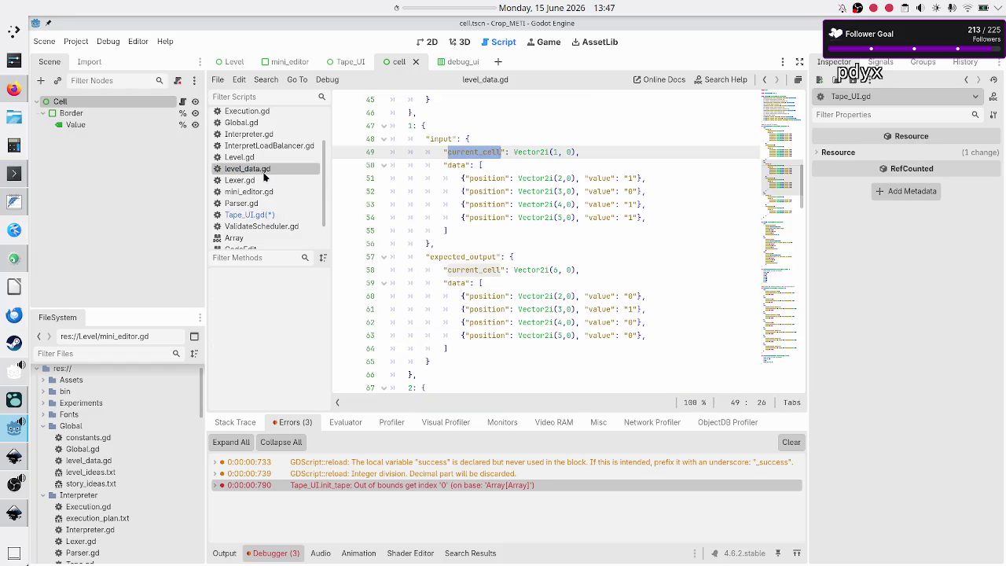
Check level 1's first input cell, then change the notes' first grid row to 0 1 0 0 0
{"action": "left_click", "coordinate": [563, 176]}
{"action": "double_click", "coordinate": [563, 176]}
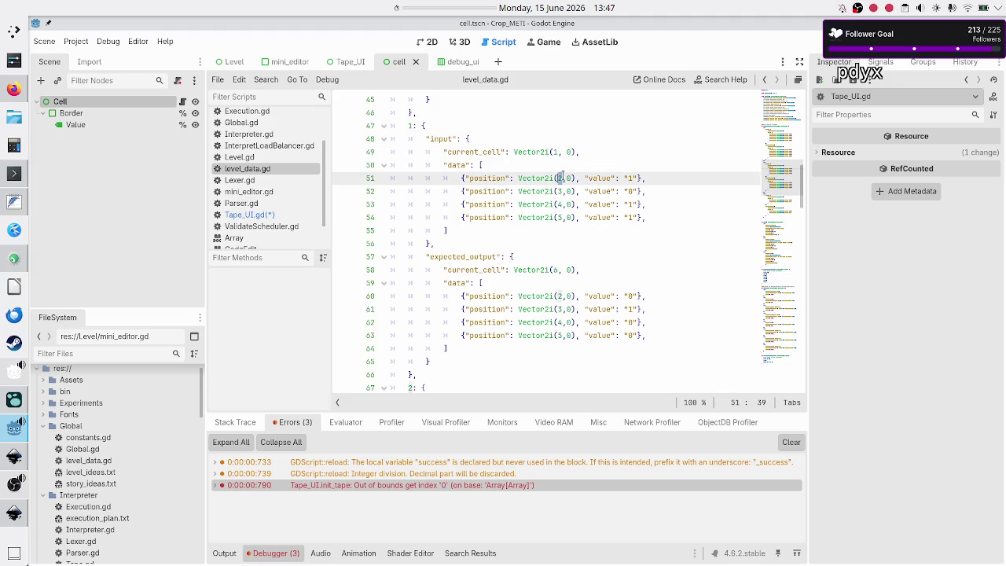
{"action": "key", "text": "alt+Tab"}
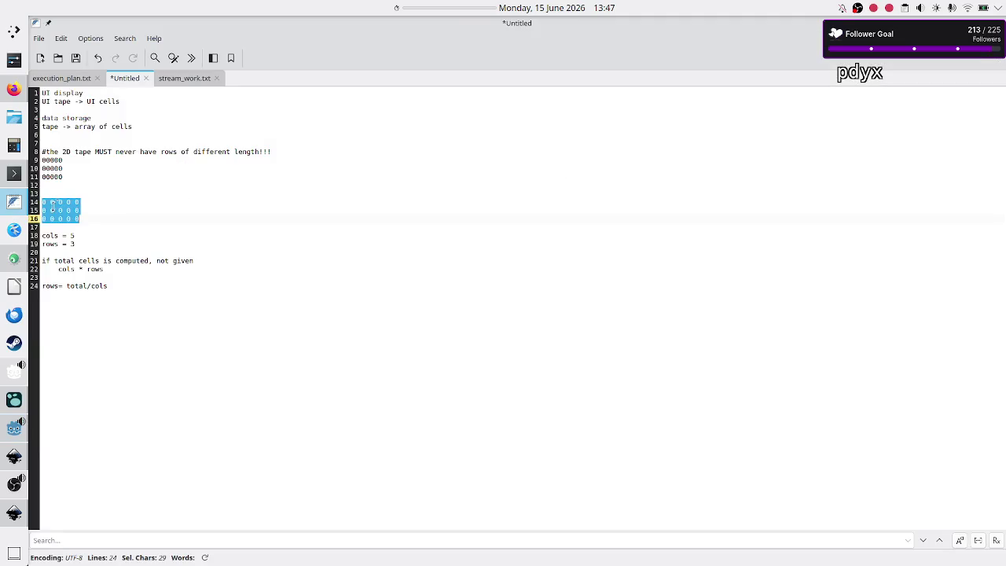
{"action": "key", "text": "Left"}
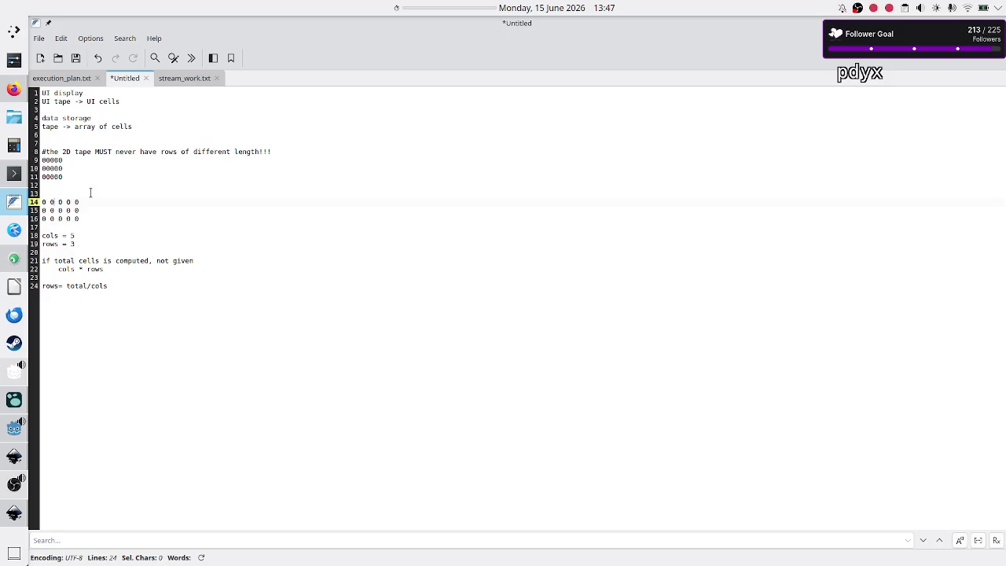
{"action": "key", "text": "Right"}
{"action": "key", "text": "Right"}
{"action": "key", "text": "Delete"}
{"action": "key", "text": "Delete"}
{"action": "key", "text": "alt+Tab"}
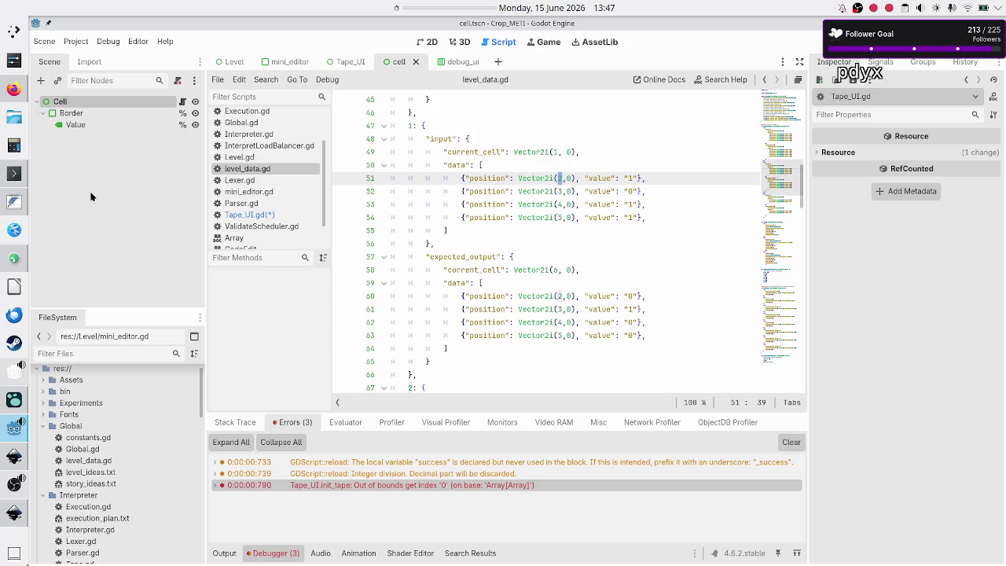
{"action": "key", "text": "alt+Tab"}
{"action": "type", "text": "0 1"}
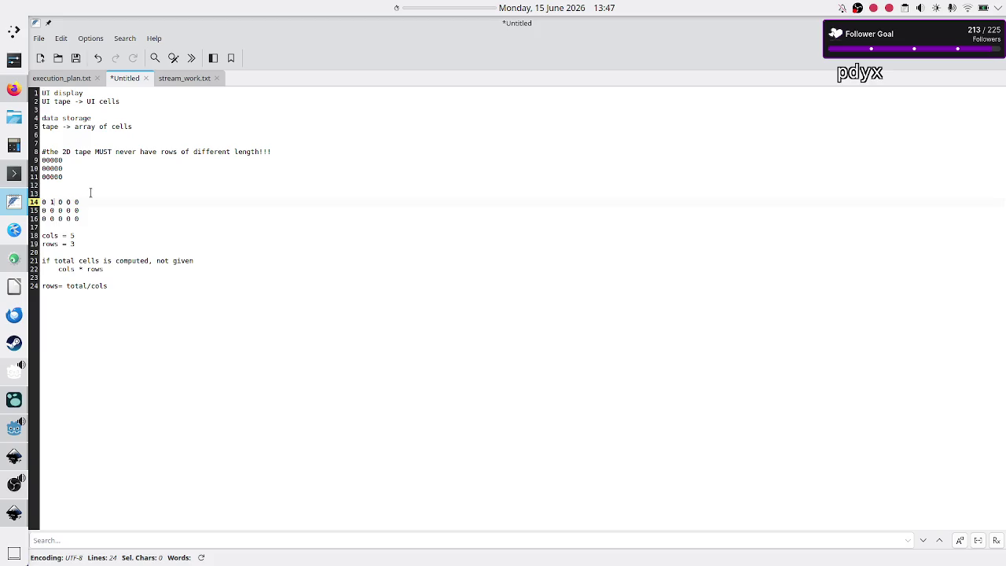
Select the three notes grid rows and the four level 1 input cell entries in Godot
{"action": "key", "text": "alt+Tab"}
{"action": "key", "text": "alt+Tab"}
{"action": "left_click", "coordinate": [84, 218]}
{"action": "key", "text": "shift+Up"}
{"action": "key", "text": "shift+Up"}
{"action": "key", "text": "shift+Home"}
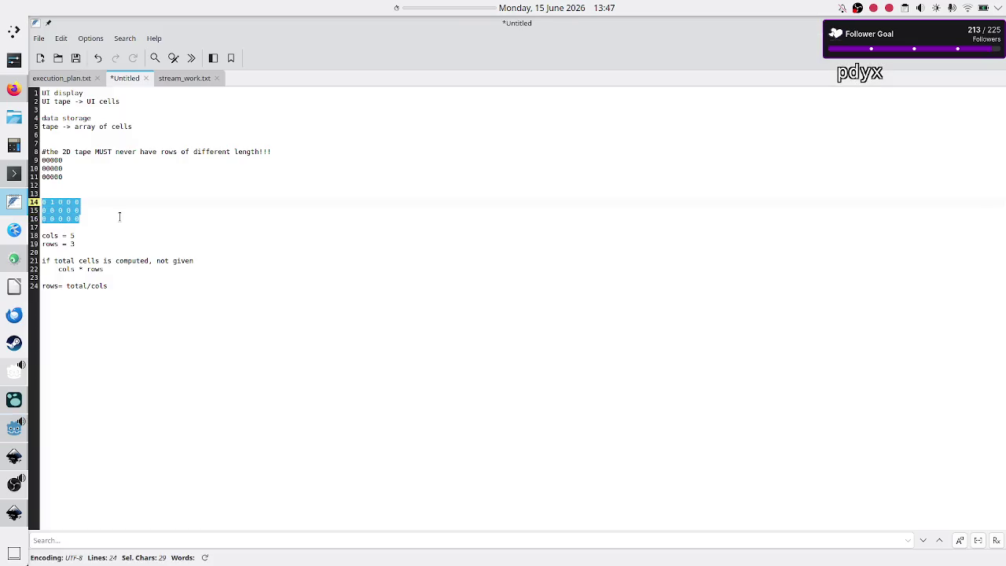
{"action": "key", "text": "alt+Tab"}
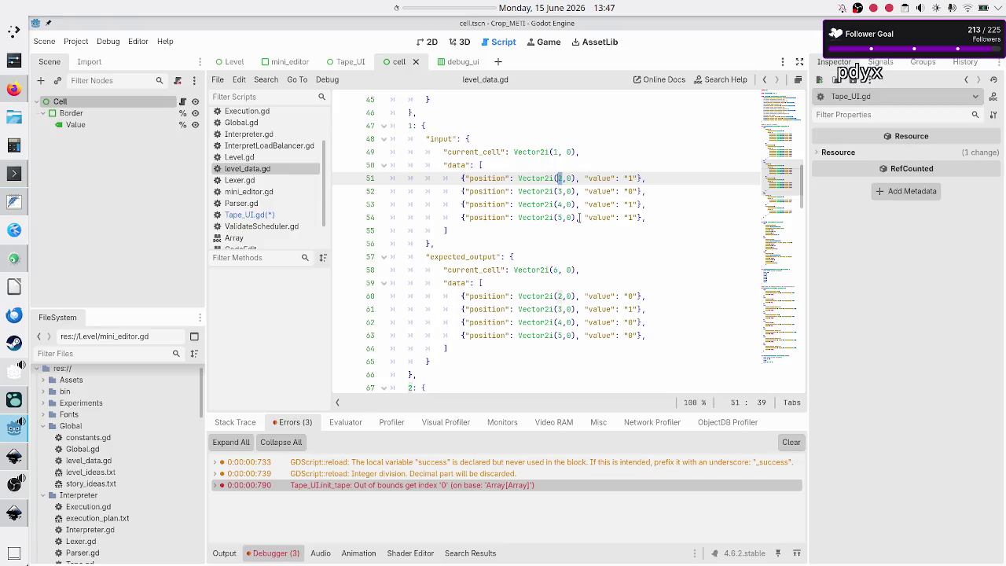
{"action": "key", "text": "Down"}
{"action": "key", "text": "Down"}
{"action": "key", "text": "Down"}
{"action": "key", "text": "End"}
{"action": "key", "text": "shift+Up"}
{"action": "key", "text": "shift+Up"}
{"action": "key", "text": "shift+Up"}
{"action": "key", "text": "shift+Home"}
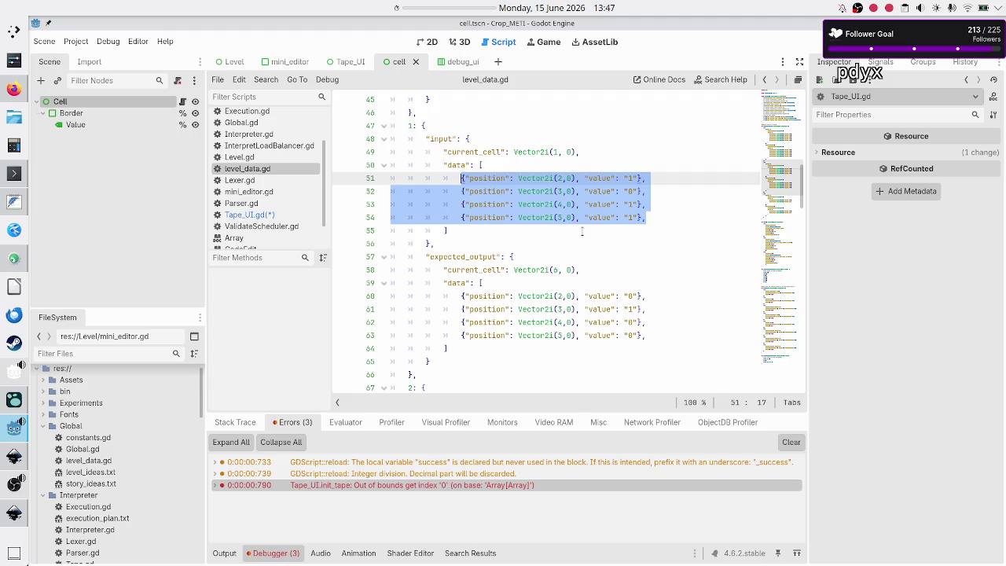
Reselect the notes grid rows to compare with level 1's input cells, then clear the selection
{"action": "key", "text": "alt+Tab"}
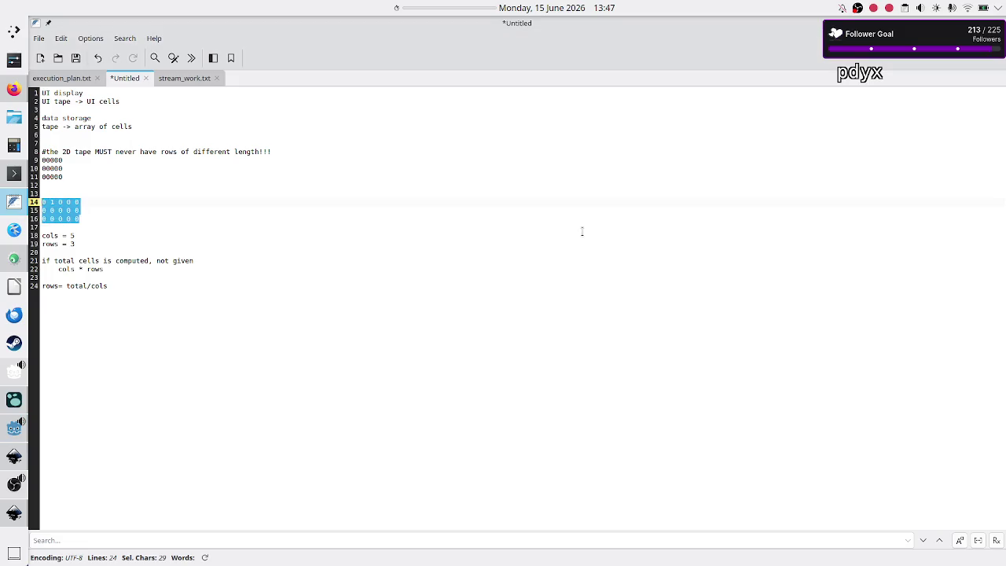
{"action": "key", "text": "Up"}
{"action": "key", "text": "Down"}
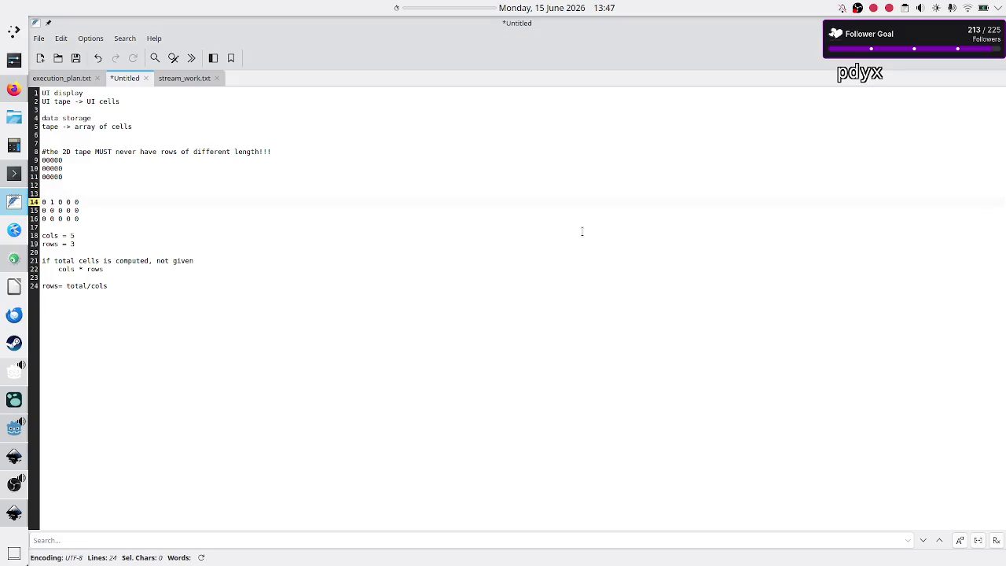
{"action": "key", "text": "shift+Down"}
{"action": "key", "text": "shift+Down"}
{"action": "key", "text": "shift+End"}
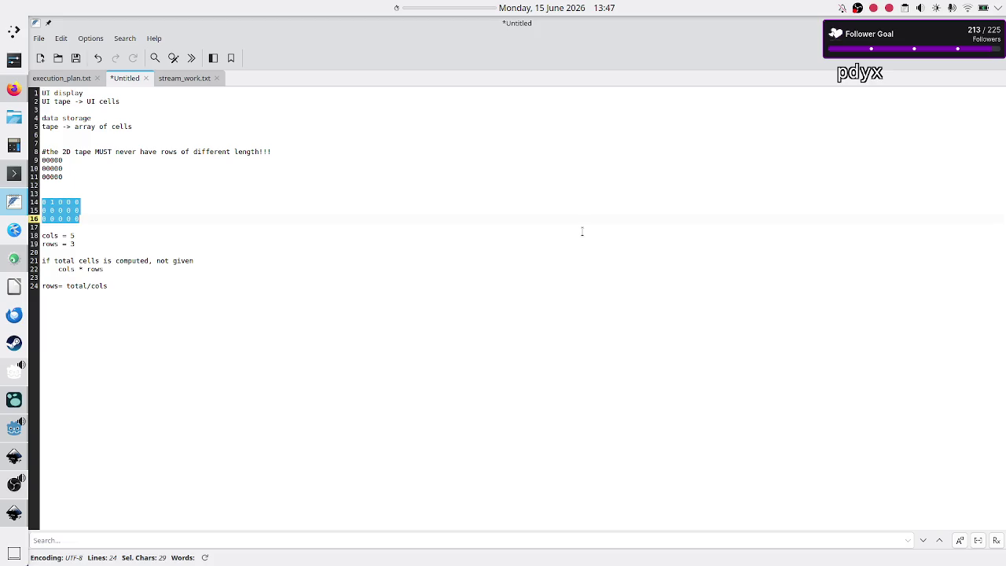
{"action": "key", "text": "Up"}
{"action": "key", "text": "Up"}
{"action": "key", "text": "Home"}
{"action": "key", "text": "Right"}
{"action": "key", "text": "Right"}
Return to Godot and bring up the Tape_UI.gd script
{"action": "key", "text": "alt+Tab"}
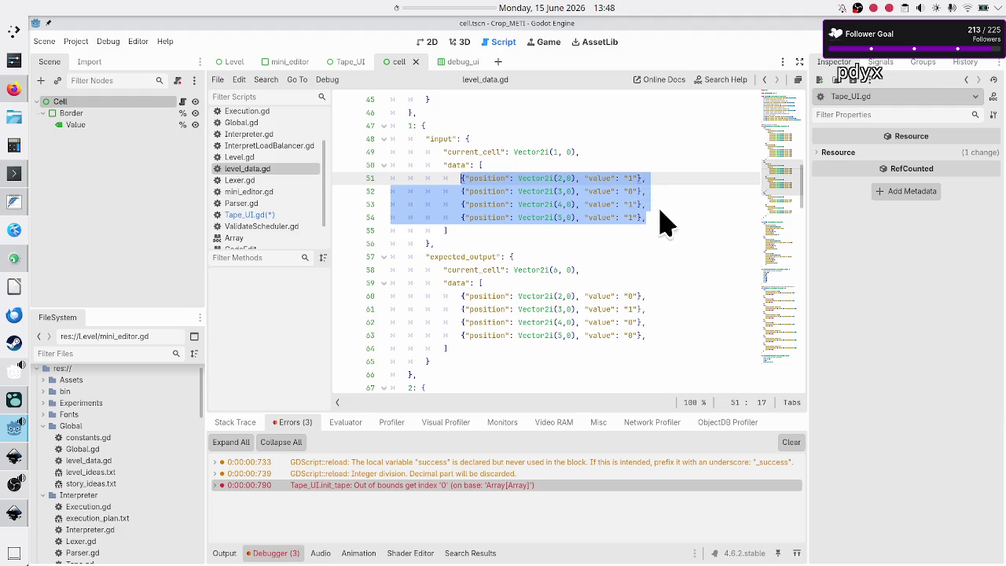
{"action": "key", "text": "alt+Tab"}
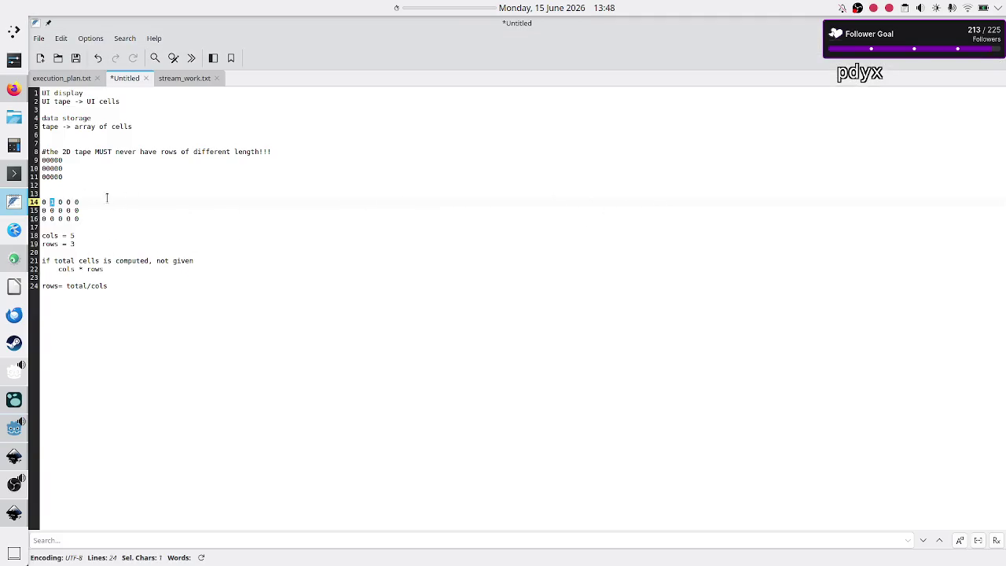
{"action": "key", "text": "alt+Tab"}
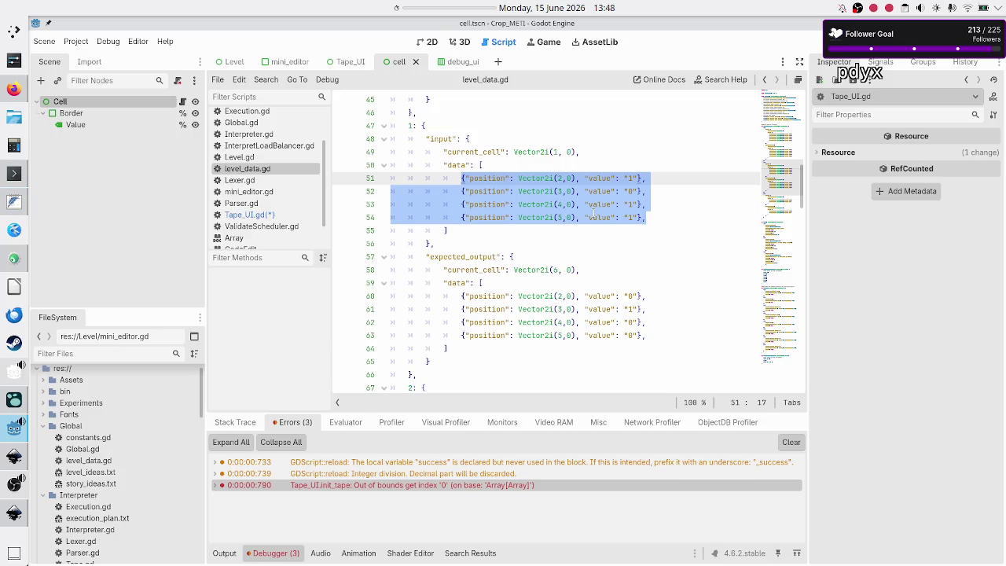
{"action": "left_click", "coordinate": [268, 215]}
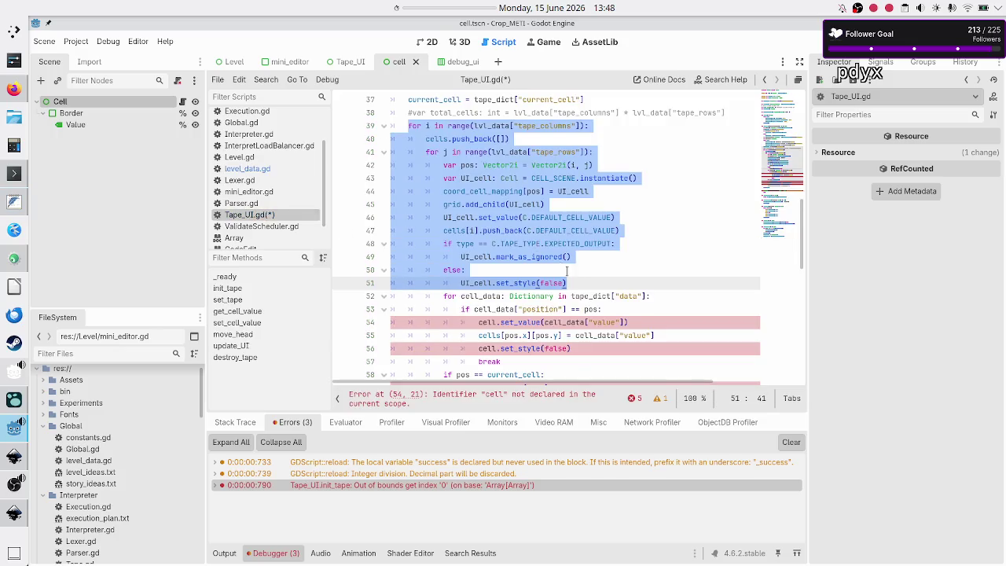
{"action": "left_click", "coordinate": [594, 279]}
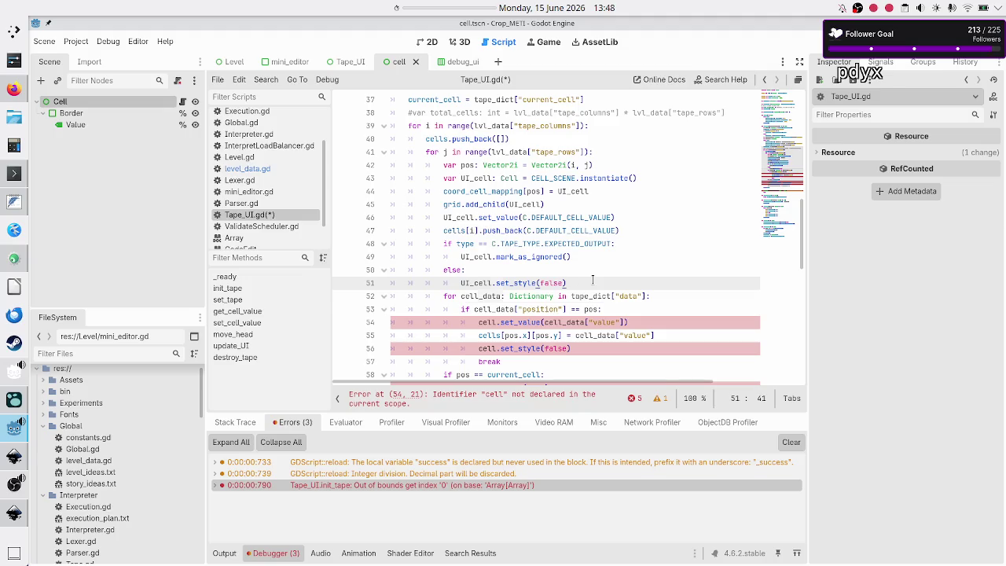
{"action": "key", "text": "Down"}
{"action": "key", "text": "Home"}
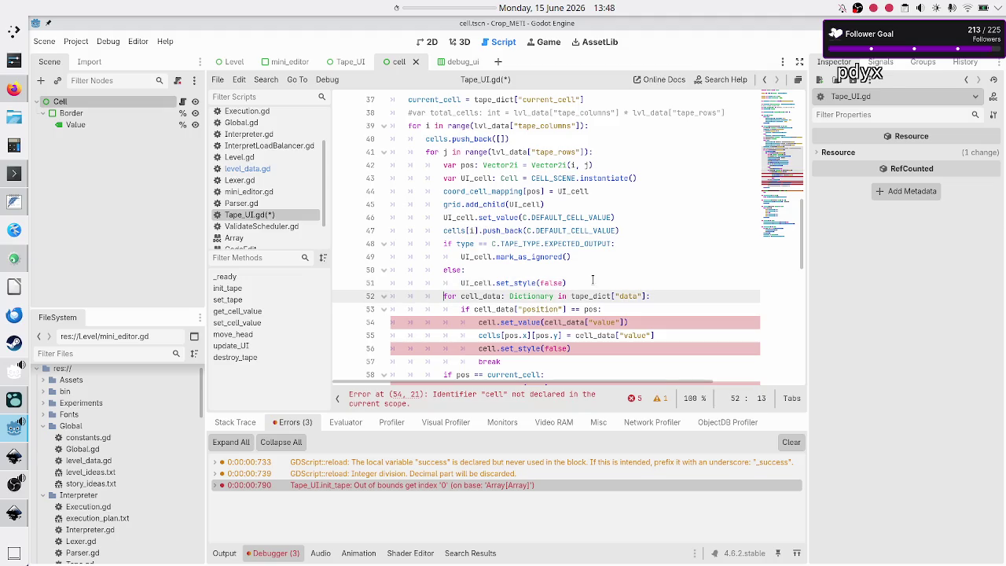
{"action": "double_click", "coordinate": [419, 126]}
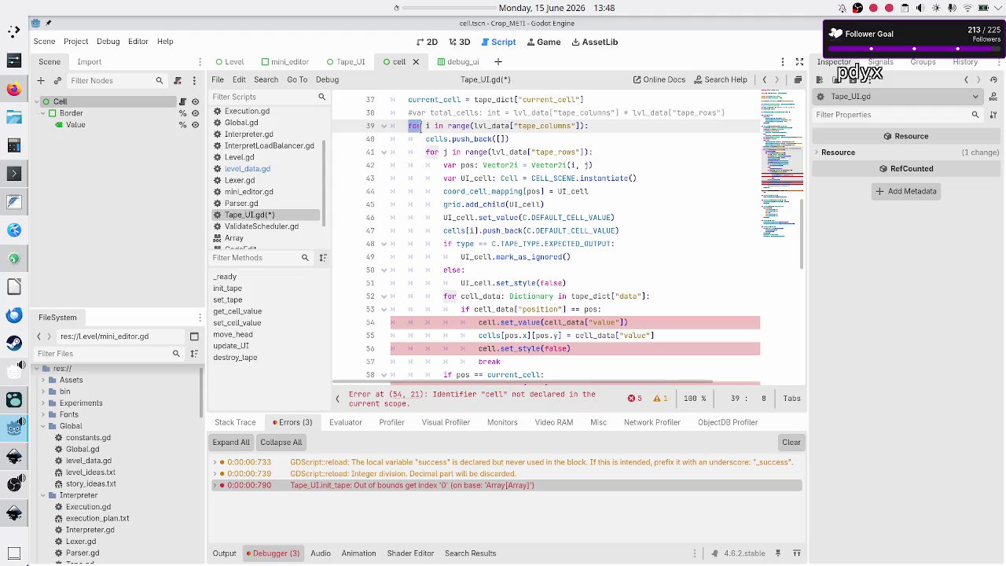
{"action": "left_click", "coordinate": [443, 302]}
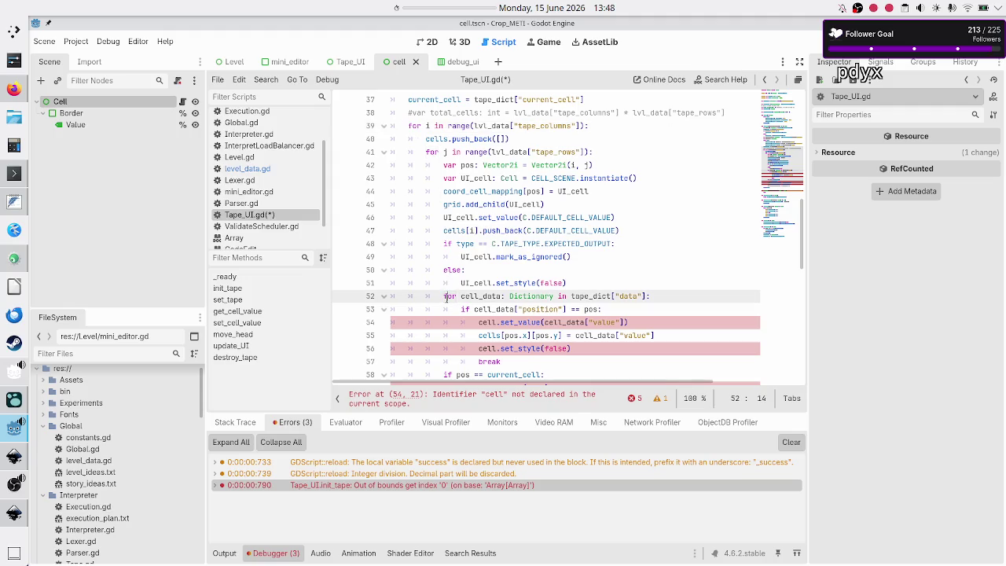
{"action": "key", "text": "Up"}
{"action": "key", "text": "Up"}
{"action": "key", "text": "Up"}
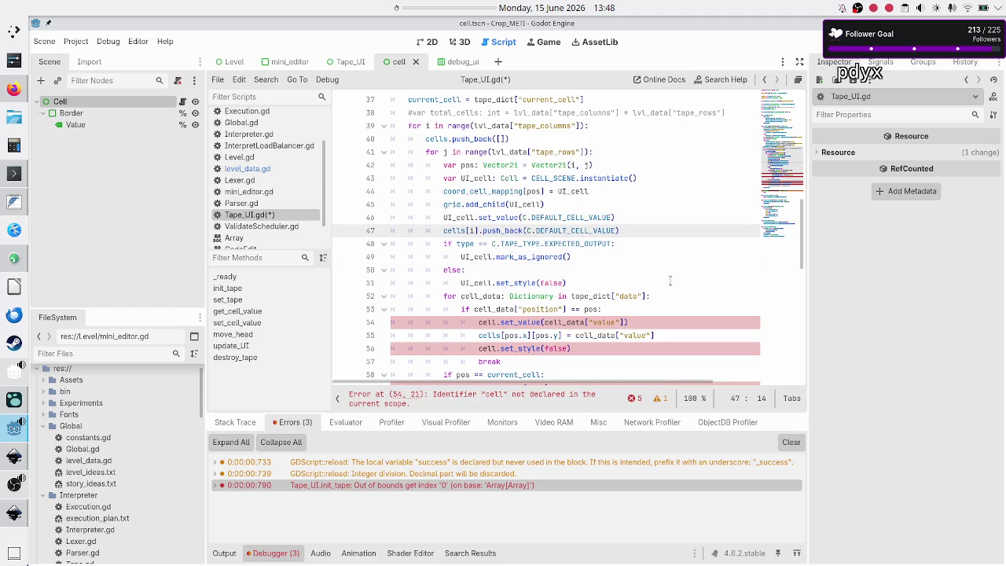
{"action": "key", "text": "Down"}
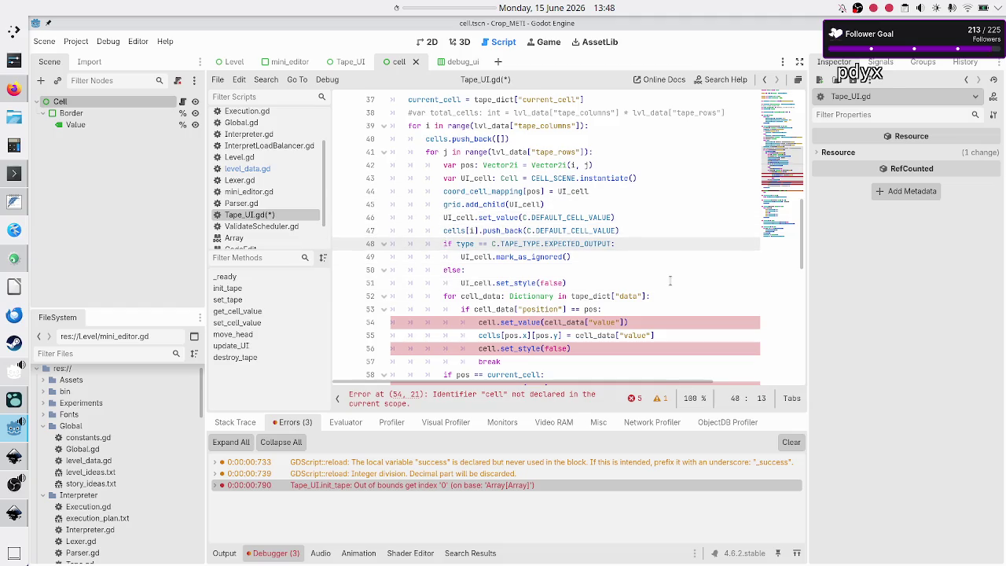
Select lines 52–62 of the cell_data loop, excluding print(cells), and dedent them two levels
{"action": "key", "text": "Down"}
{"action": "key", "text": "Down"}
{"action": "key", "text": "Down"}
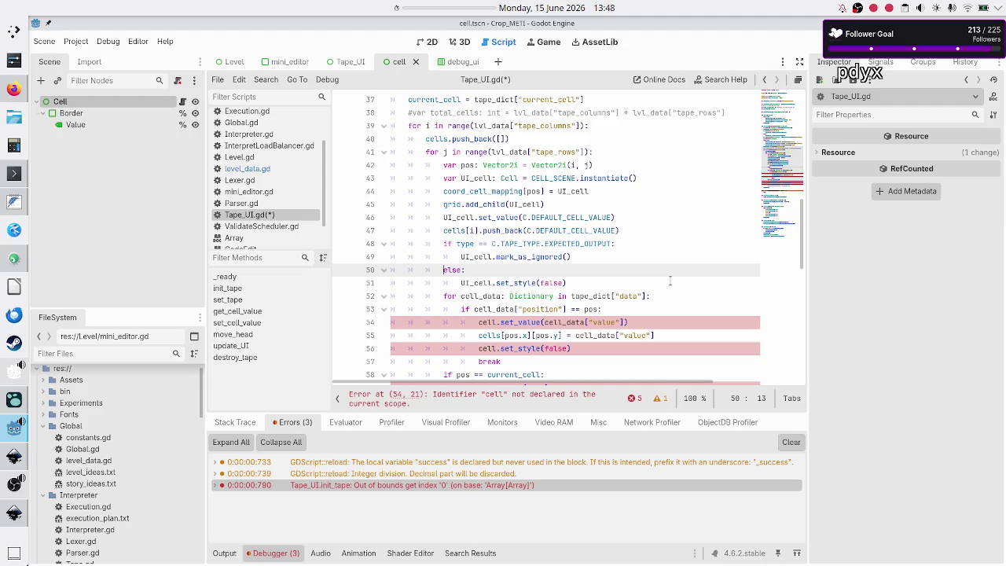
{"action": "key", "text": "shift+Down"}
{"action": "key", "text": "shift+Down"}
{"action": "key", "text": "shift+Down"}
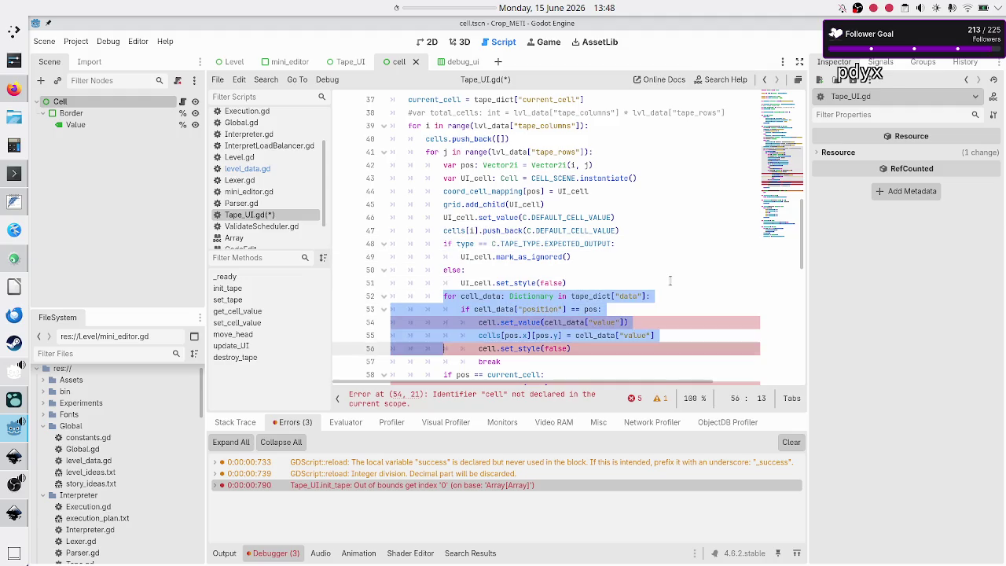
{"action": "key", "text": "shift+Down"}
{"action": "key", "text": "shift+Down"}
{"action": "key", "text": "shift+Down"}
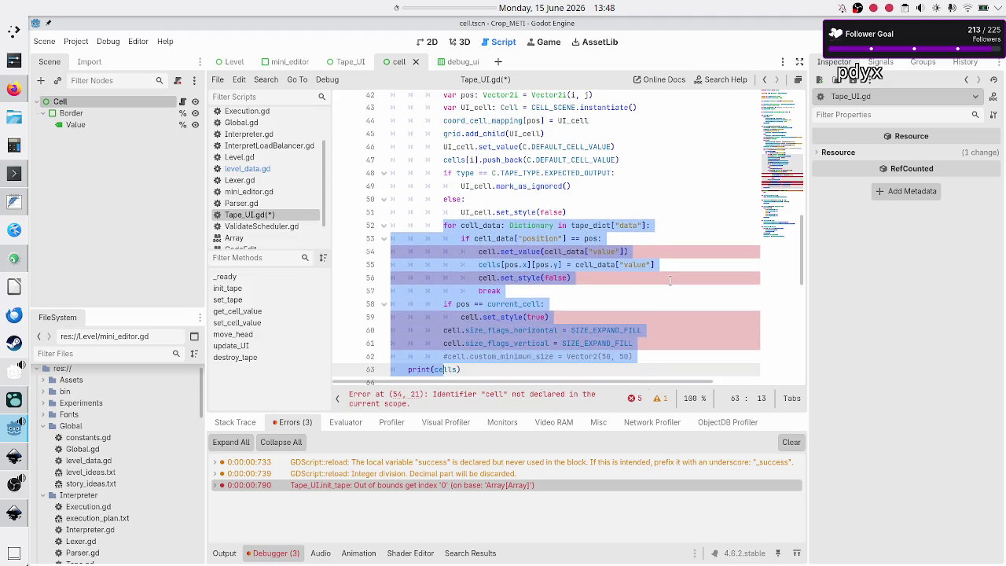
{"action": "key", "text": "shift+Left"}
{"action": "key", "text": "shift+Left"}
{"action": "key", "text": "shift+Left"}
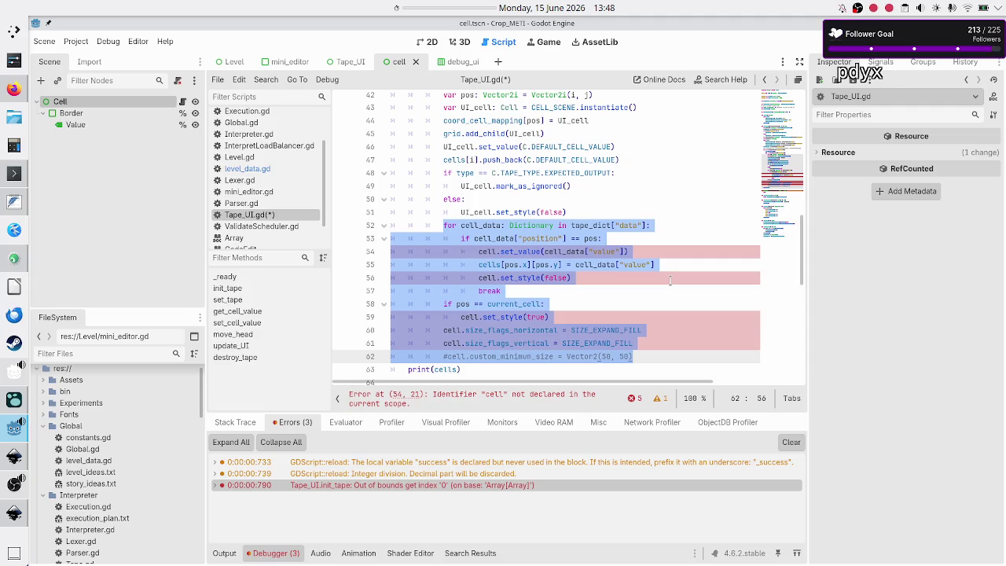
{"action": "key", "text": "shift+Tab"}
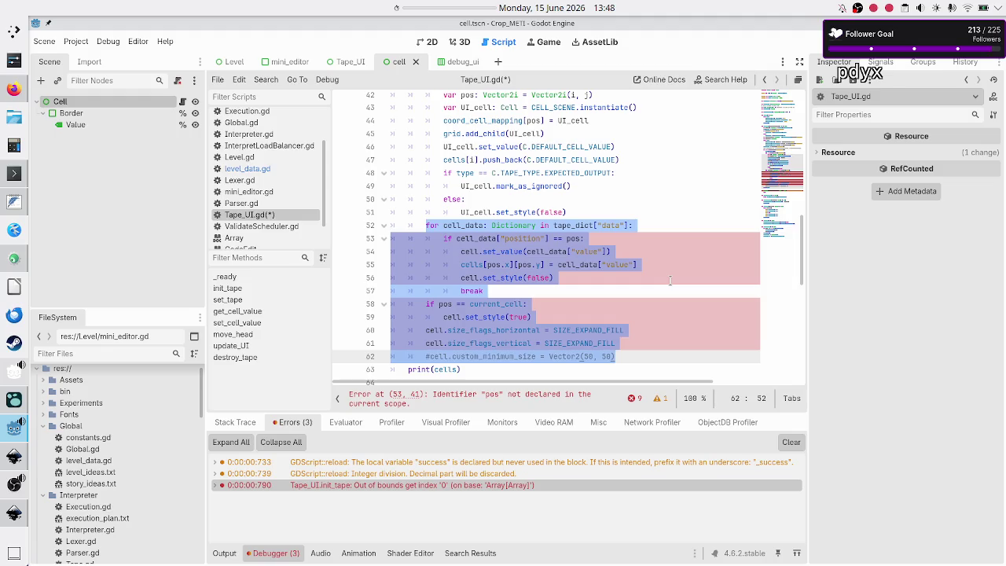
{"action": "key", "text": "shift+Tab"}
{"action": "key", "text": "Up"}
{"action": "key", "text": "Up"}
{"action": "key", "text": "Up"}
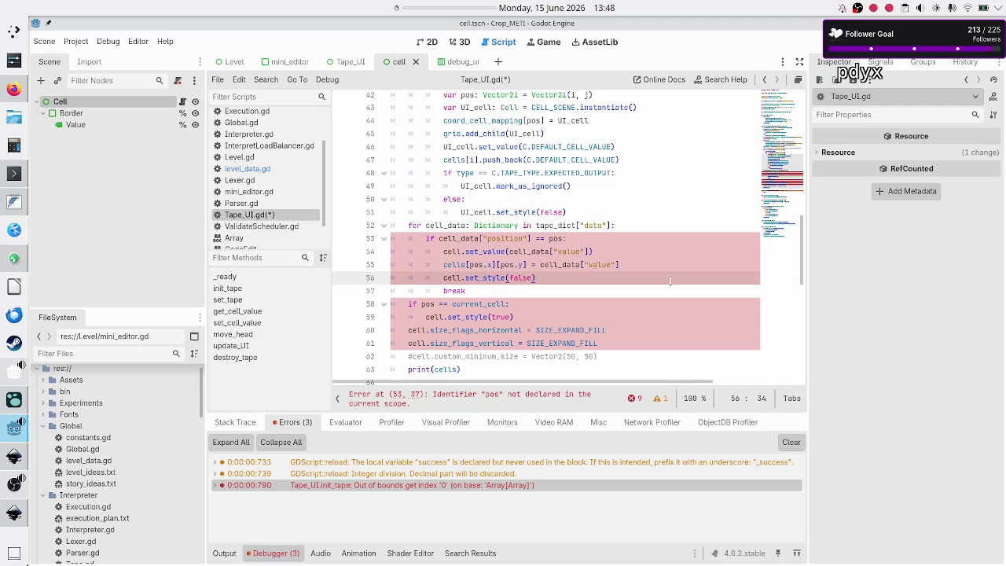
{"action": "scroll", "coordinate": [670, 281], "scroll_direction": "up", "scroll_amount": 4}
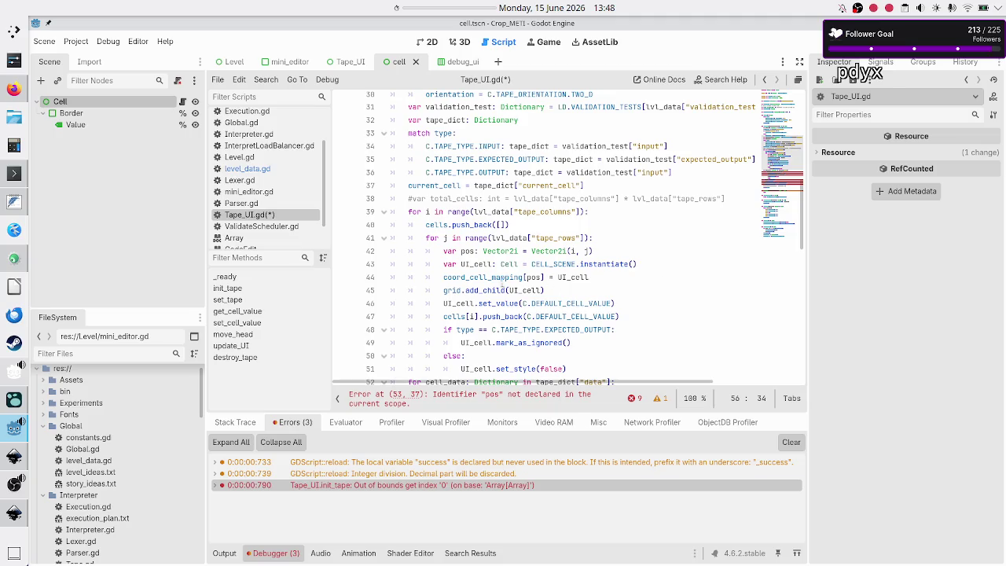
{"action": "double_click", "coordinate": [476, 264]}
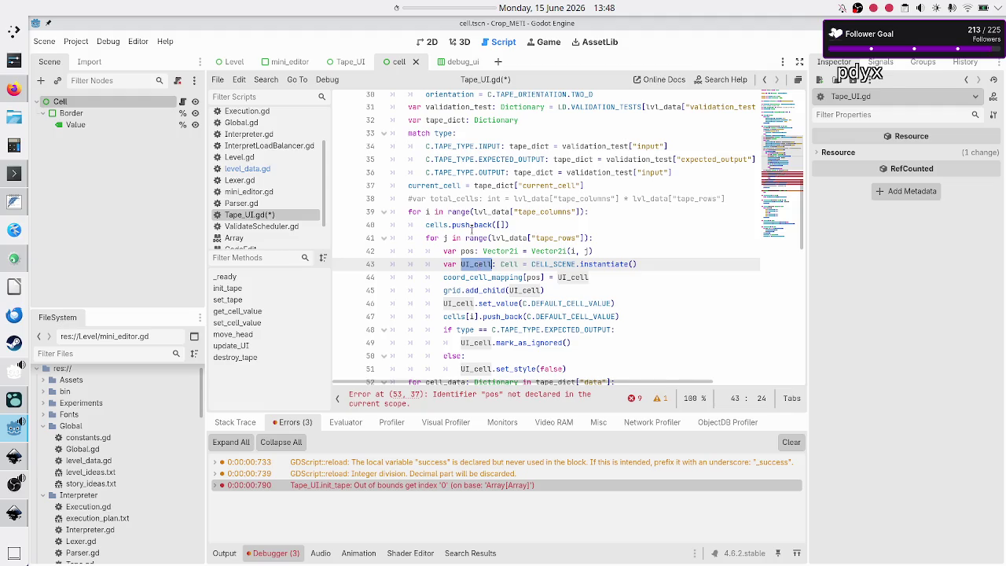
{"action": "scroll", "coordinate": [471, 228], "scroll_direction": "down", "scroll_amount": 4}
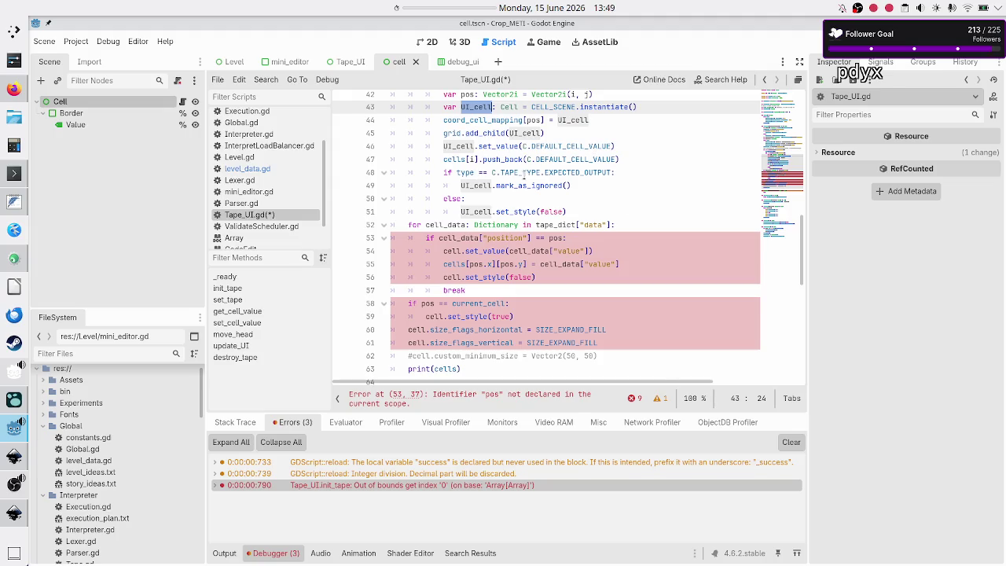
{"action": "double_click", "coordinate": [492, 122]}
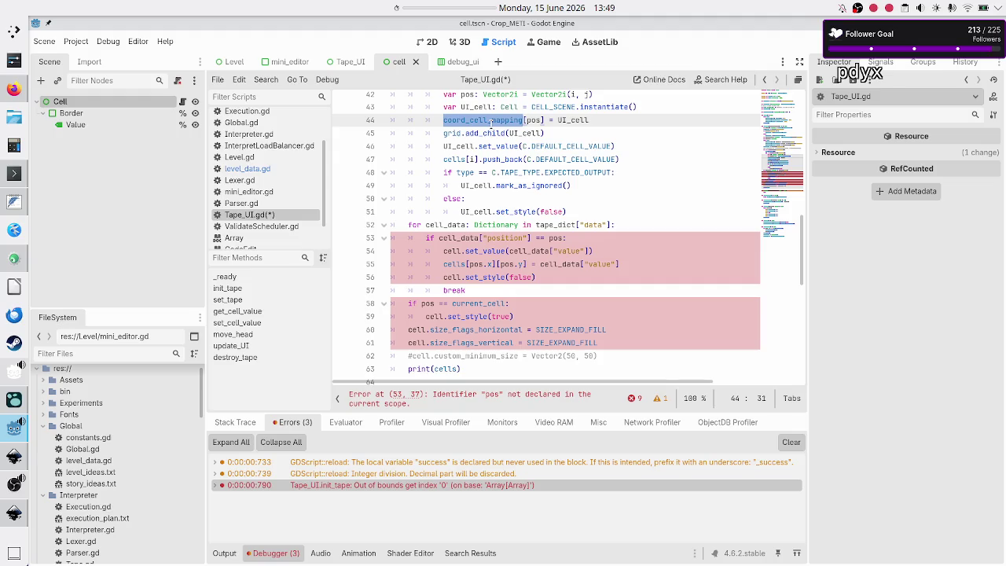
{"action": "left_click", "coordinate": [598, 207]}
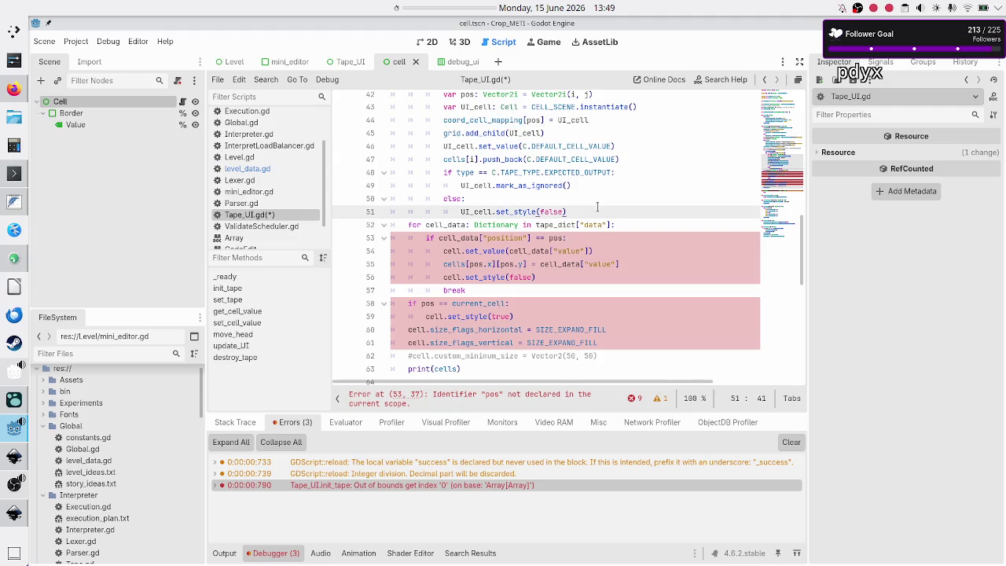
{"action": "key", "text": "Down"}
{"action": "key", "text": "Home"}
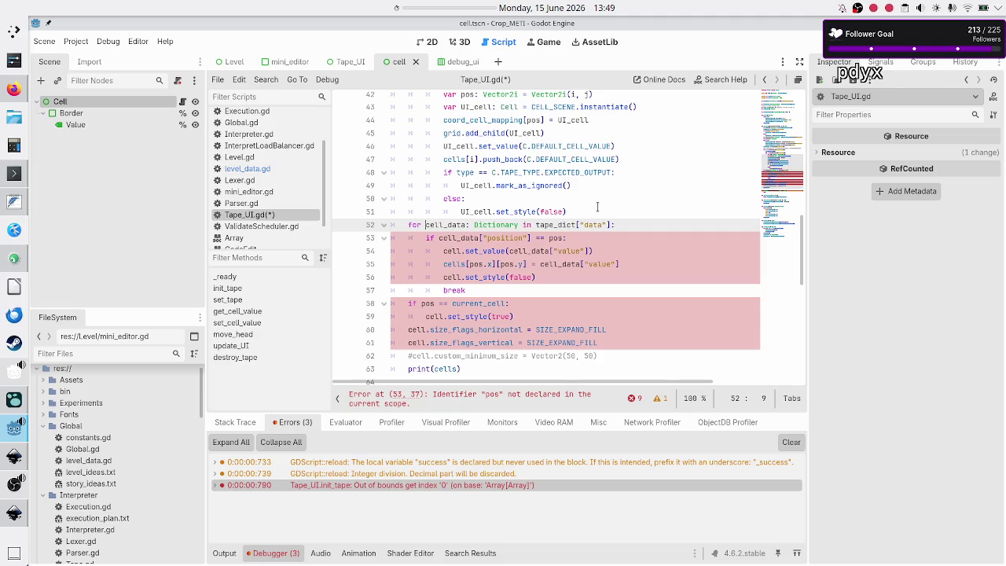
{"action": "key", "text": "shift+Right"}
{"action": "key", "text": "shift+Right"}
{"action": "key", "text": "shift+Right"}
{"action": "left_click", "coordinate": [260, 170]}
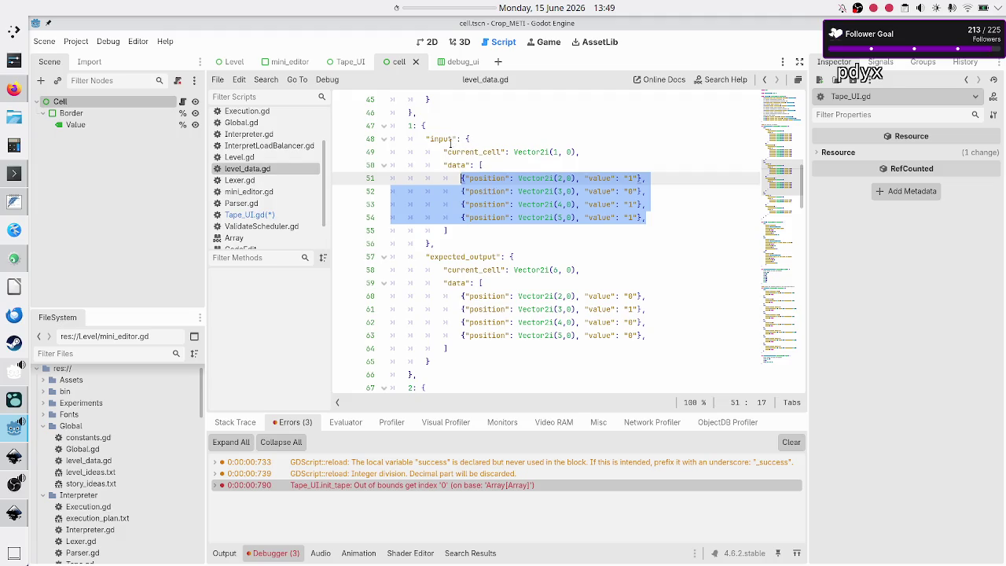
{"action": "left_click", "coordinate": [276, 215]}
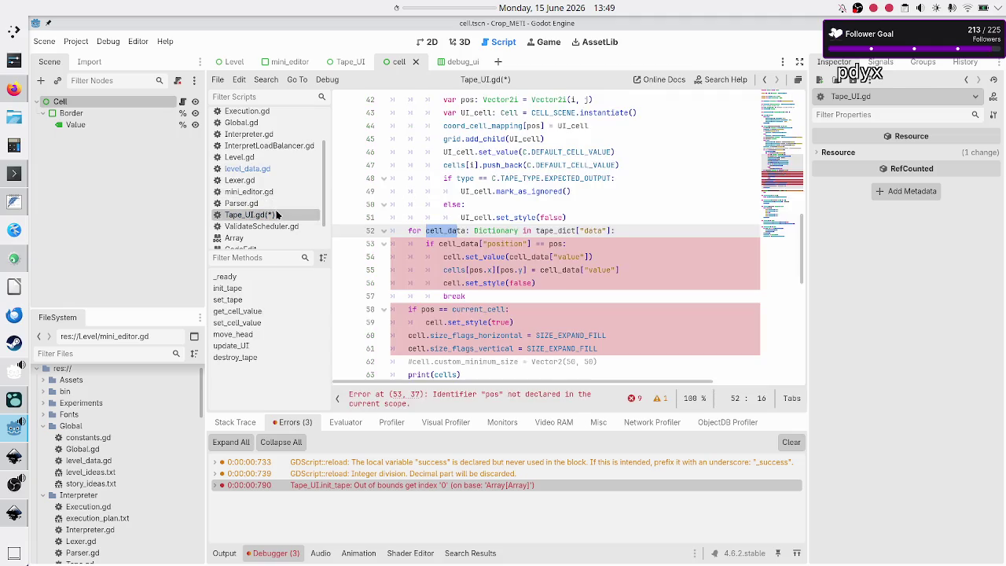
{"action": "left_click", "coordinate": [259, 168]}
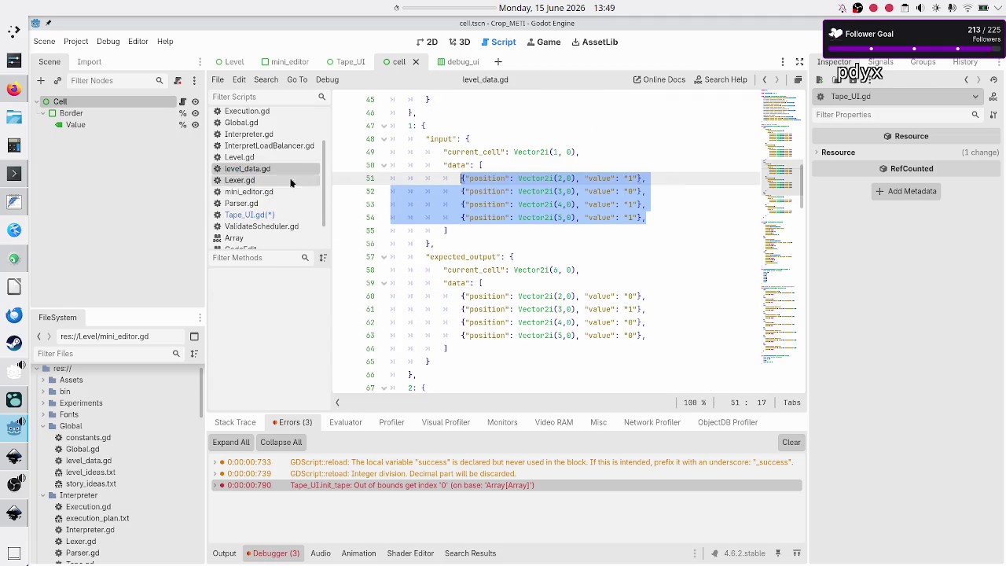
{"action": "left_click_drag", "start_coordinate": [426, 138], "coordinate": [435, 243]}
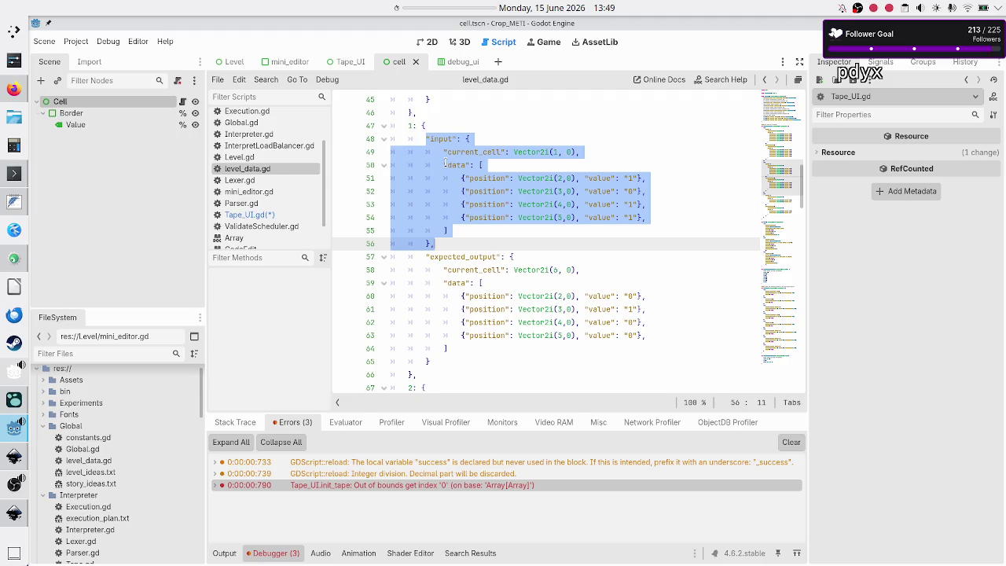
{"action": "double_click", "coordinate": [464, 164]}
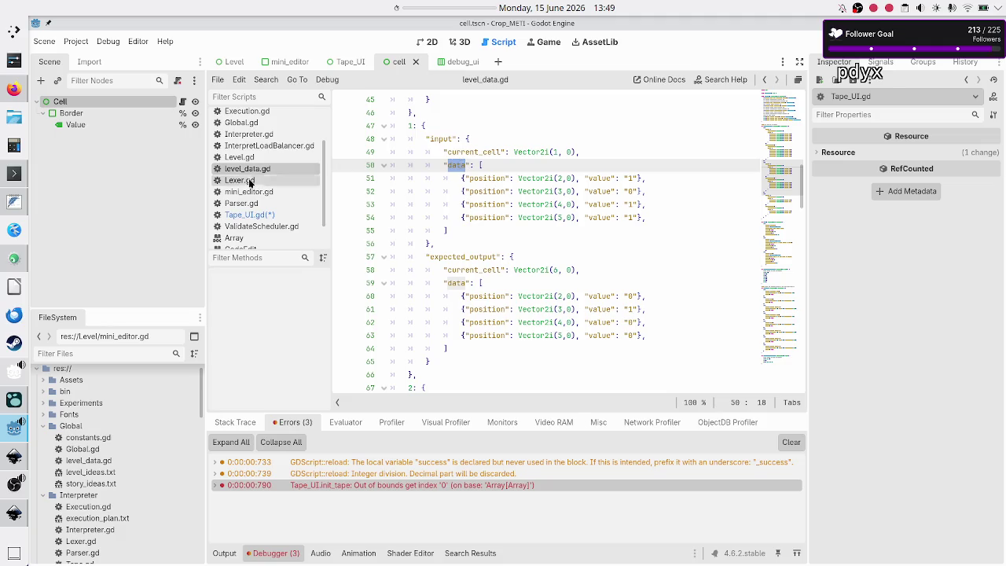
{"action": "left_click", "coordinate": [243, 215]}
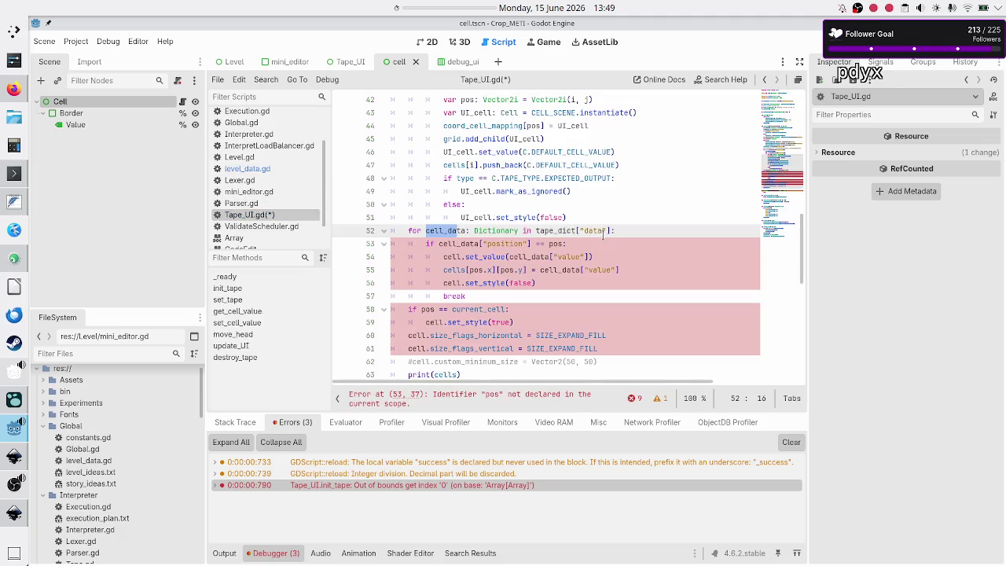
{"action": "left_click_drag", "start_coordinate": [536, 230], "coordinate": [611, 230]}
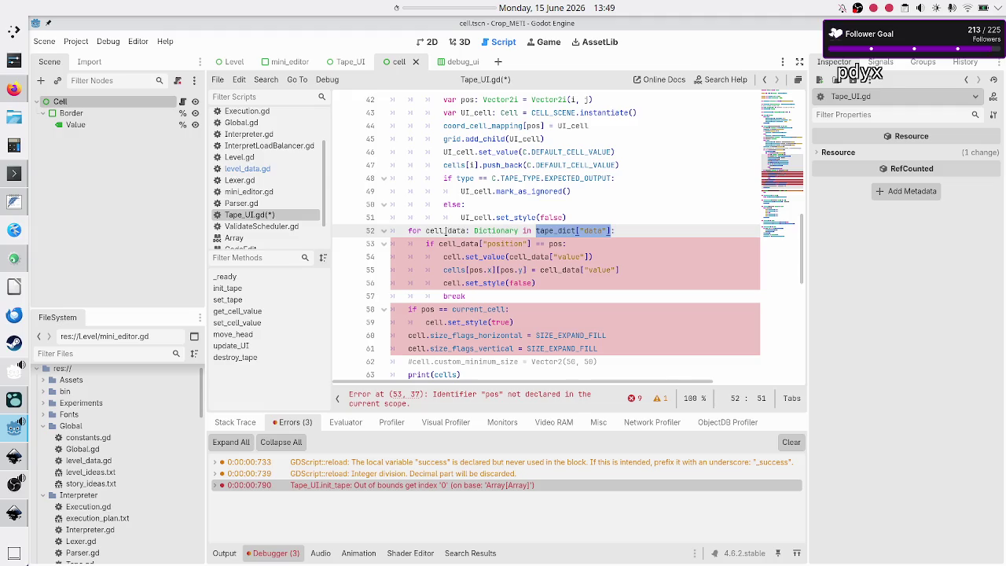
{"action": "double_click", "coordinate": [495, 229]}
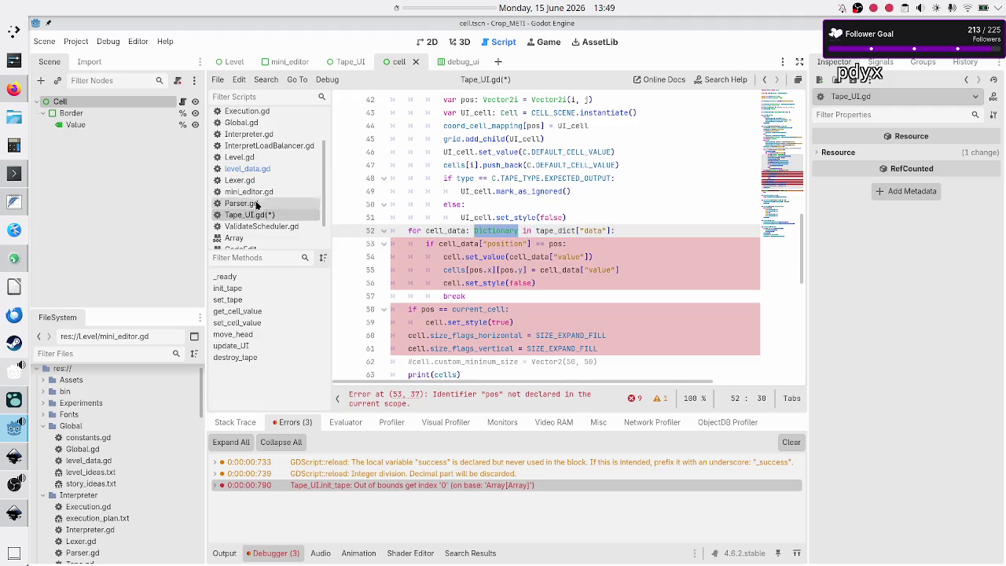
{"action": "left_click", "coordinate": [260, 170]}
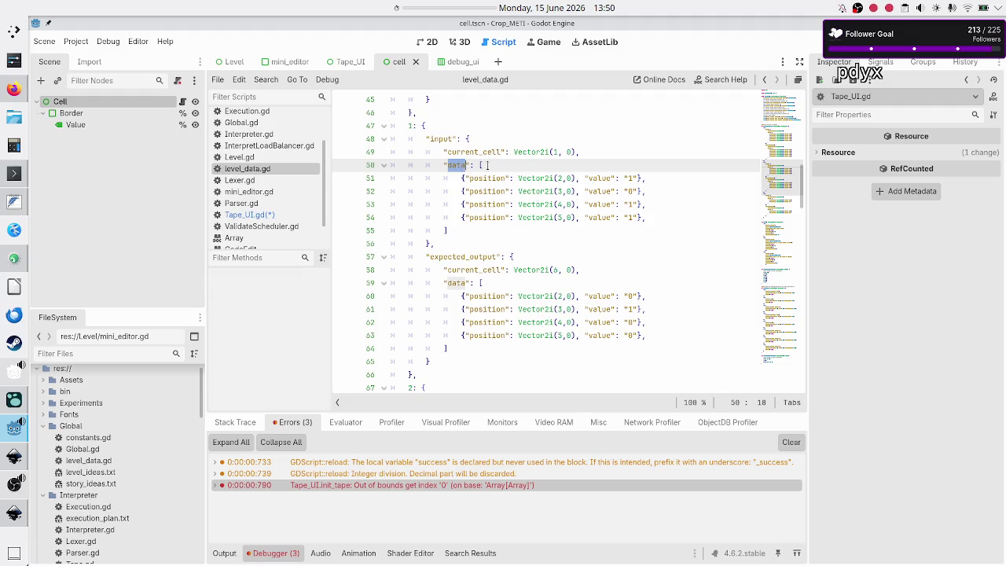
{"action": "left_click", "coordinate": [487, 166]}
{"action": "mouse_move", "coordinate": [465, 226]}
{"action": "left_mouse_down"}
{"action": "mouse_move", "coordinate": [463, 165]}
{"action": "mouse_move", "coordinate": [481, 165]}
{"action": "left_mouse_up"}
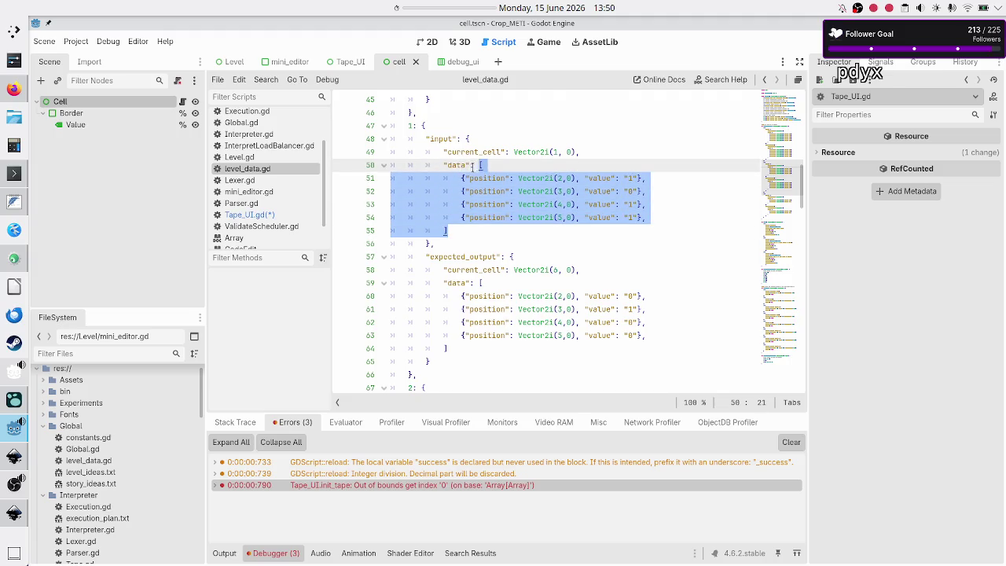
{"action": "left_click", "coordinate": [459, 177]}
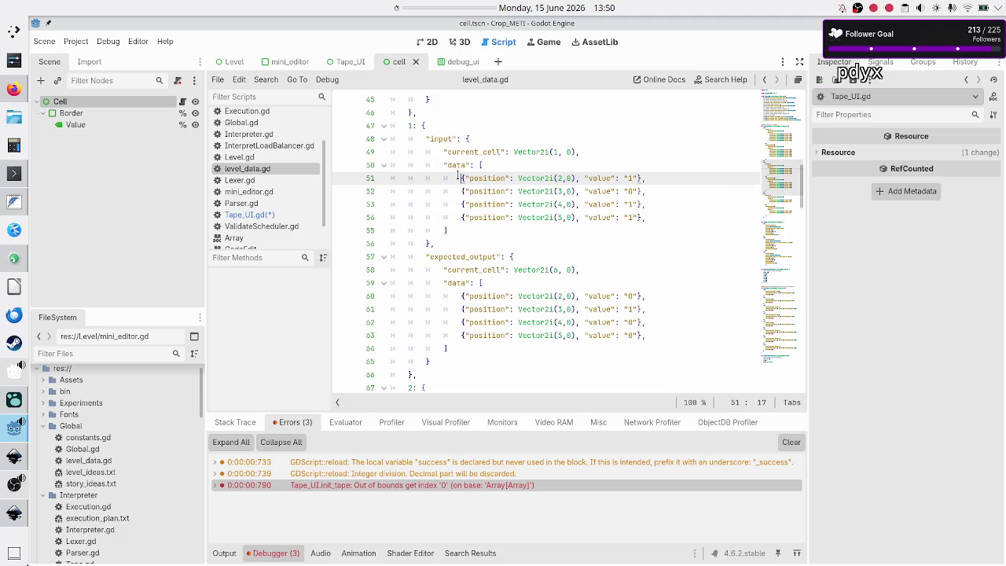
{"action": "left_click", "coordinate": [267, 216]}
{"action": "left_click", "coordinate": [452, 231]}
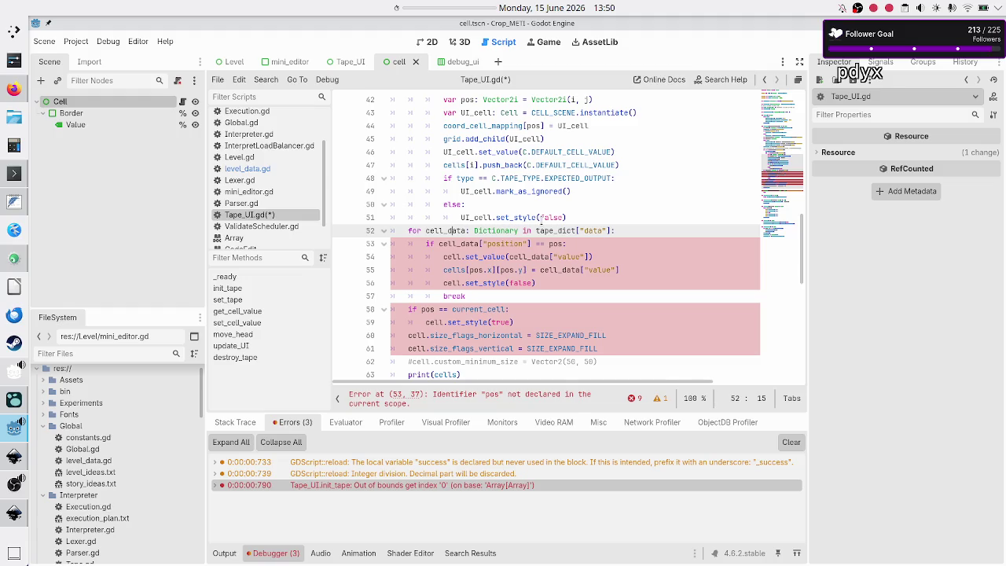
{"action": "left_click", "coordinate": [617, 230]}
{"action": "key", "text": "Down"}
{"action": "key", "text": "Home"}
{"action": "key", "text": "ctrl+Right"}
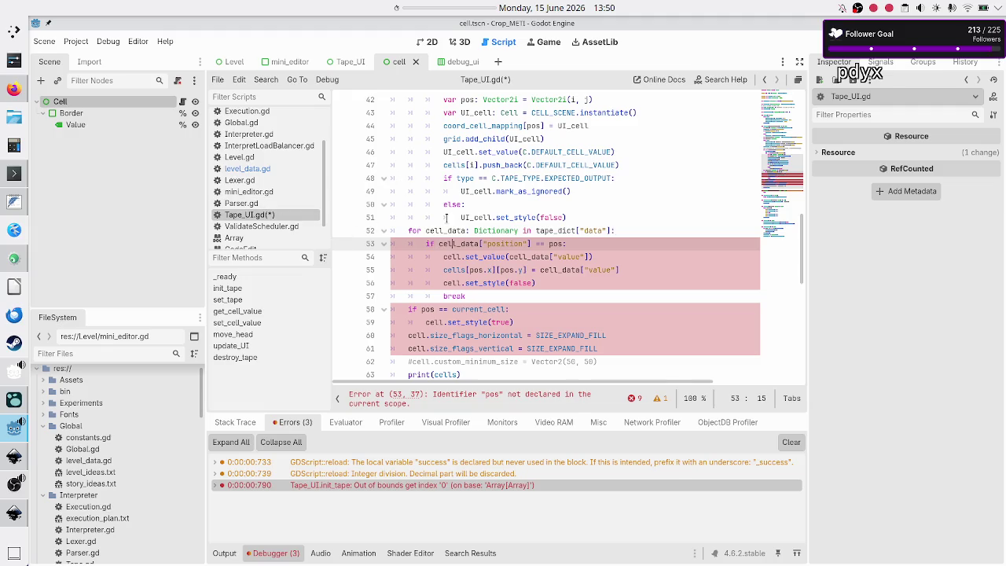
Add a colon to the if line and begin line 53 with 'var UI_cell: Cell = coord_cell_mapping['
{"action": "left_click", "coordinate": [592, 243]}
{"action": "type", "text": ":"}
{"action": "key", "text": "Up"}
{"action": "key", "text": "End"}
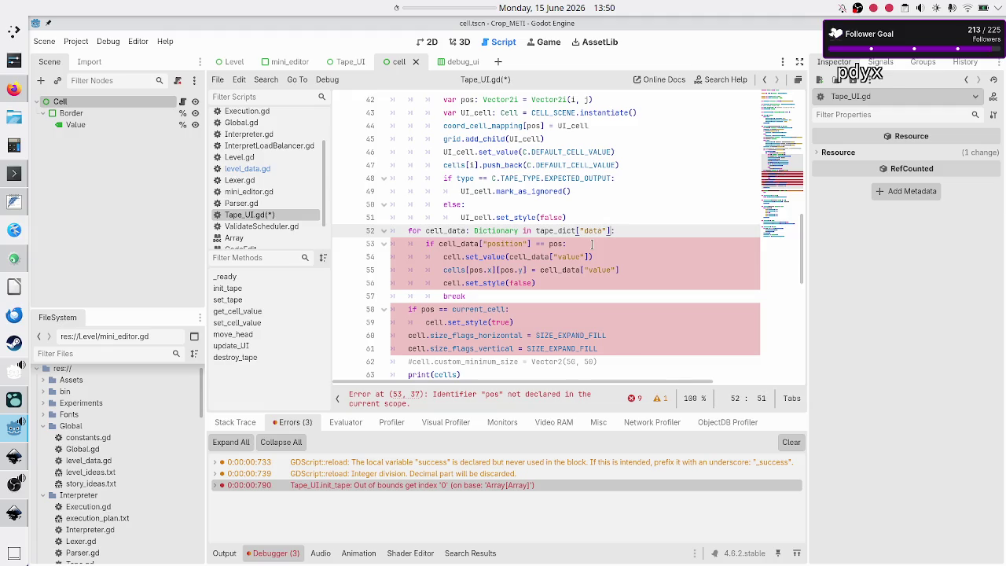
{"action": "key", "text": "Return"}
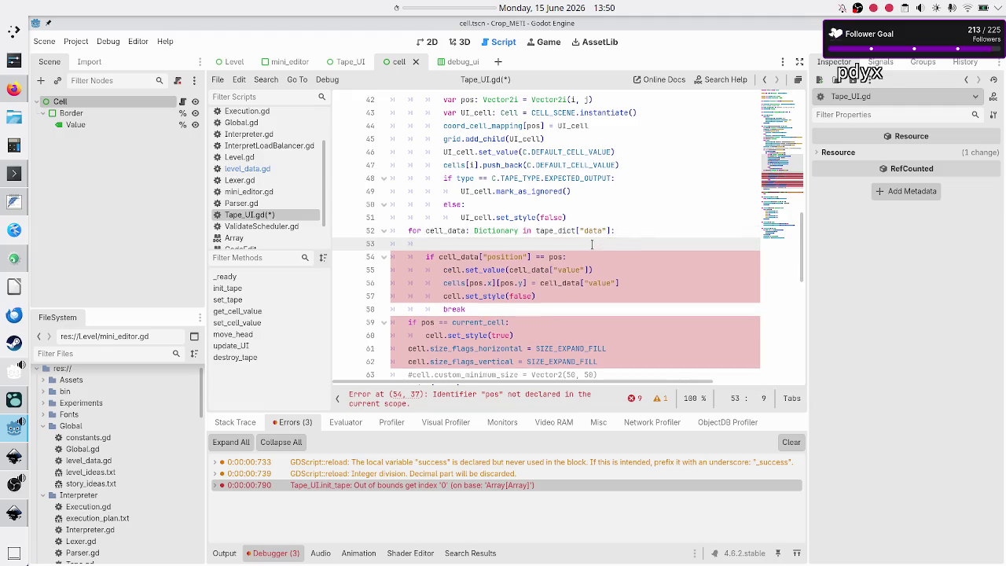
{"action": "type", "text": "var "}
{"action": "type", "text": "UI_"}
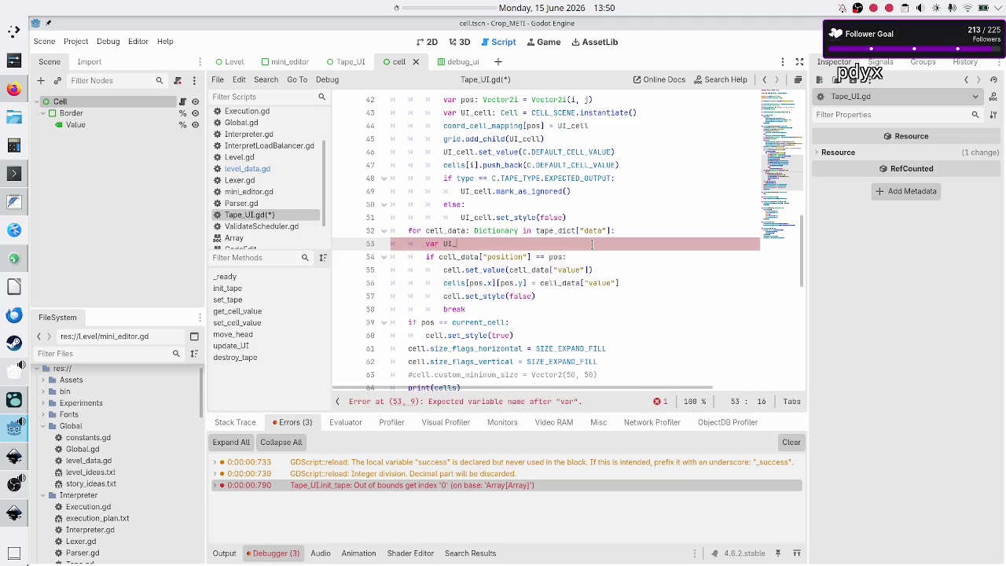
{"action": "type", "text": "cell: "}
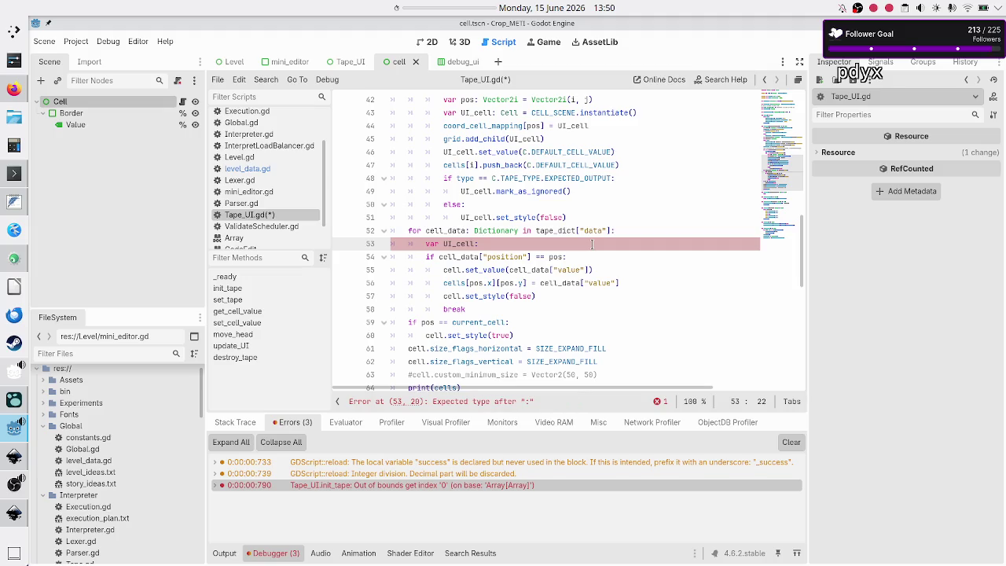
{"action": "type", "text": "Cell ="}
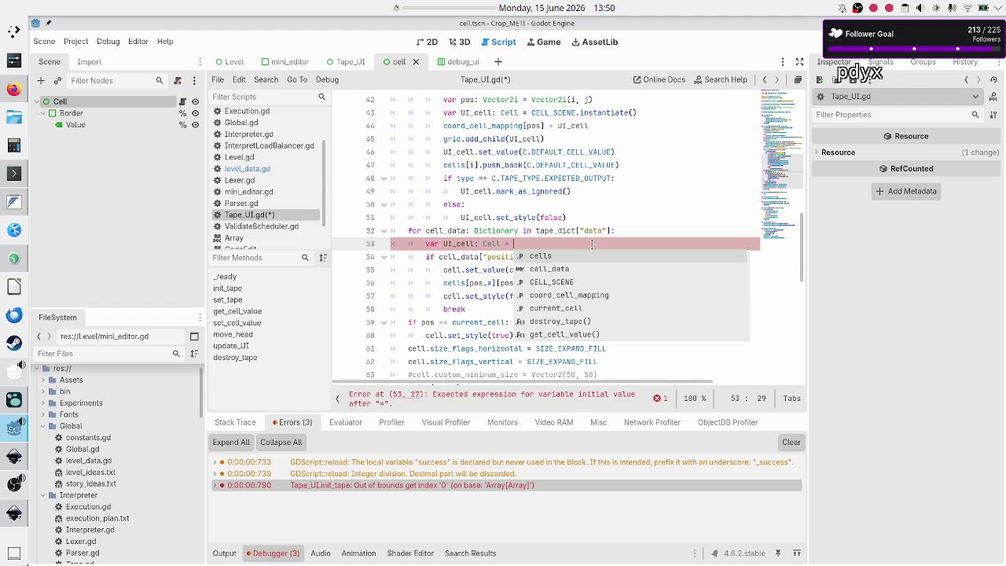
{"action": "type", "text": " coord_cell_mapping"}
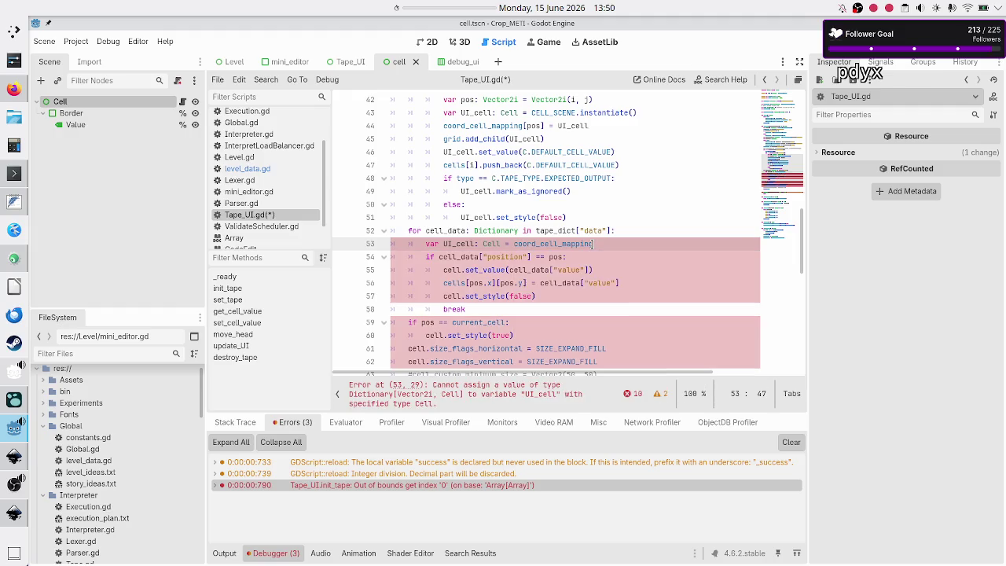
{"action": "type", "text": "["}
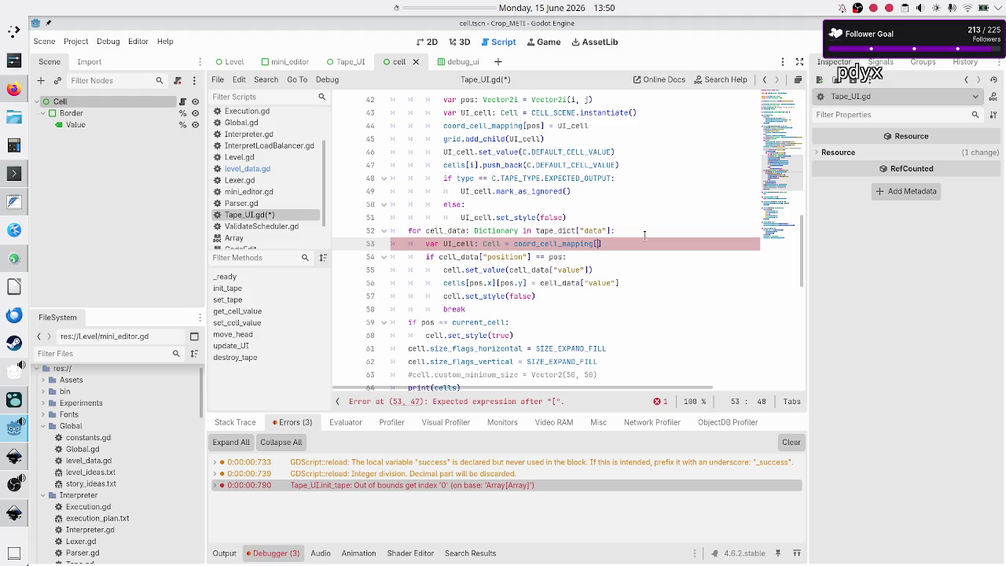
Highlight the uses of coord_cell_mapping, then switch to level_data.gd to inspect the entries
{"action": "double_click", "coordinate": [555, 244]}
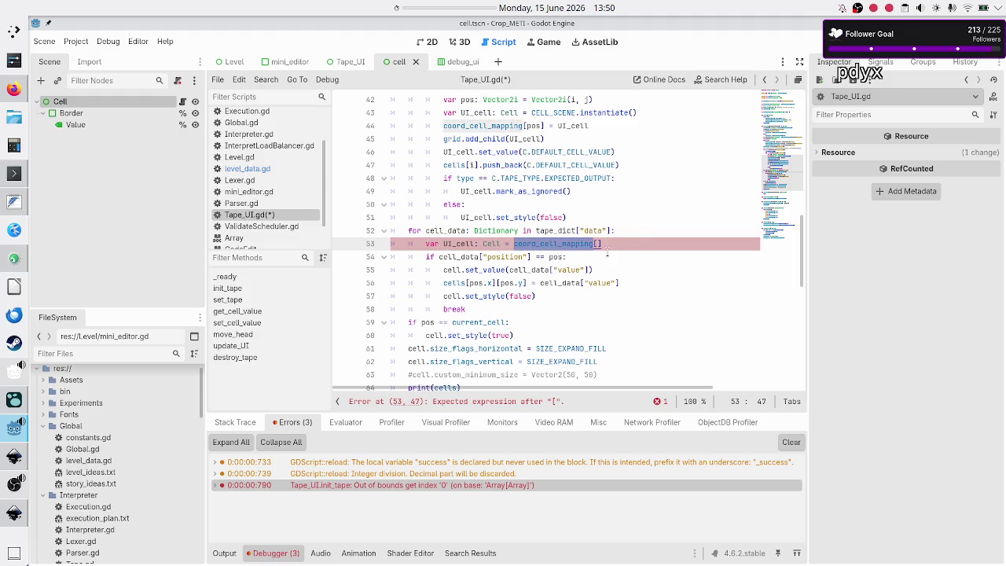
{"action": "left_click", "coordinate": [636, 246]}
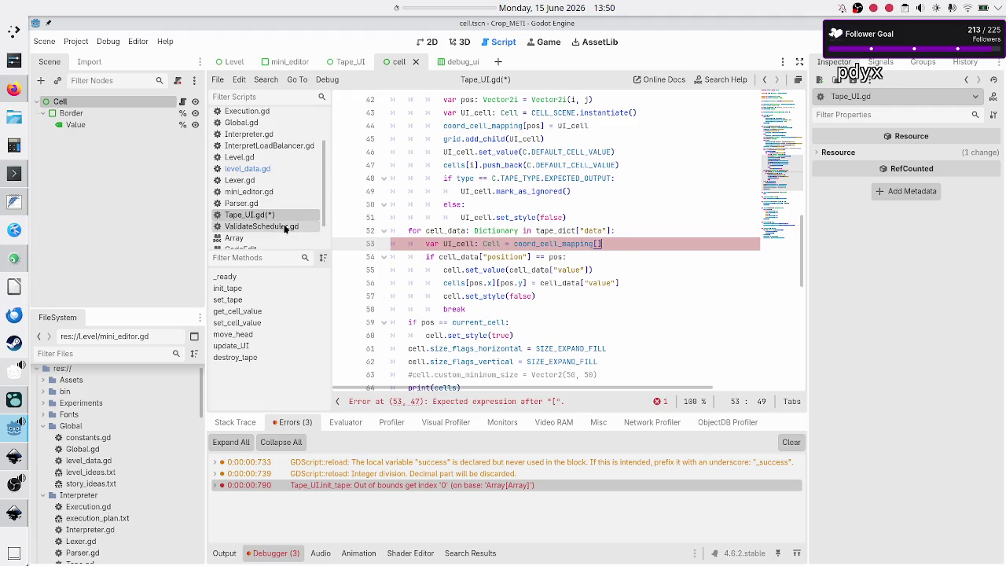
{"action": "left_click", "coordinate": [266, 170]}
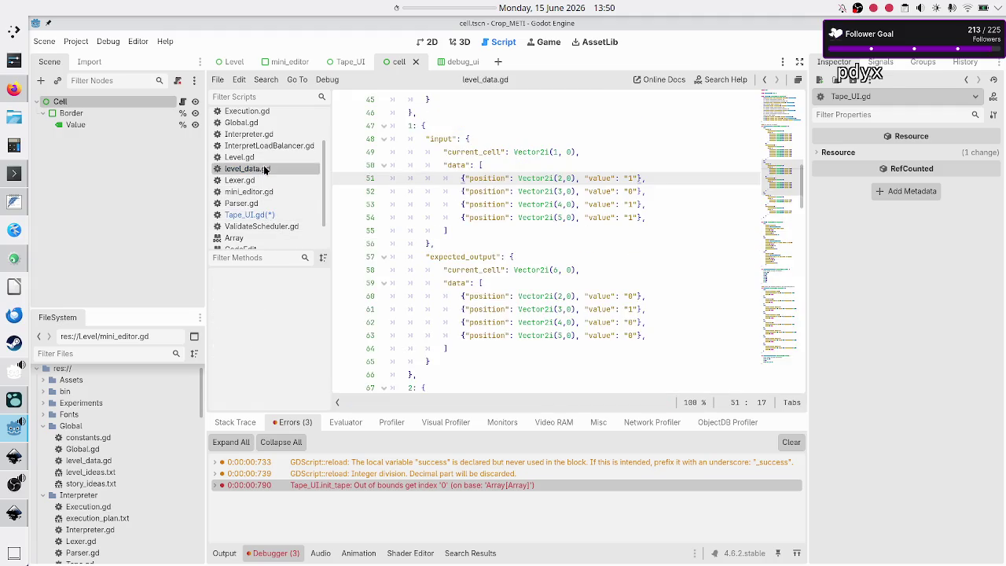
Check the position key in level_data.gd, then move cell_data["position"] into the coord_cell_mapping[] brackets
{"action": "double_click", "coordinate": [483, 178]}
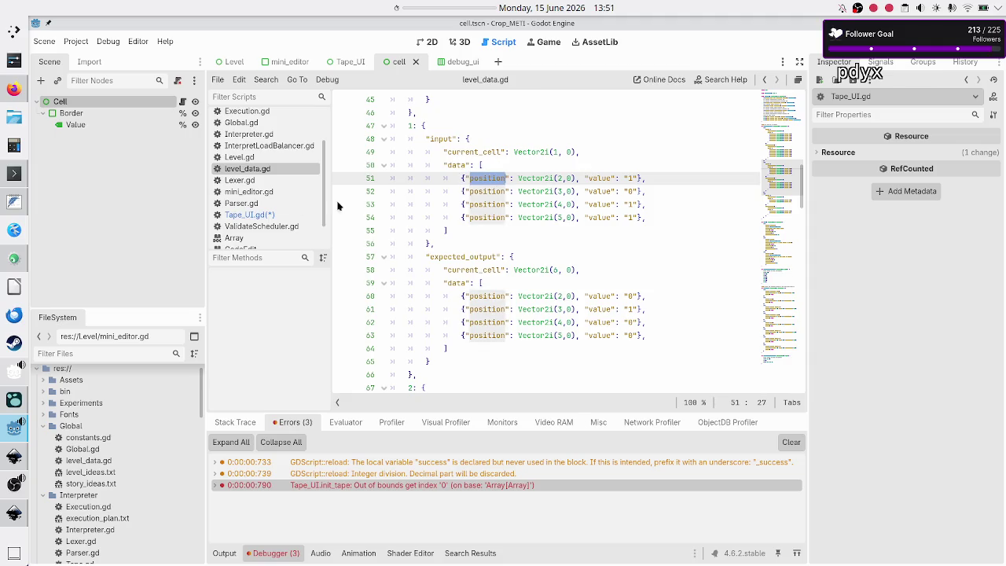
{"action": "left_click", "coordinate": [266, 215]}
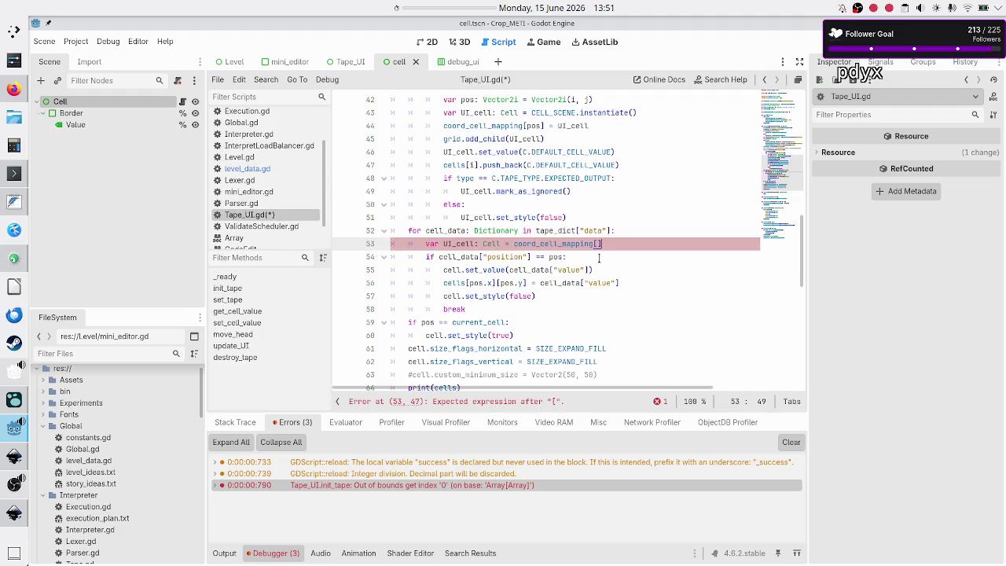
{"action": "left_click", "coordinate": [605, 254]}
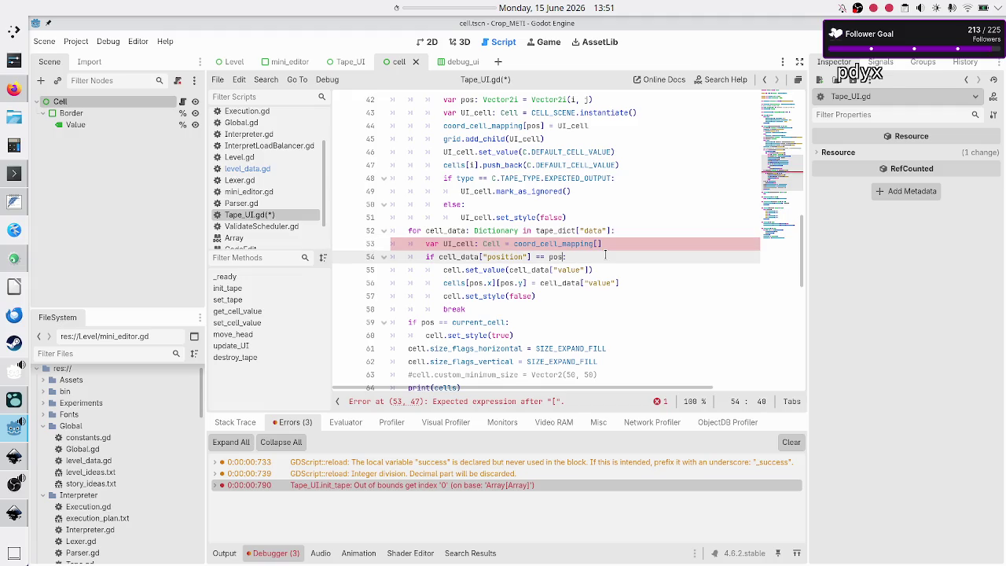
{"action": "type", "text": ":"}
{"action": "key", "text": "ctrl+shift+Left"}
{"action": "key", "text": "ctrl+shift+Left"}
{"action": "key", "text": "ctrl+shift+Left"}
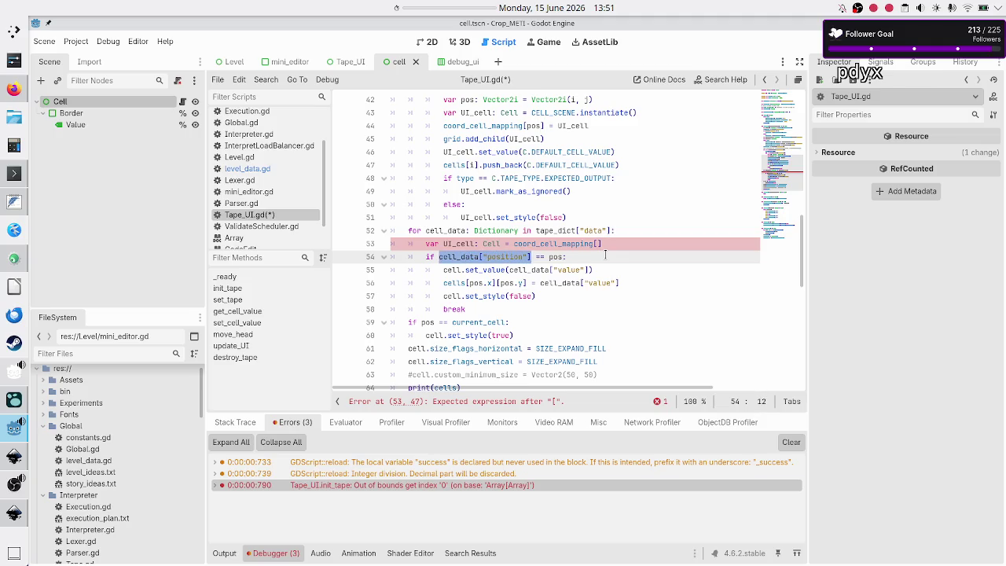
{"action": "key", "text": "ctrl+x"}
{"action": "key", "text": "Up"}
{"action": "key", "text": "End"}
{"action": "key", "text": "Left"}
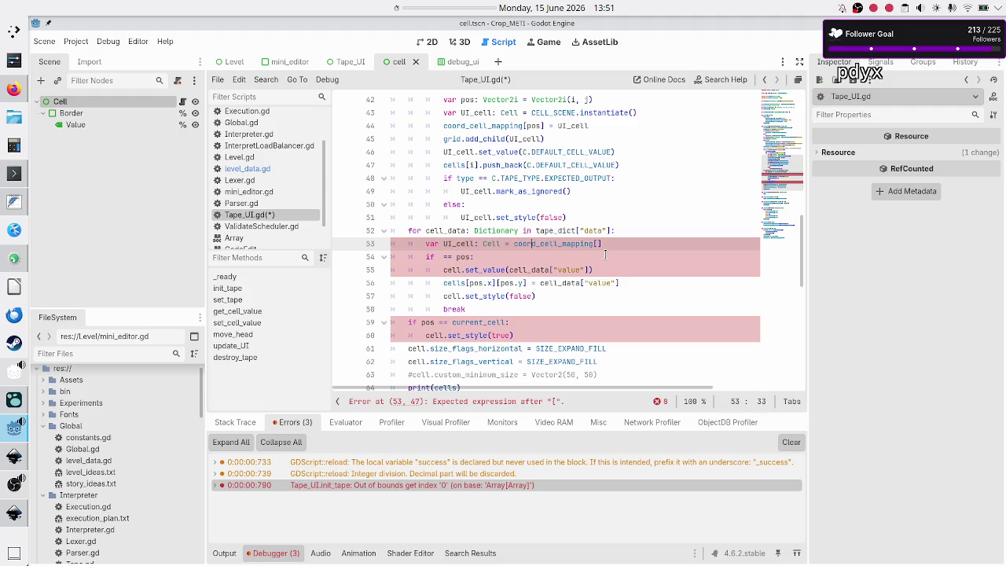
{"action": "key", "text": "ctrl+v"}
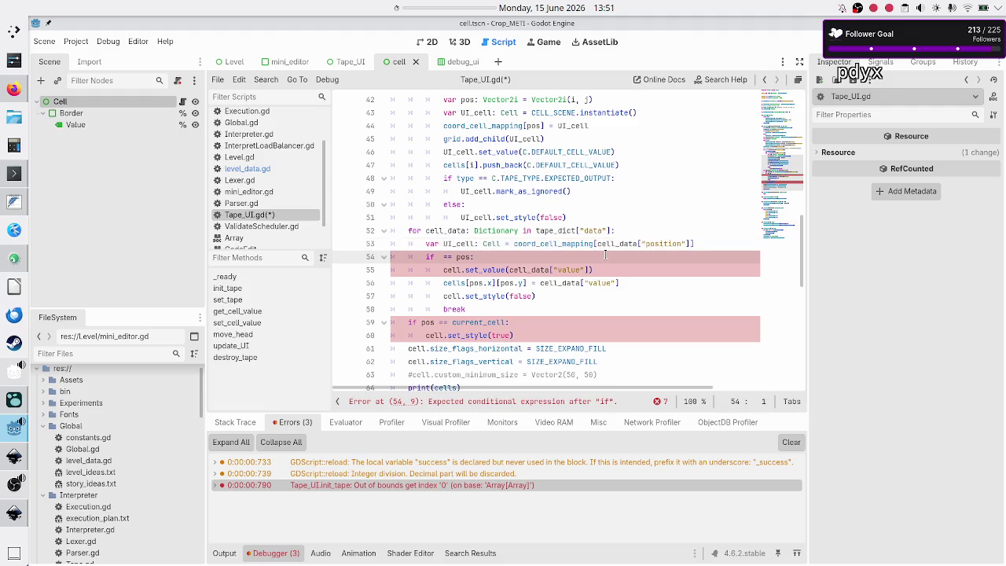
Delete the leftover if == pos line and the break line below the lookup
{"action": "key", "text": "Return"}
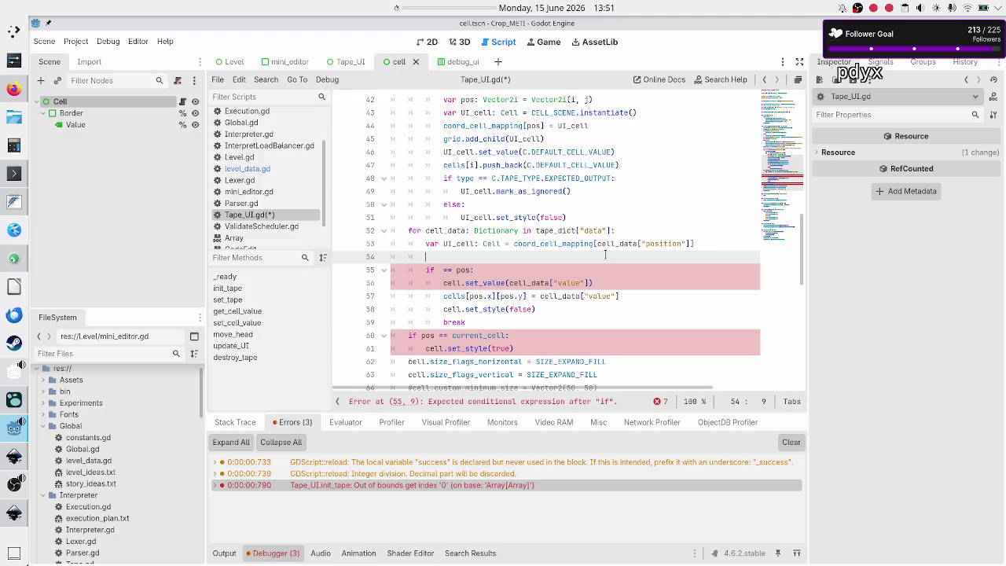
{"action": "key", "text": "Right"}
{"action": "key", "text": "shift+End"}
{"action": "key", "text": "BackSpace"}
{"action": "key", "text": "BackSpace"}
{"action": "key", "text": "BackSpace"}
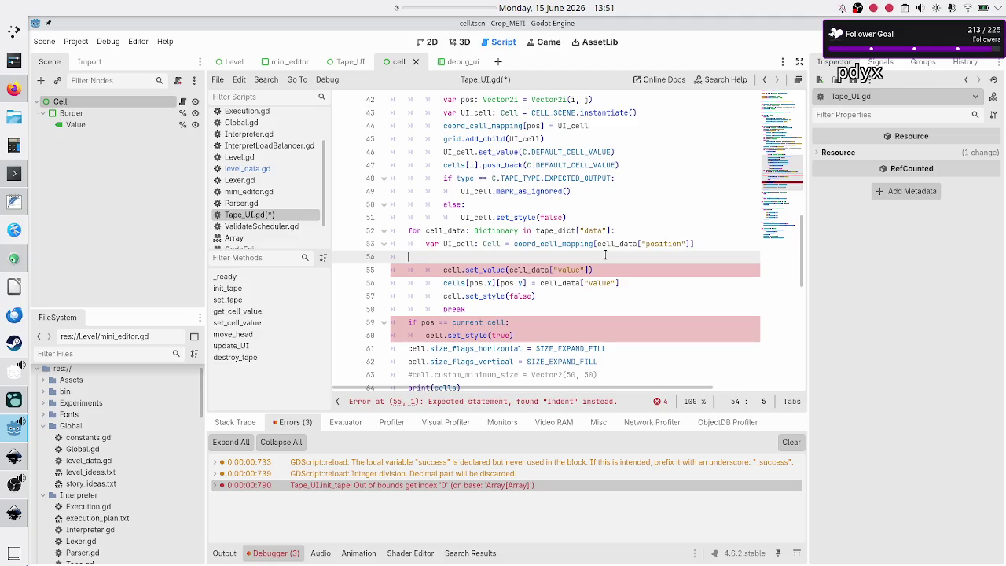
{"action": "key", "text": "Delete"}
{"action": "key", "text": "Down"}
{"action": "key", "text": "Down"}
{"action": "key", "text": "Down"}
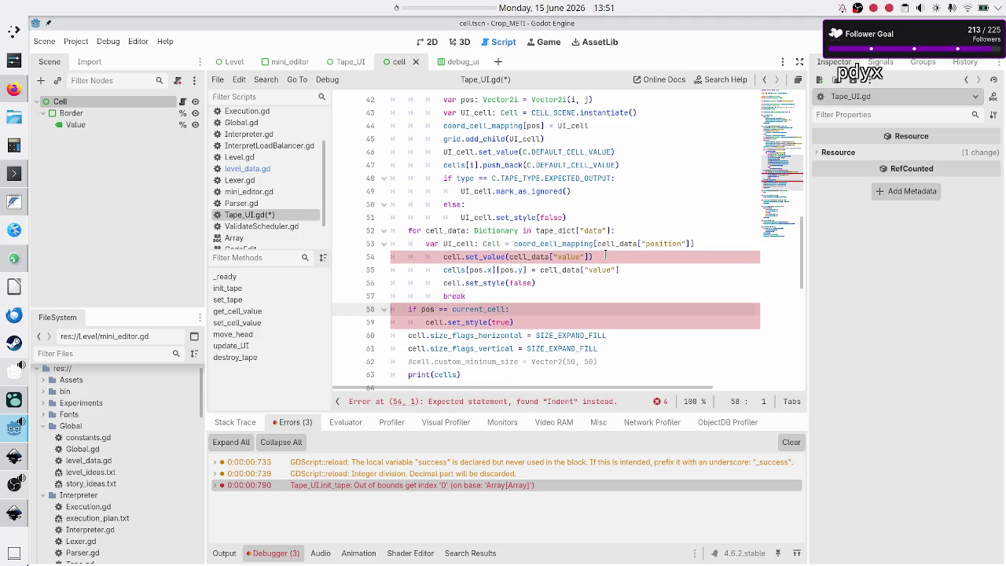
{"action": "key", "text": "shift+End"}
{"action": "key", "text": "BackSpace"}
{"action": "key", "text": "BackSpace"}
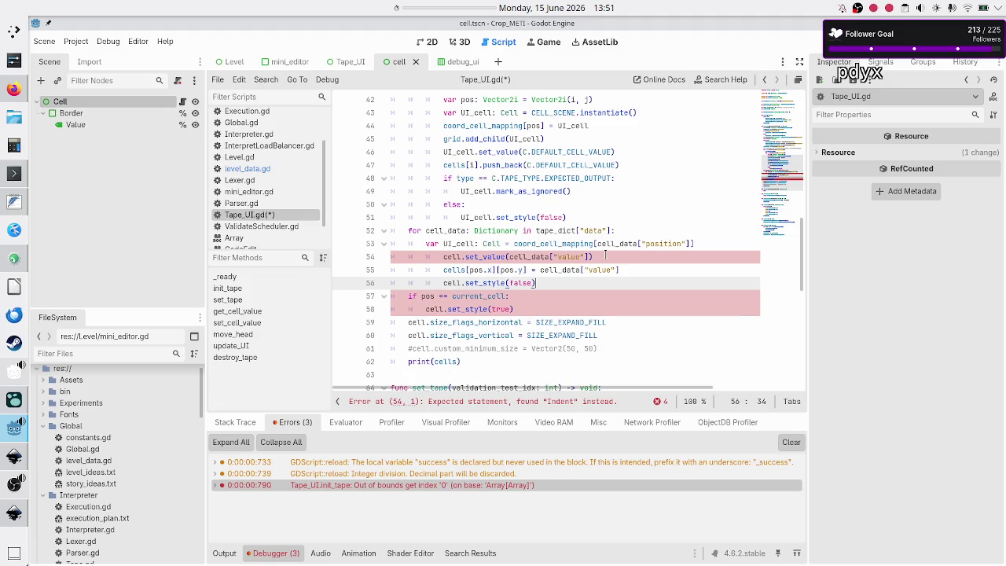
{"action": "key", "text": "Up"}
{"action": "key", "text": "Up"}
{"action": "key", "text": "Up"}
{"action": "key", "text": "Home"}
{"action": "key", "text": "Down"}
{"action": "key", "text": "Down"}
{"action": "key", "text": "Down"}
Dedent the set_value line and the remaining loop body lines by one level
{"action": "key", "text": "Down"}
{"action": "key", "text": "Home"}
{"action": "key", "text": "BackSpace"}
{"action": "key", "text": "Down"}
{"action": "key", "text": "Home"}
{"action": "key", "text": "BackSpace"}
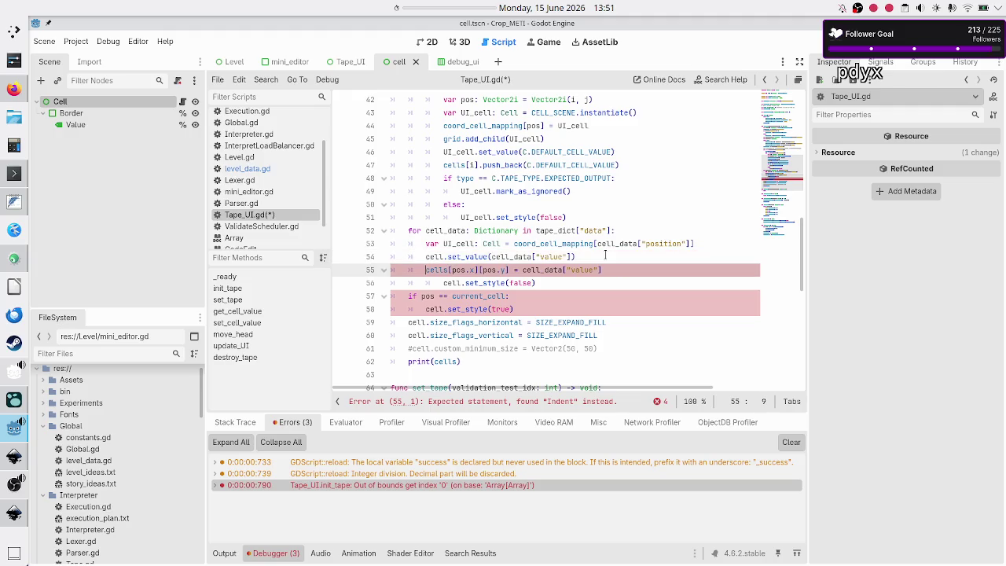
{"action": "key", "text": "Down"}
{"action": "key", "text": "Home"}
{"action": "key", "text": "BackSpace"}
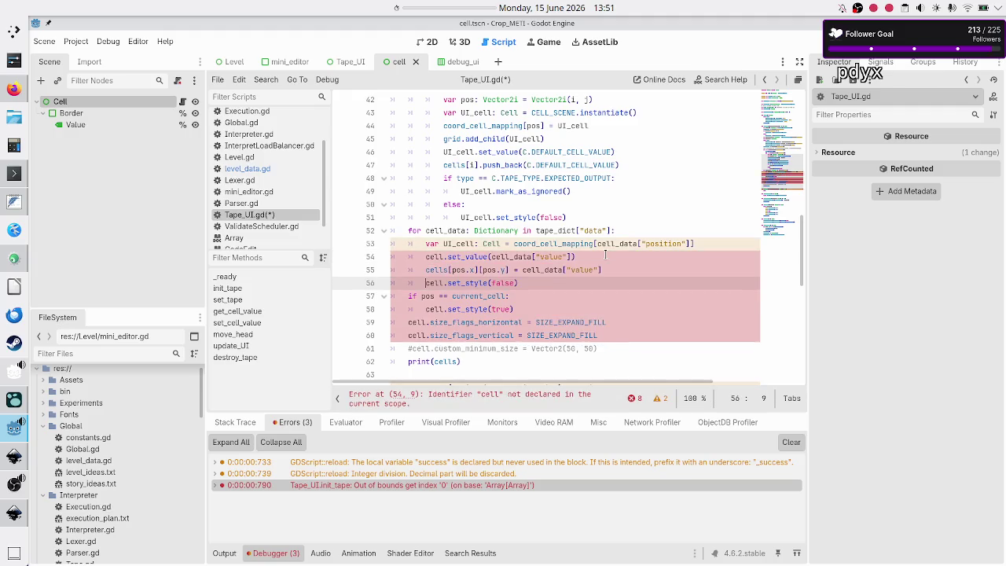
{"action": "key", "text": "Up"}
{"action": "key", "text": "Up"}
{"action": "key", "text": "Up"}
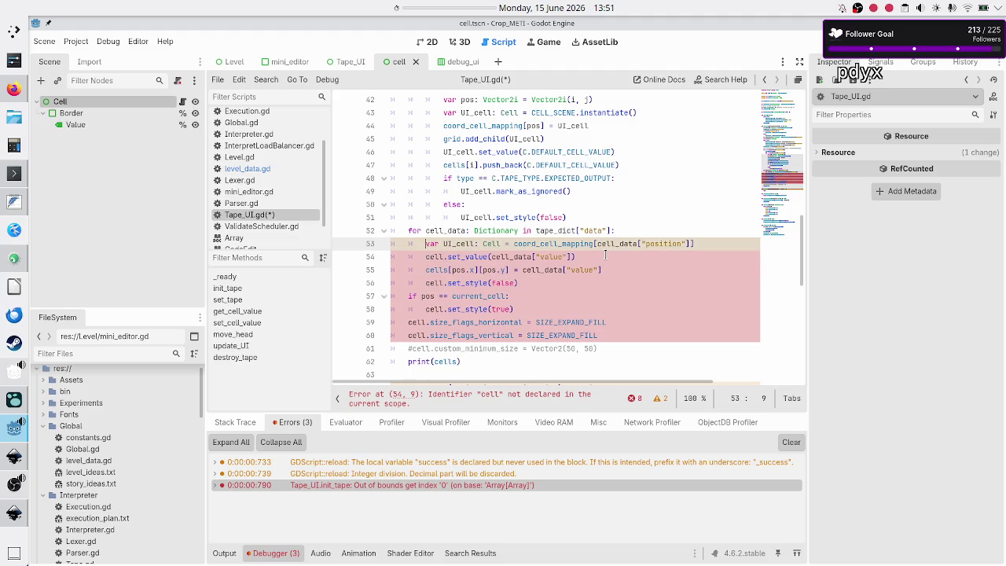
Rename cell to UI_cell in line 54's set_value call and review its cell_data argument
{"action": "key", "text": "Down"}
{"action": "type", "text": "UI_"}
{"action": "key", "text": "Escape"}
{"action": "key", "text": "Down"}
{"action": "key", "text": "Home"}
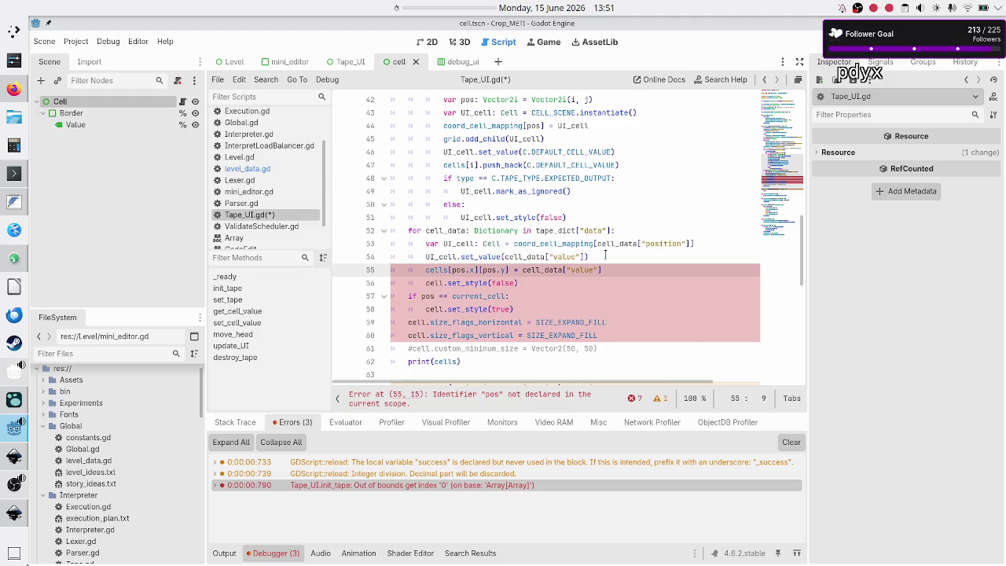
{"action": "key", "text": "Up"}
{"action": "key", "text": "shift+Right"}
{"action": "key", "text": "shift+Right"}
{"action": "key", "text": "shift+Right"}
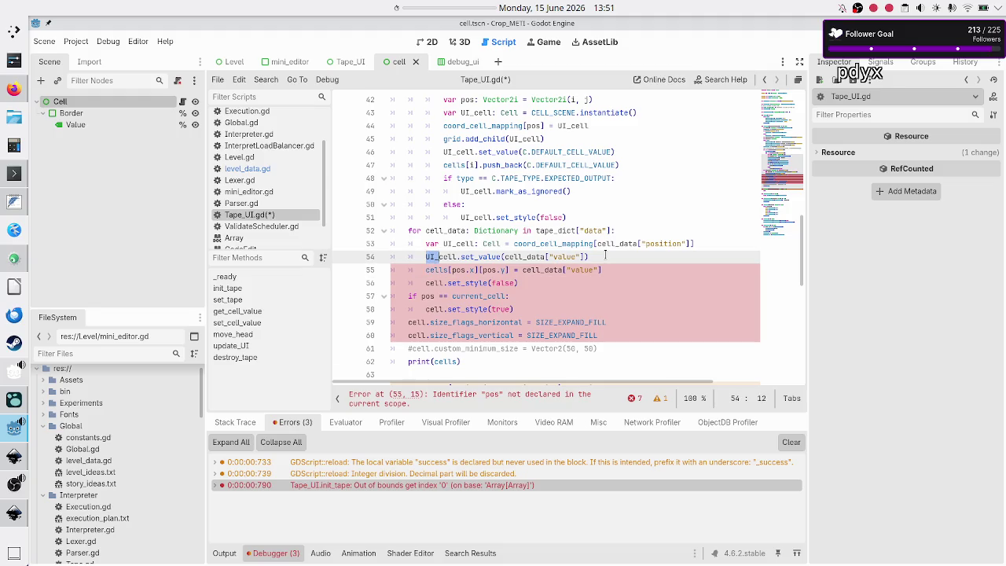
{"action": "key", "text": "shift+Right"}
{"action": "key", "text": "shift+Right"}
{"action": "key", "text": "shift+Right"}
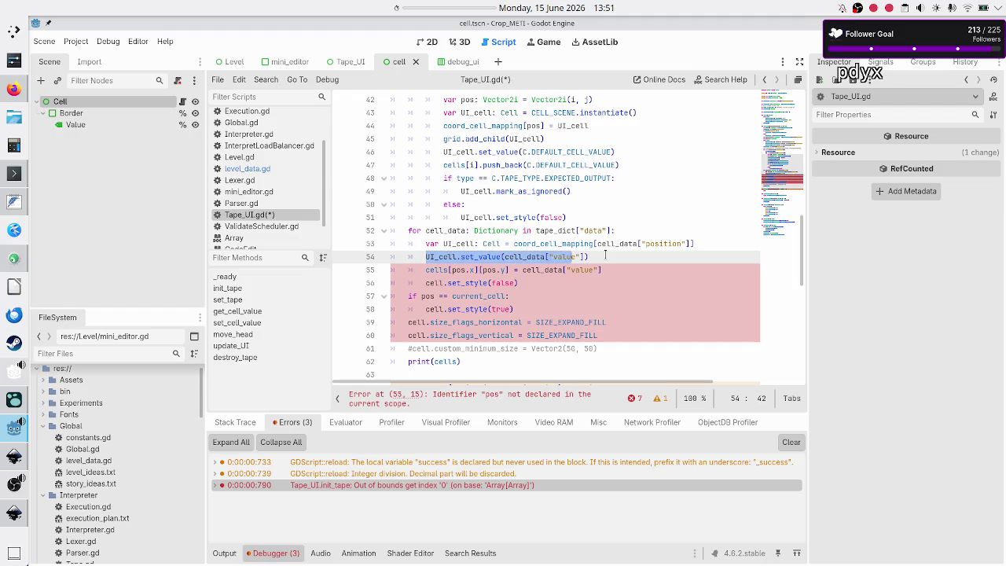
{"action": "key", "text": "Left"}
{"action": "key", "text": "Left"}
{"action": "key", "text": "Left"}
{"action": "key", "text": "Left"}
{"action": "key", "text": "shift+Right"}
{"action": "key", "text": "shift+Right"}
{"action": "key", "text": "shift+Right"}
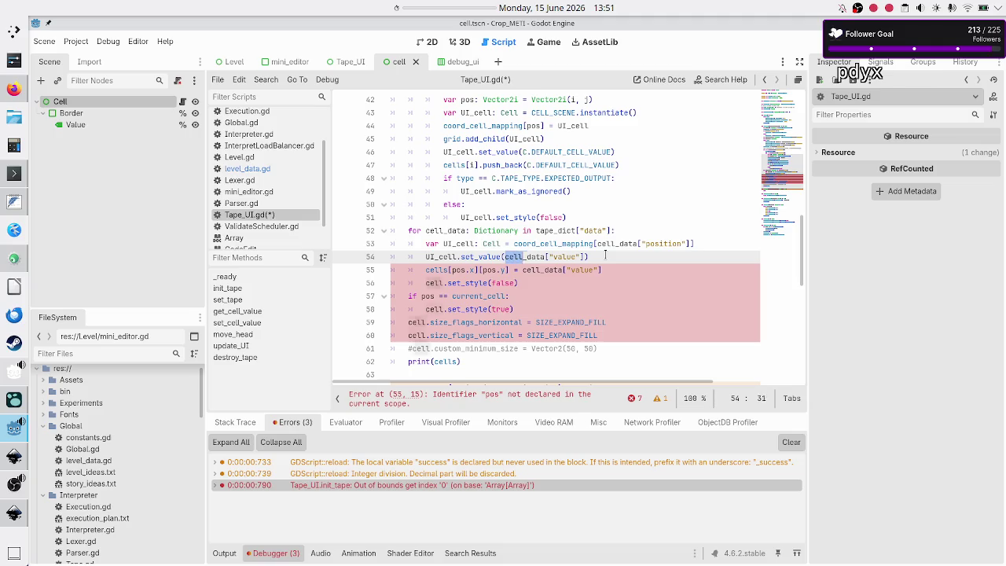
{"action": "key", "text": "shift+Right"}
{"action": "key", "text": "shift+Right"}
{"action": "key", "text": "shift+Right"}
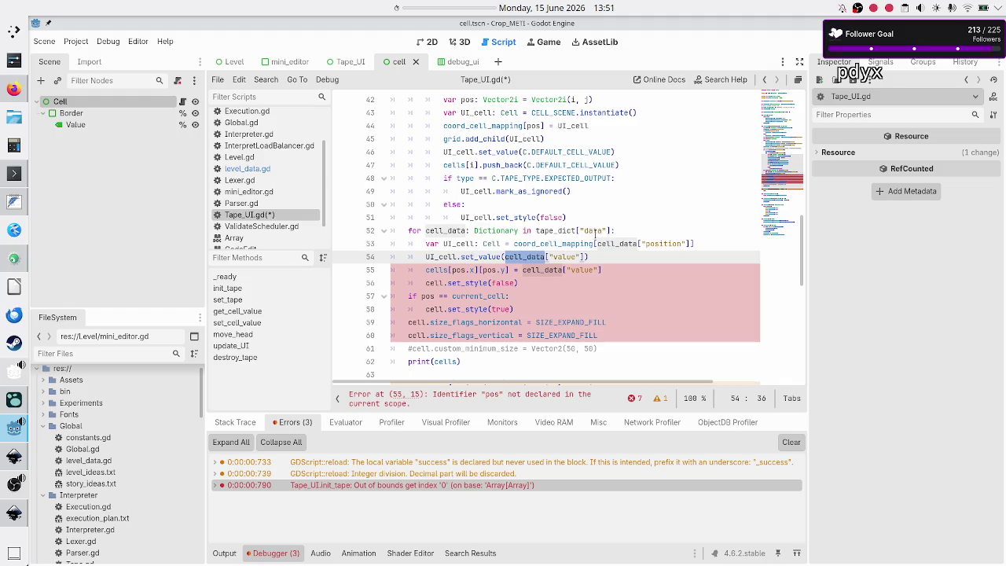
Recheck the value key in level_data.gd and review line 54 and the uses of cells
{"action": "left_click", "coordinate": [254, 171]}
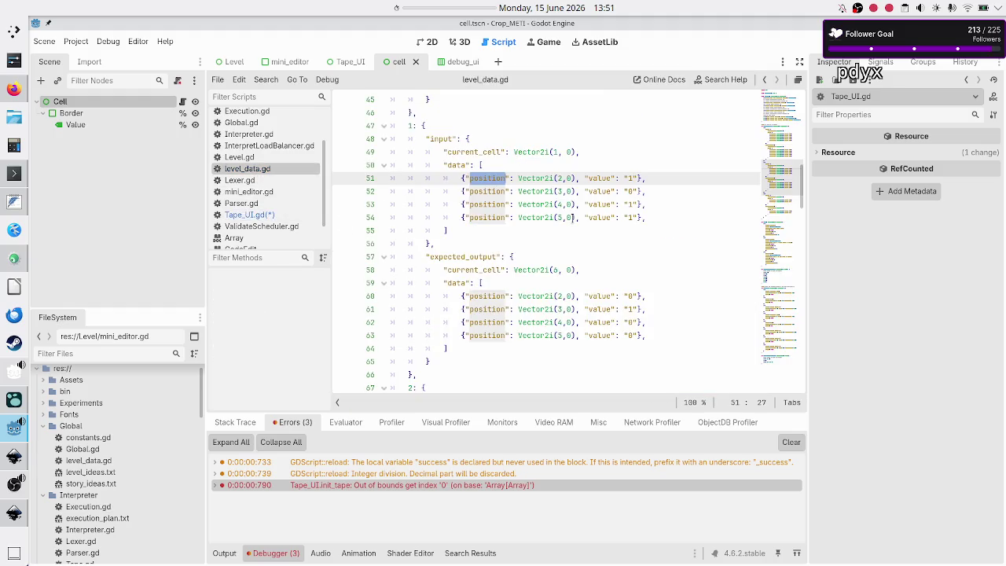
{"action": "double_click", "coordinate": [599, 178]}
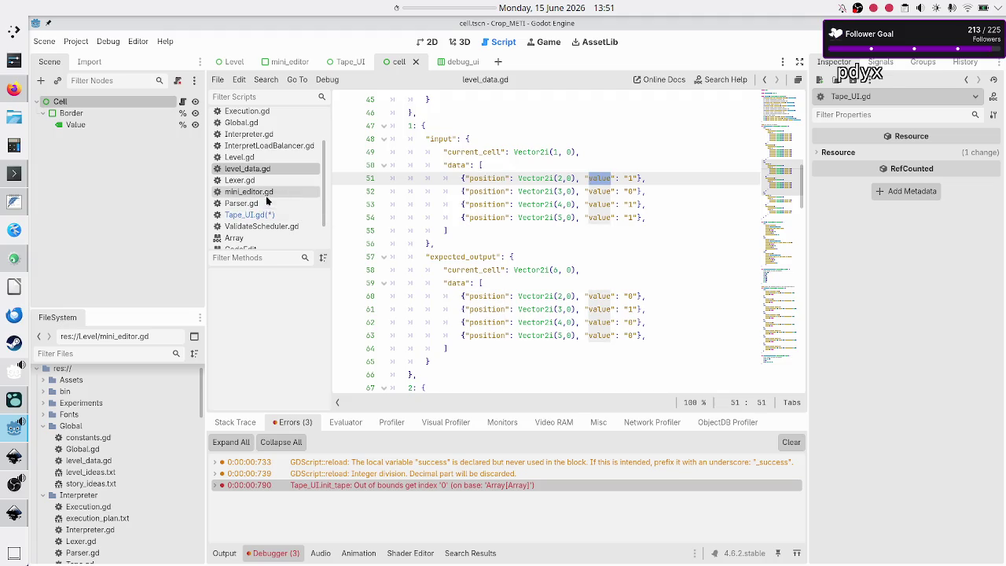
{"action": "left_click", "coordinate": [250, 214]}
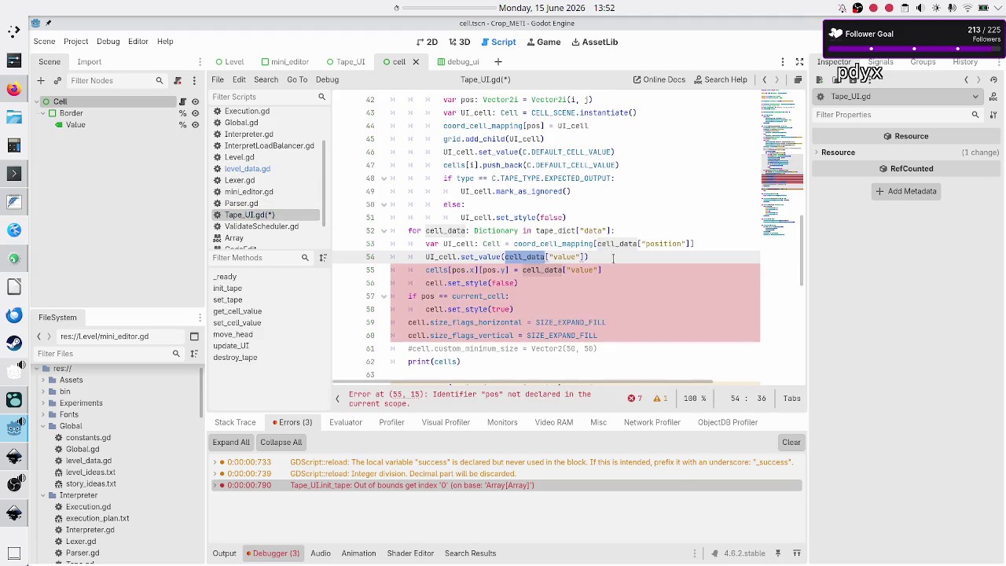
{"action": "left_click", "coordinate": [611, 268]}
{"action": "key", "text": "Up"}
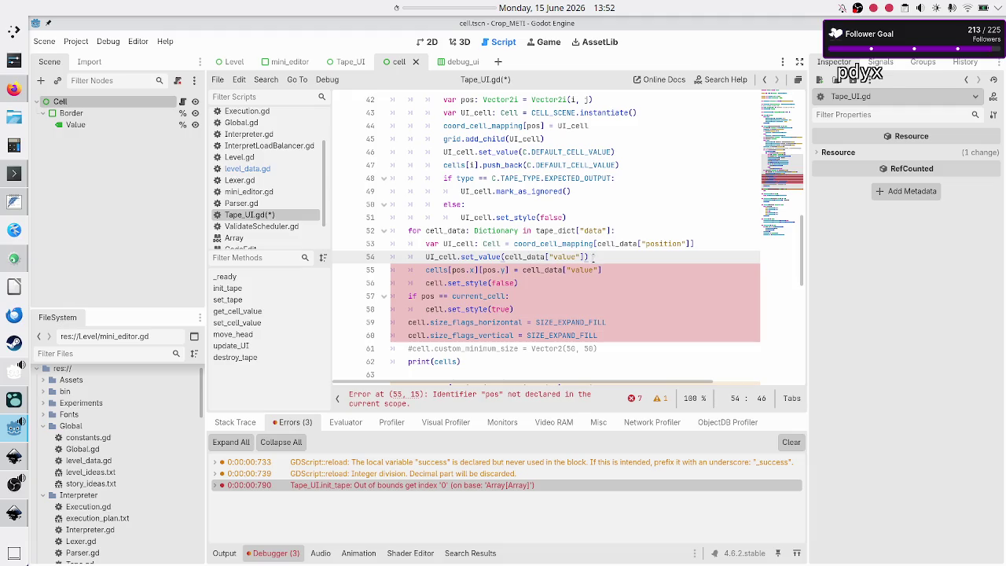
{"action": "left_click", "coordinate": [426, 257], "text": "shift"}
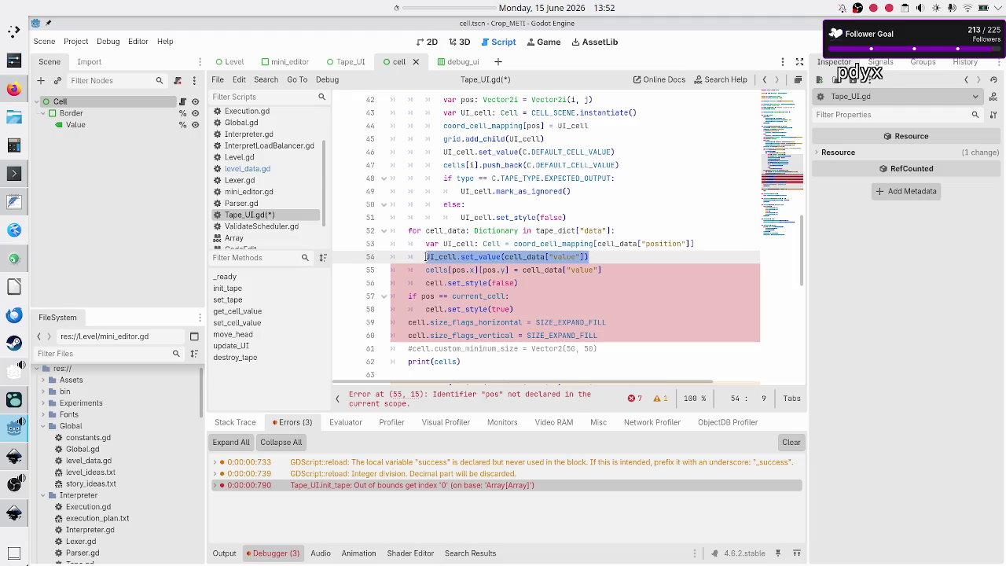
{"action": "double_click", "coordinate": [434, 270]}
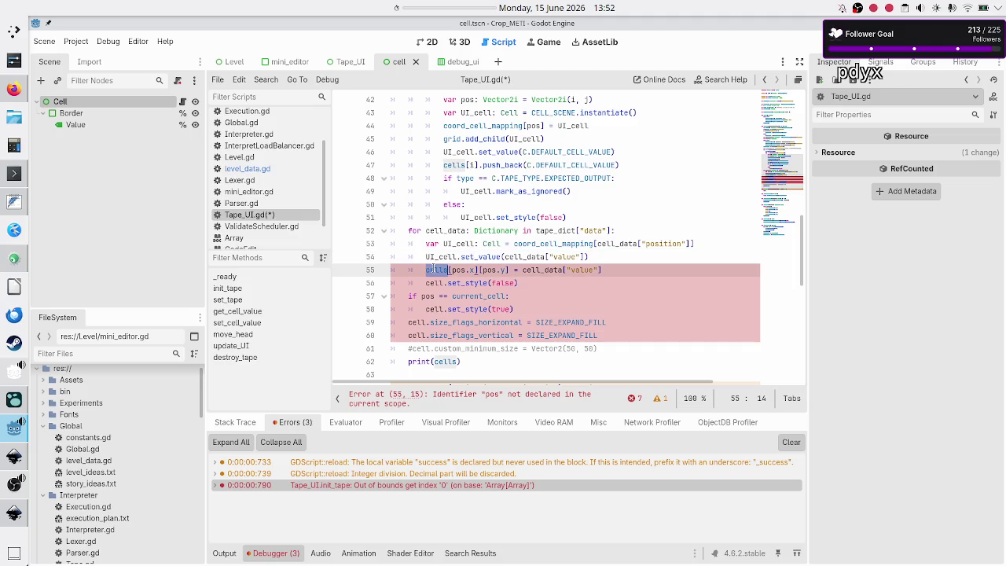
{"action": "left_click", "coordinate": [612, 257]}
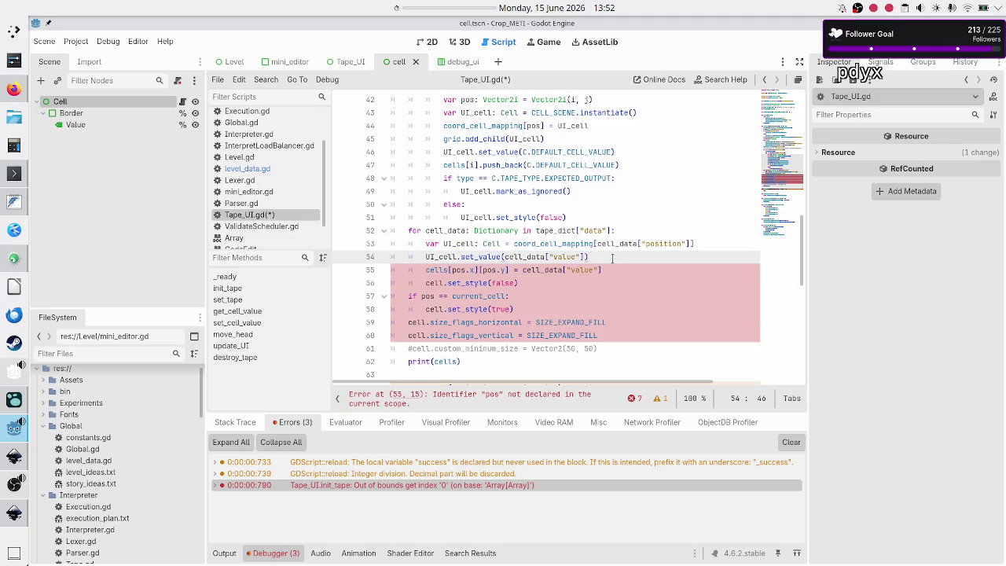
Copy cell_data["position"] from the coord_cell_mapping lookup on line 53
{"action": "key", "text": "Up"}
{"action": "key", "text": "Right"}
{"action": "key", "text": "Right"}
{"action": "key", "text": "shift+Right"}
{"action": "key", "text": "shift+Right"}
{"action": "key", "text": "shift+Right"}
Replace pos.x and pos.y in line 55's cells index with cell_data["position"].x and .y
{"action": "key", "text": "Right"}
{"action": "key", "text": "Down"}
{"action": "key", "text": "Home"}
{"action": "key", "text": "Down"}
{"action": "key", "text": "ctrl+Right"}
{"action": "key", "text": "ctrl+Right"}
{"action": "key", "text": "ctrl+Right"}
{"action": "key", "text": "BackSpace"}
{"action": "key", "text": "BackSpace"}
{"action": "key", "text": "BackSpace"}
{"action": "key", "text": "BackSpace"}
{"action": "type", "text": "cell_data[\"position\"]"}
{"action": "type", "text": ".x"}
{"action": "key", "text": "Right"}
{"action": "key", "text": "Right"}
{"action": "key", "text": "Right"}
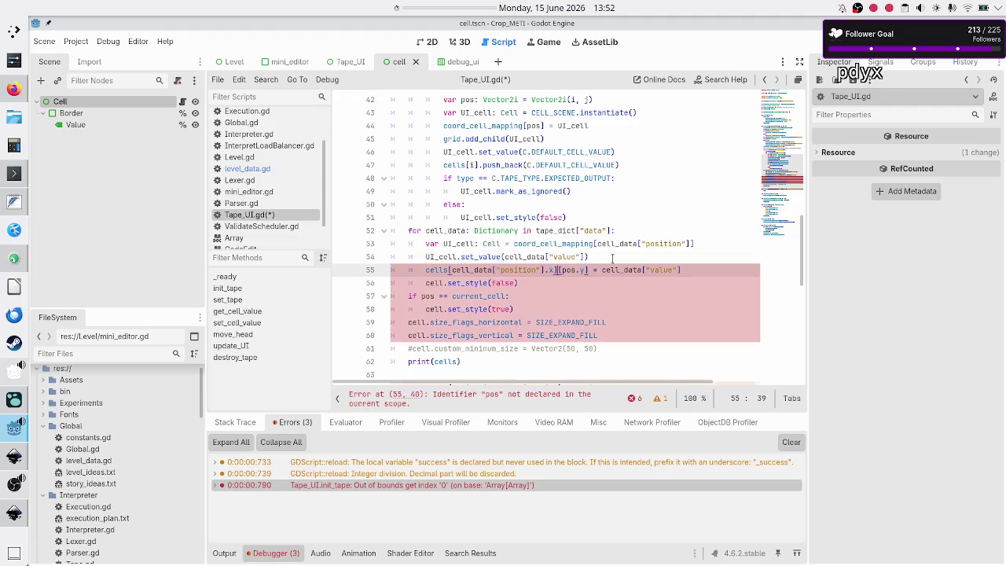
{"action": "key", "text": "BackSpace"}
{"action": "key", "text": "BackSpace"}
{"action": "key", "text": "BackSpace"}
{"action": "type", "text": "cell_data[\"position\"]"}
{"action": "type", "text": ".y"}
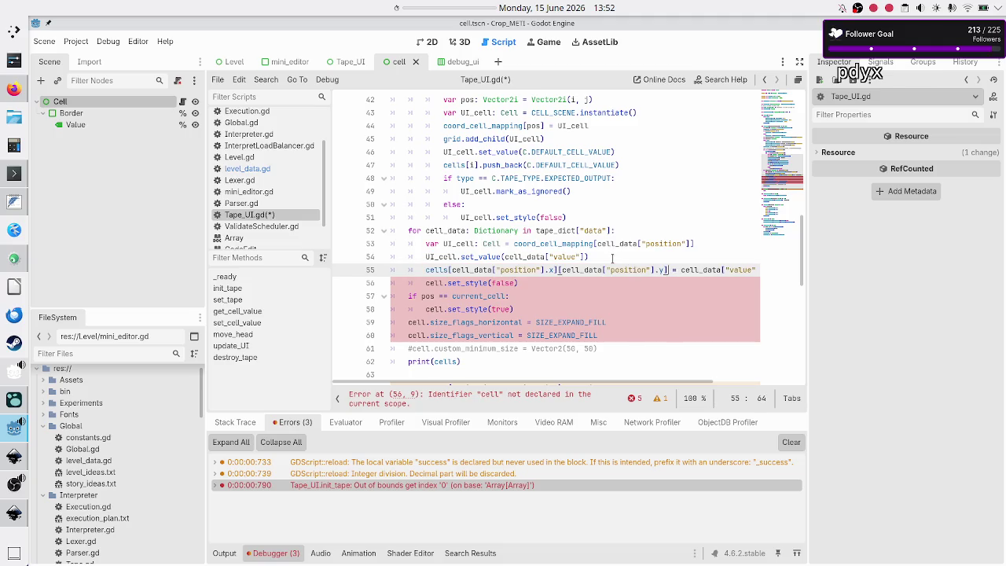
Prefix cell with UI_ on line 56, then select the if pos == current_cell: block
{"action": "key", "text": "Right"}
{"action": "key", "text": "Right"}
{"action": "key", "text": "Right"}
{"action": "key", "text": "Right"}
{"action": "key", "text": "Right"}
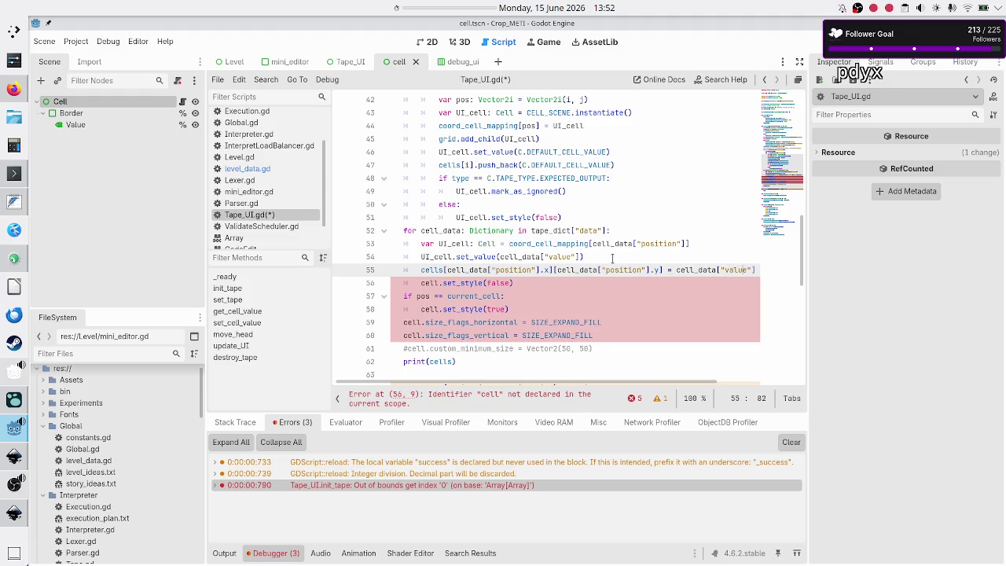
{"action": "key", "text": "Right"}
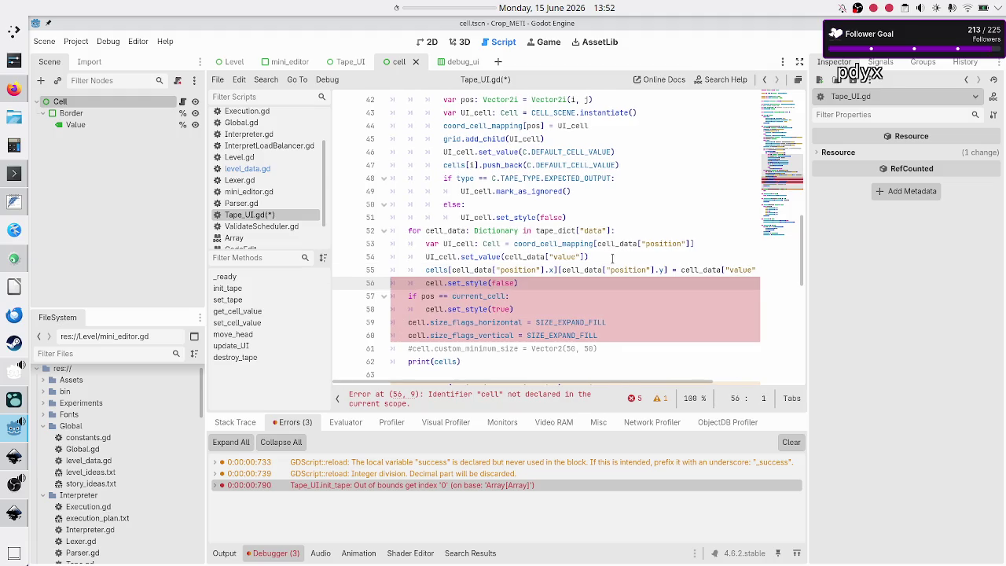
{"action": "type", "text": "UI_"}
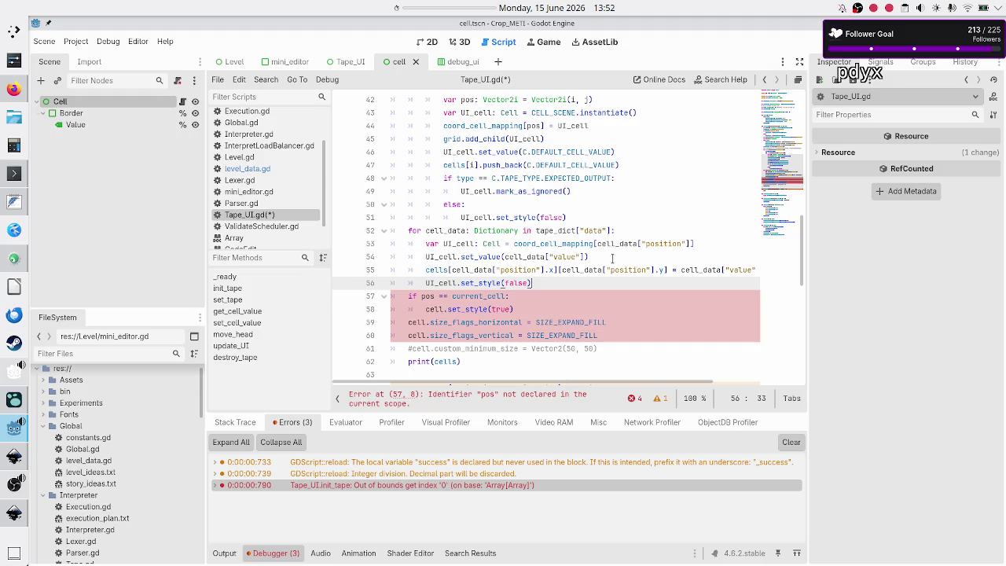
{"action": "key", "text": "End"}
{"action": "key", "text": "Right"}
{"action": "key", "text": "shift+Down"}
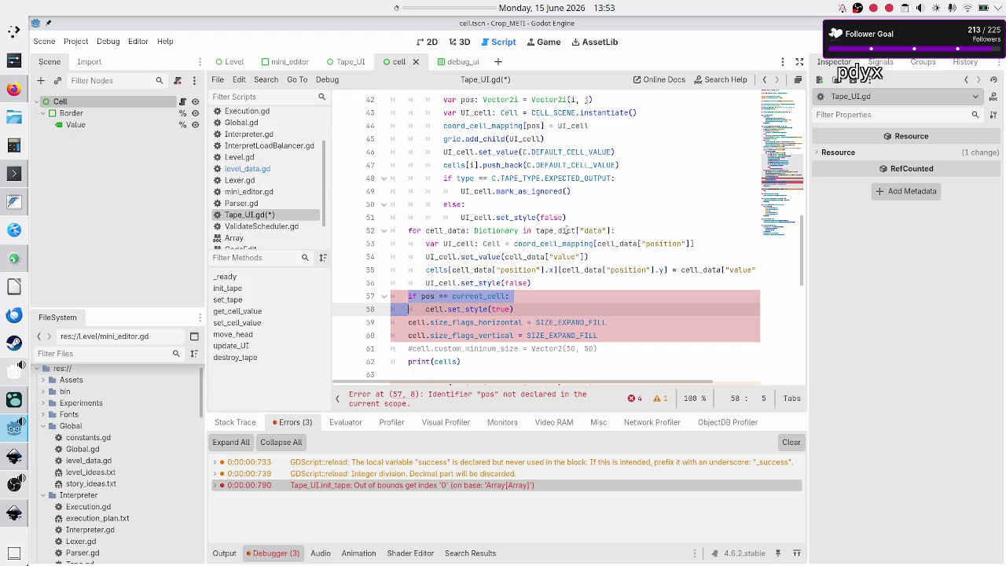
{"action": "mouse_move", "coordinate": [565, 230]}
{"action": "left_click", "coordinate": [277, 169]}
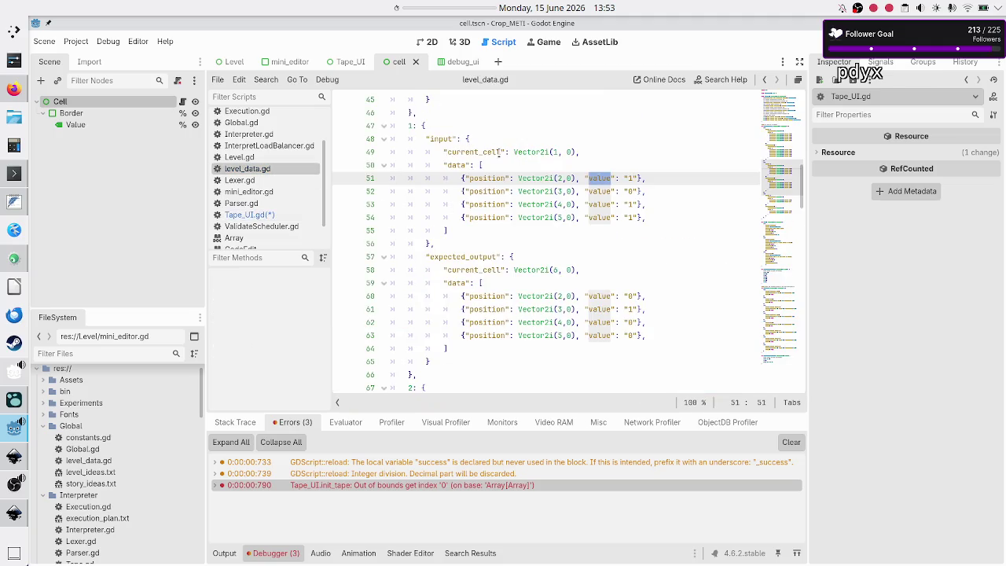
{"action": "double_click", "coordinate": [484, 152]}
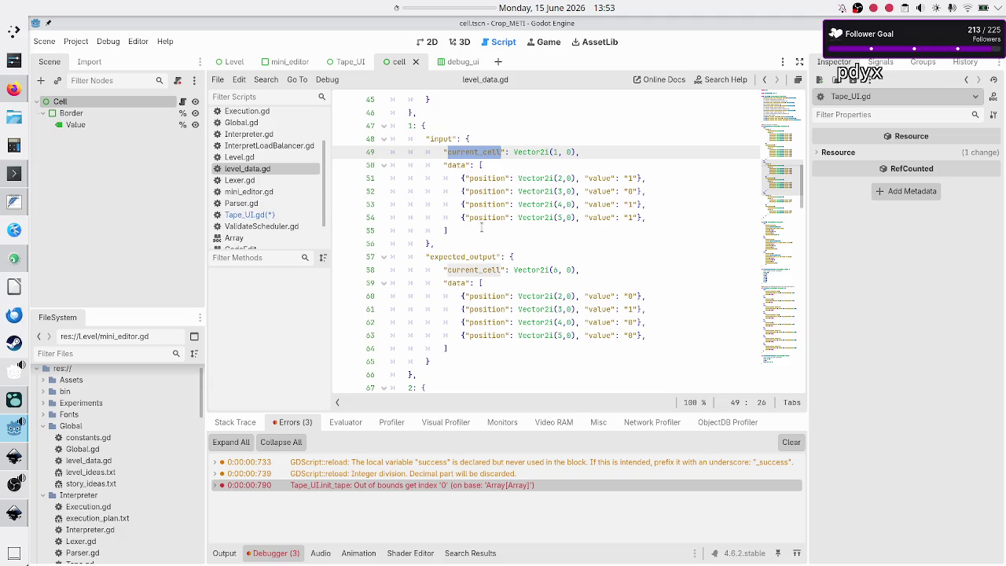
{"action": "mouse_move", "coordinate": [481, 226]}
{"action": "left_mouse_down"}
{"action": "mouse_move", "coordinate": [464, 201]}
{"action": "mouse_move", "coordinate": [408, 165]}
{"action": "left_mouse_up"}
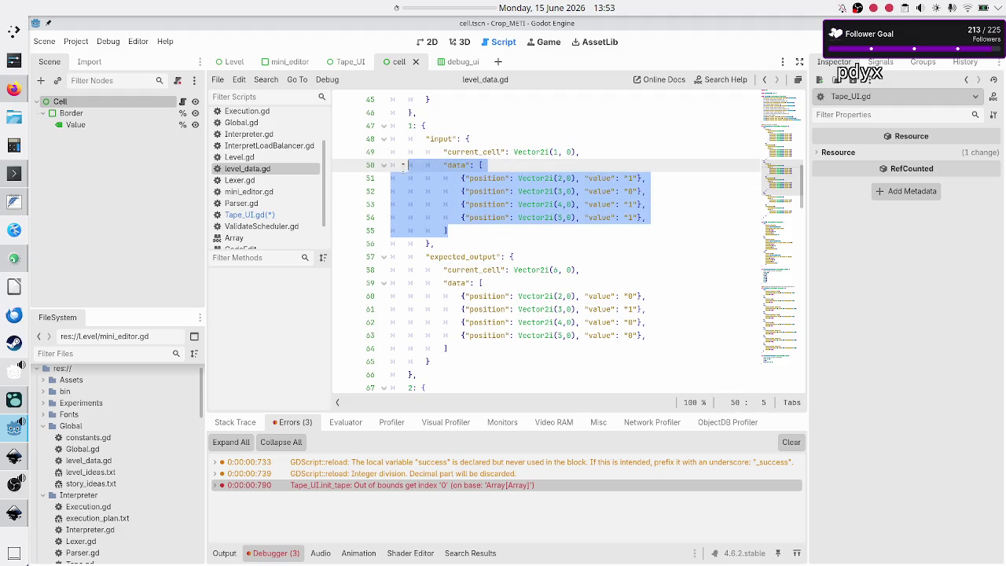
{"action": "left_click", "coordinate": [474, 152]}
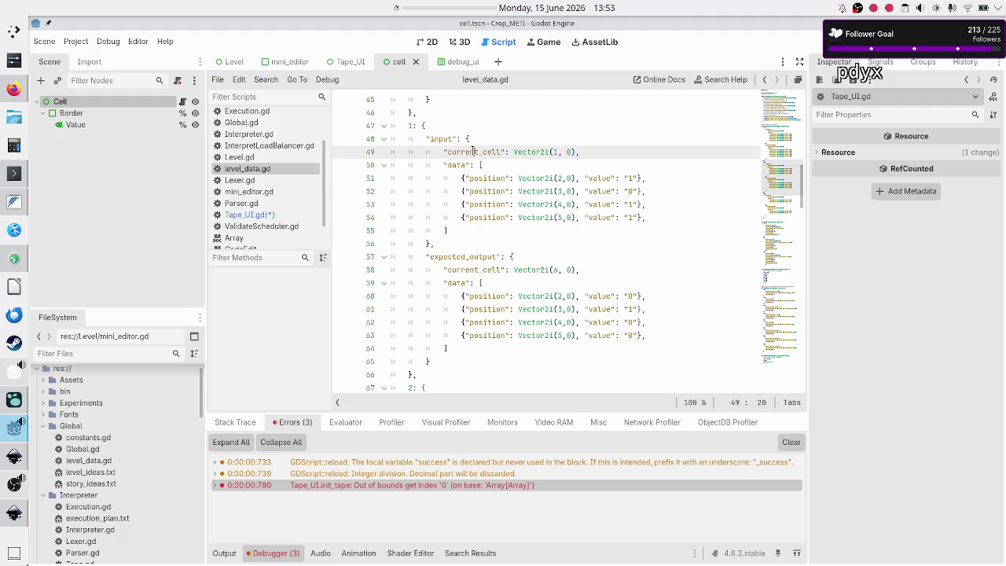
{"action": "left_click", "coordinate": [262, 216]}
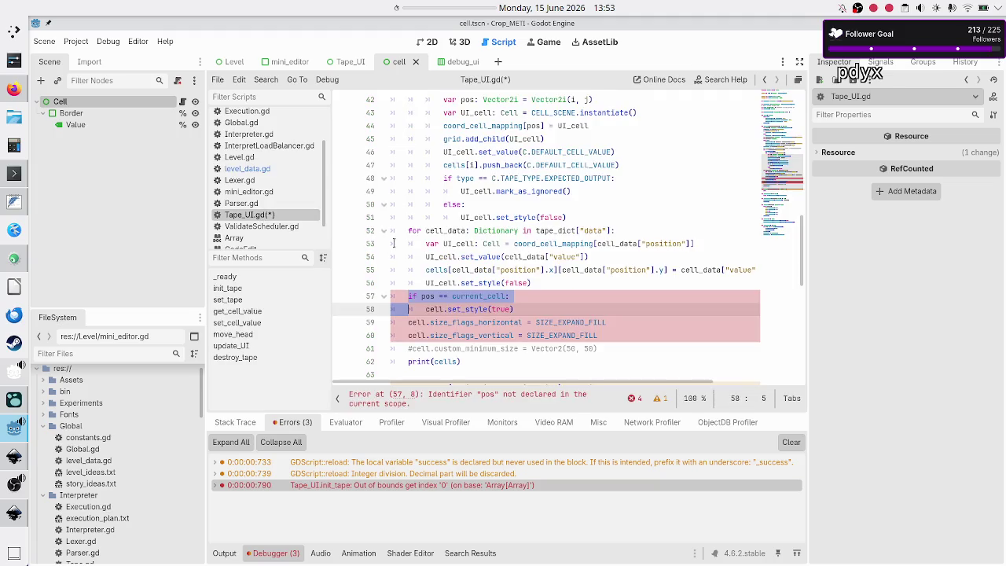
{"action": "double_click", "coordinate": [434, 309]}
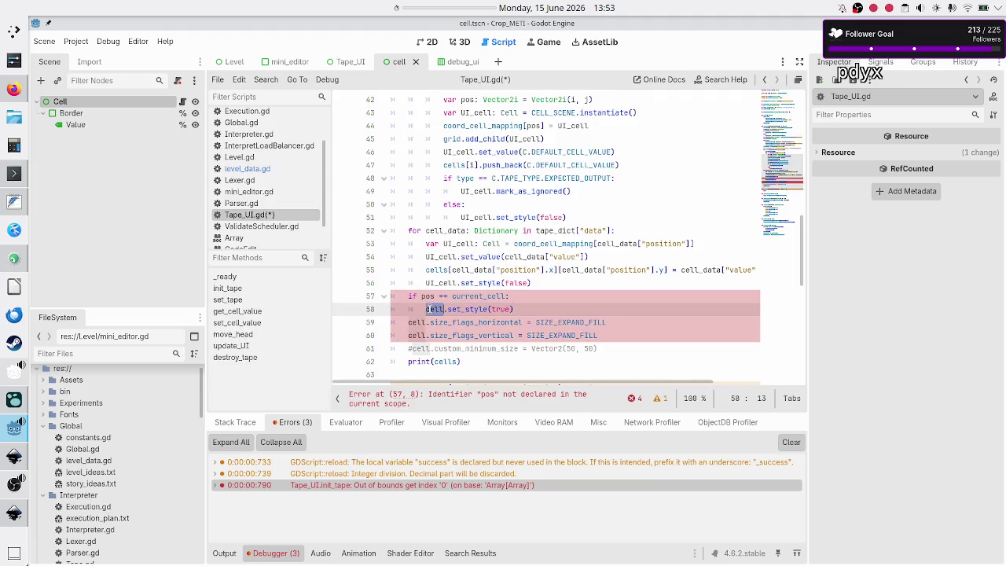
{"action": "left_click", "coordinate": [285, 165]}
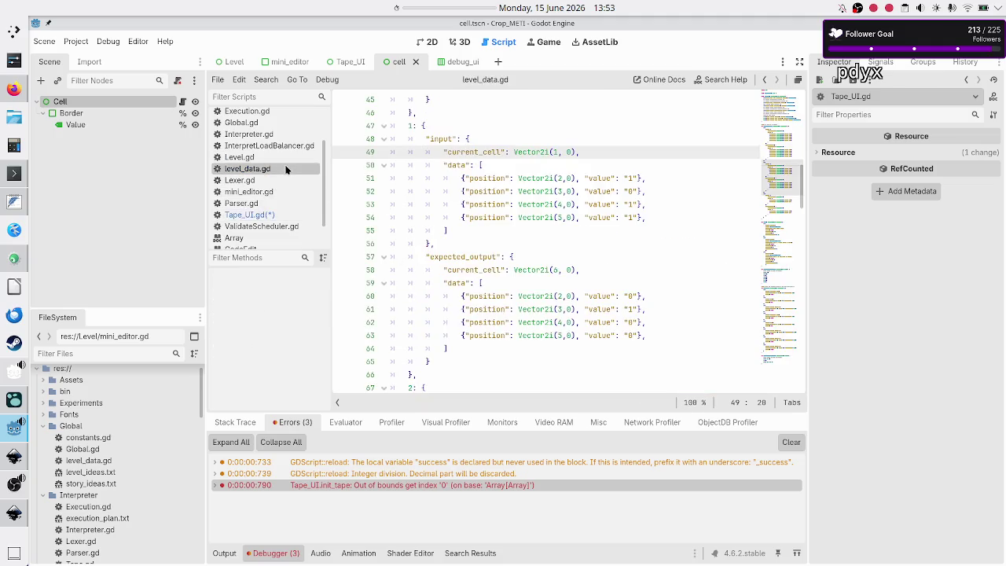
{"action": "double_click", "coordinate": [525, 151]}
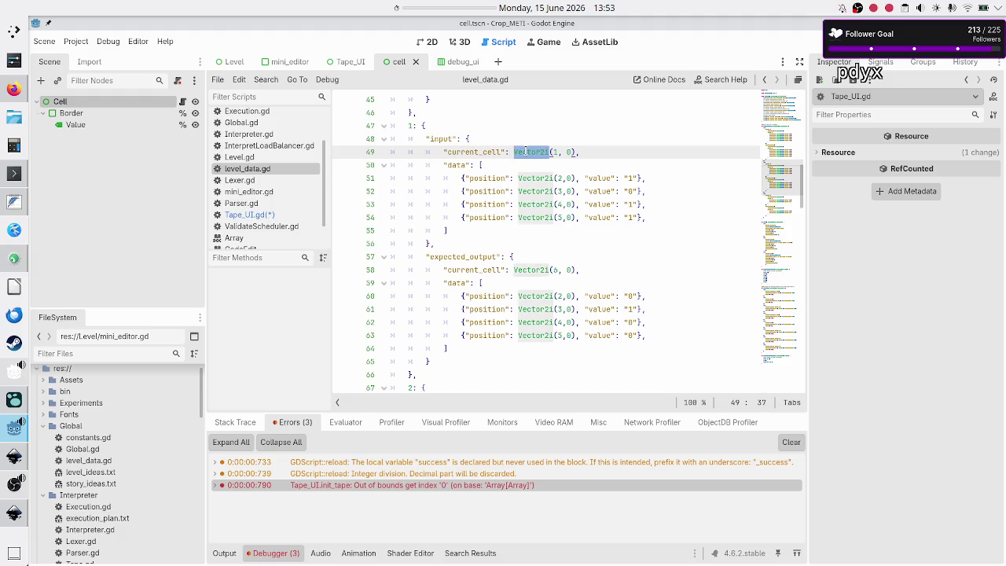
{"action": "left_click", "coordinate": [269, 214]}
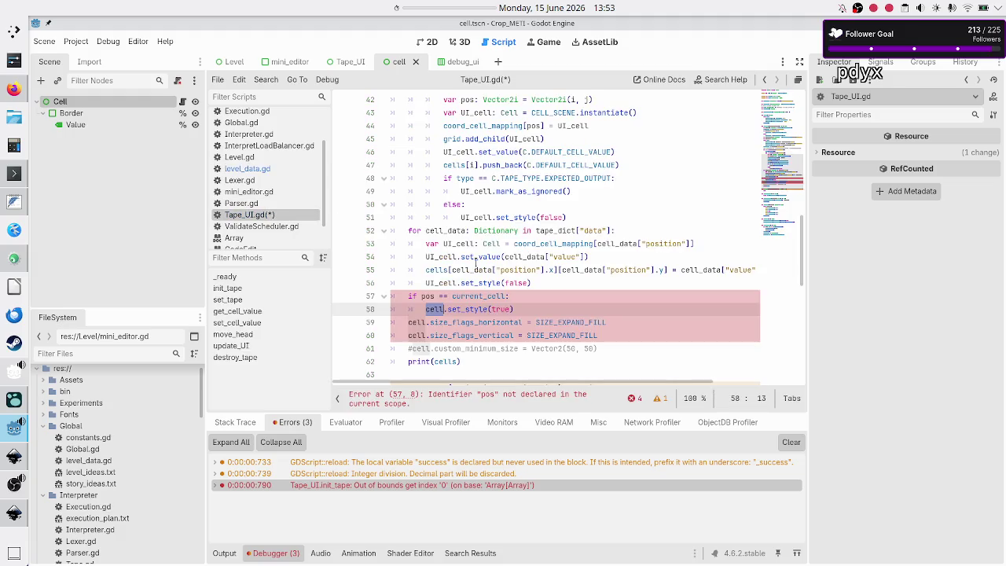
Delete the 'if pos == current_cell:' condition on line 57 of Tape_UI.gd, leaving a blank line
{"action": "left_click", "coordinate": [525, 312]}
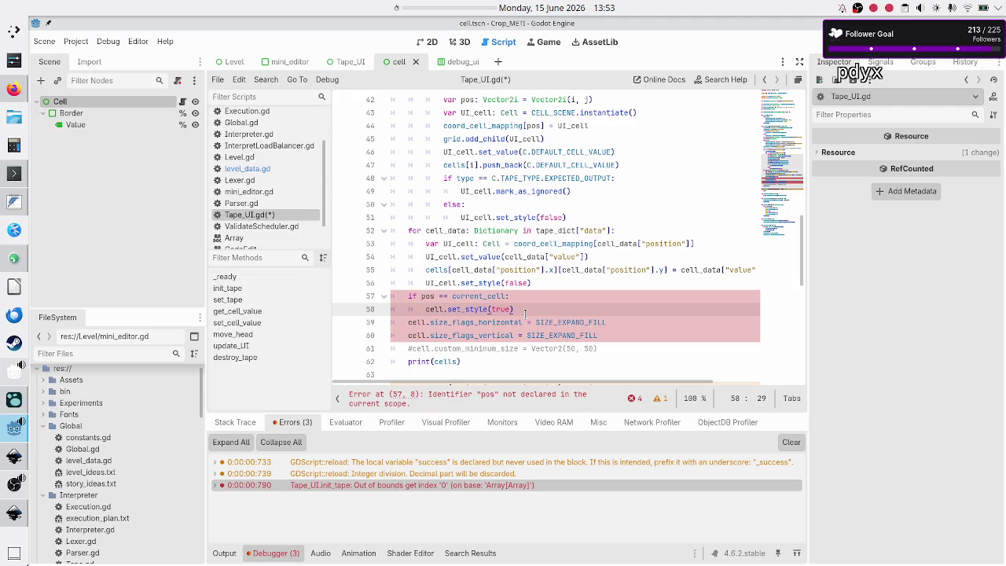
{"action": "key", "text": "Up"}
{"action": "key", "text": "Up"}
{"action": "key", "text": "Up"}
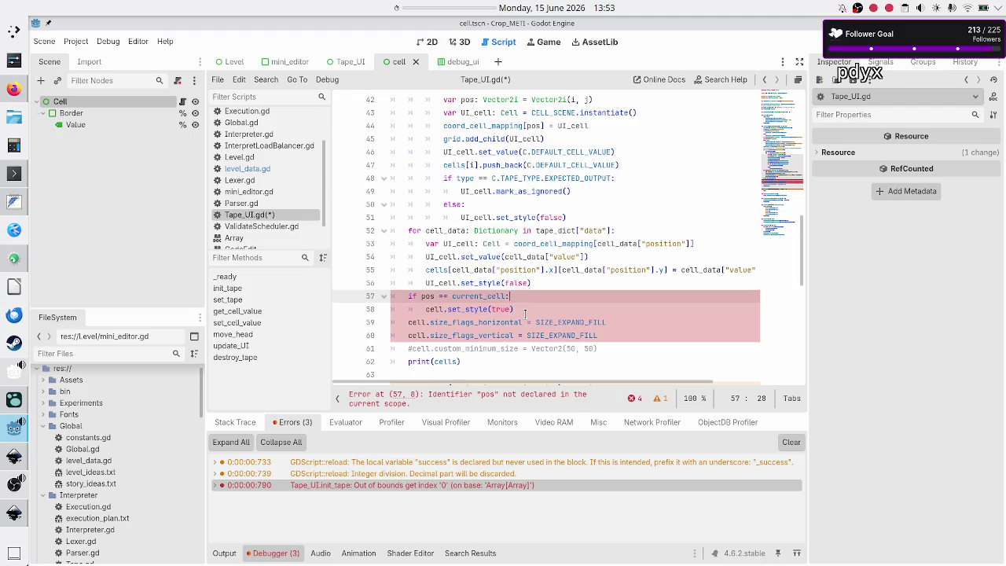
{"action": "key", "text": "Up"}
{"action": "key", "text": "Down"}
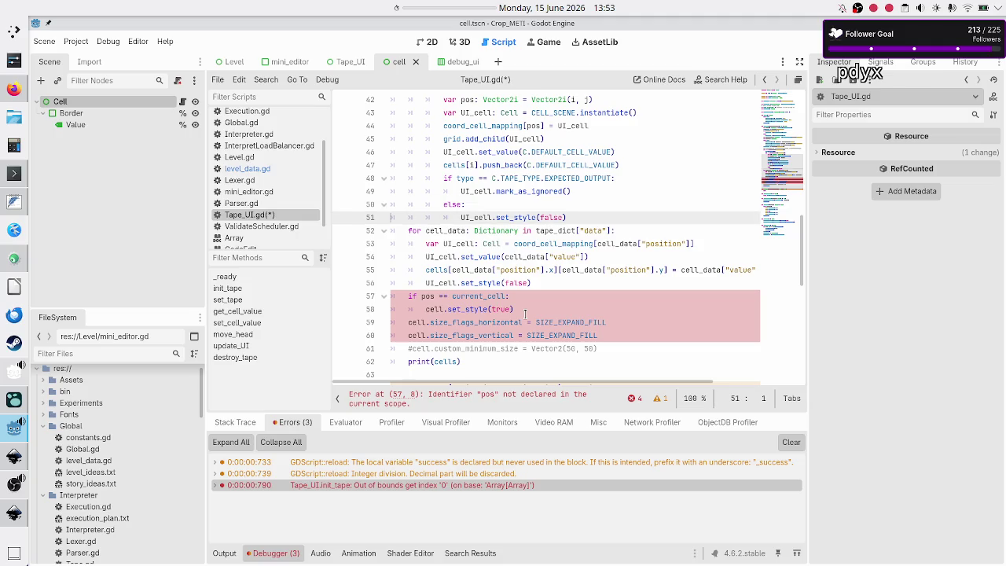
{"action": "key", "text": "Down"}
{"action": "key", "text": "Home"}
{"action": "key", "text": "shift+Down"}
{"action": "key", "text": "shift+Down"}
{"action": "key", "text": "shift+Down"}
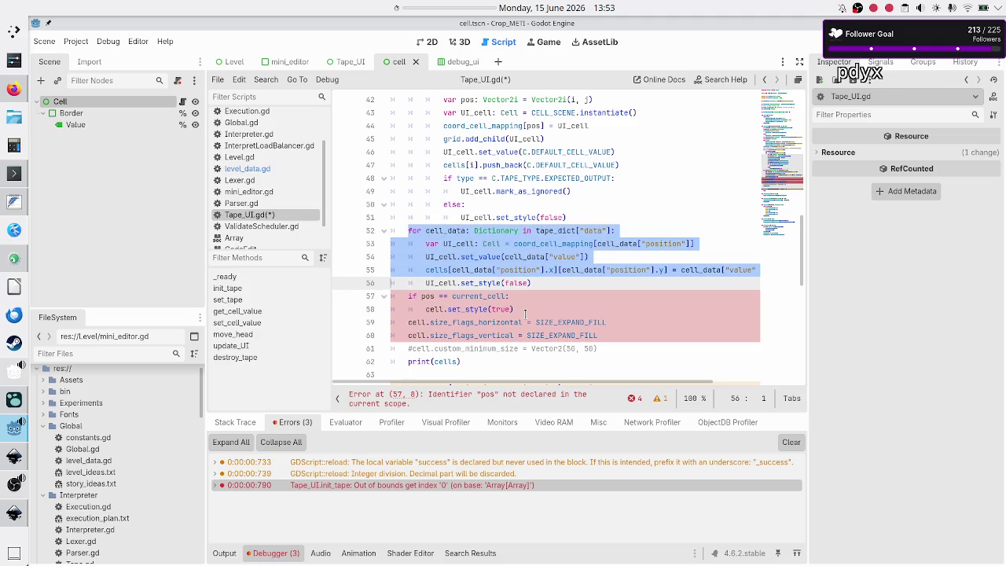
{"action": "key", "text": "Down"}
{"action": "key", "text": "Home"}
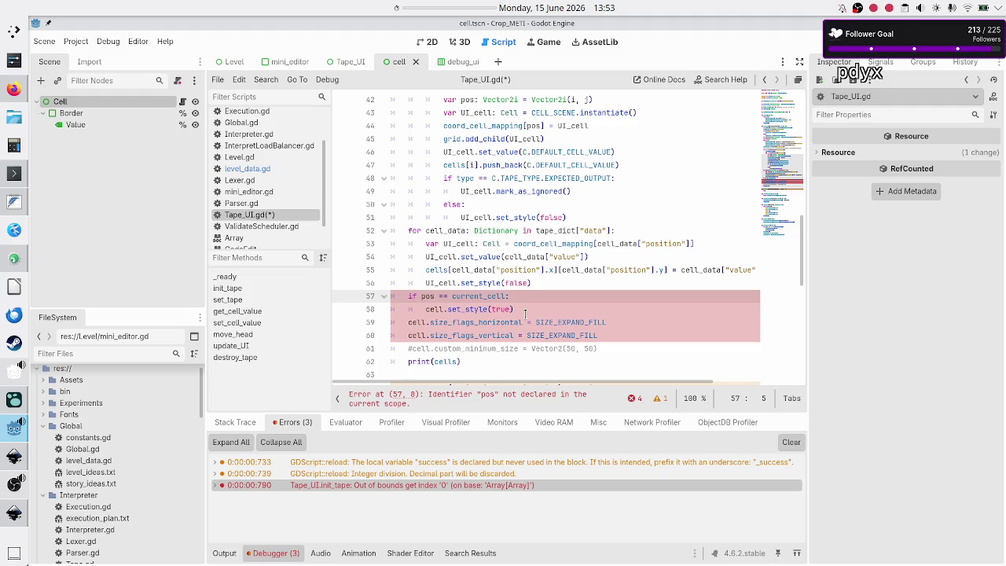
{"action": "key", "text": "shift+End"}
{"action": "key", "text": "Delete"}
{"action": "key", "text": "Delete"}
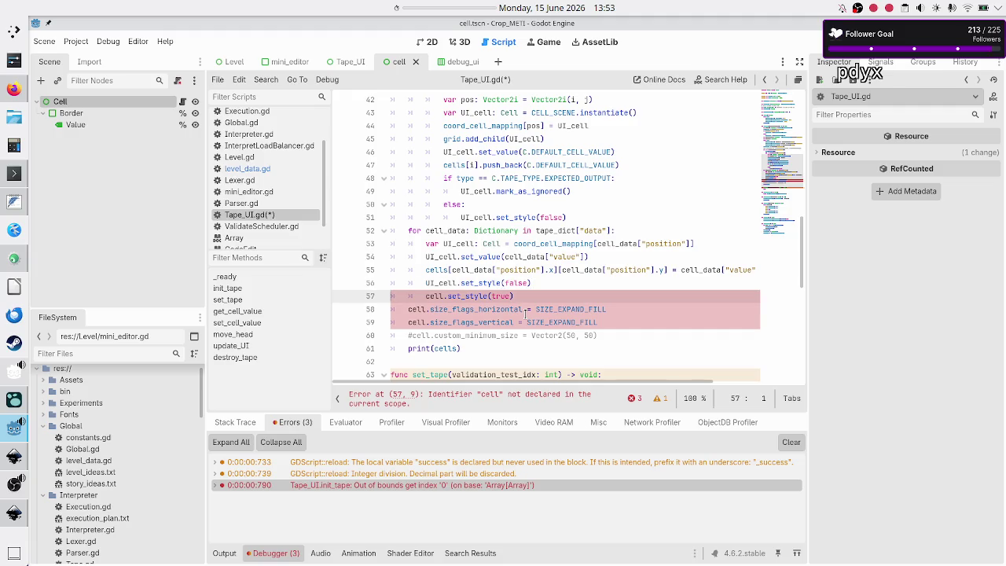
{"action": "key", "text": "ctrl+shift+Return"}
Write 'var UI_current_cell :Cell = coord_cell_mapping[tape_dict[' on line 57
{"action": "type", "text": "var UI_"}
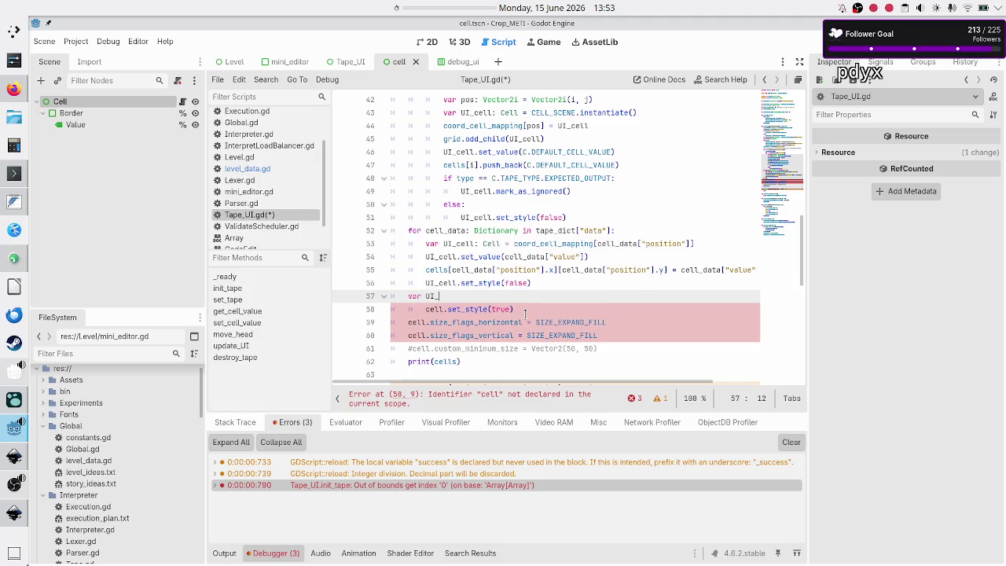
{"action": "type", "text": "current"}
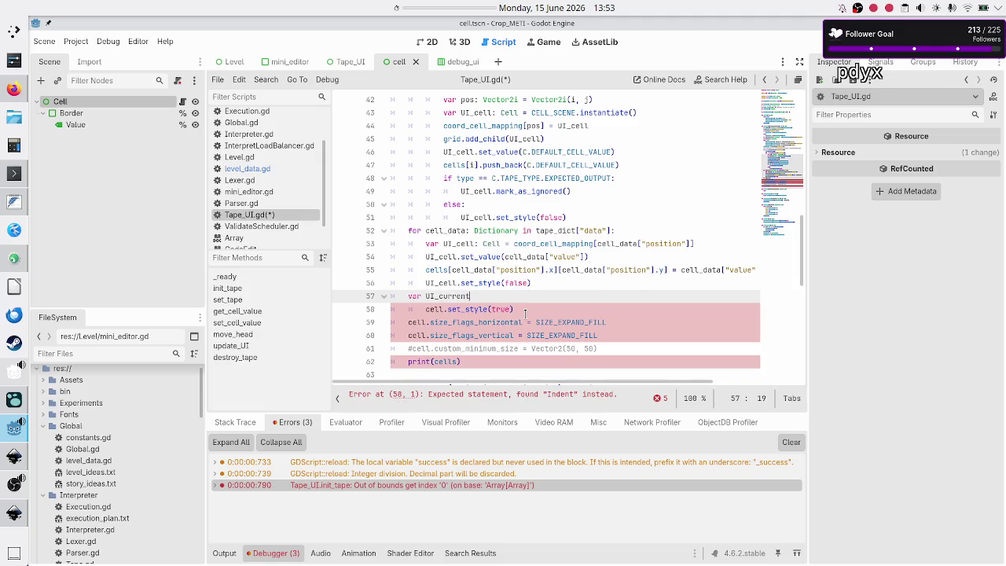
{"action": "type", "text": "_cell :Cell = "}
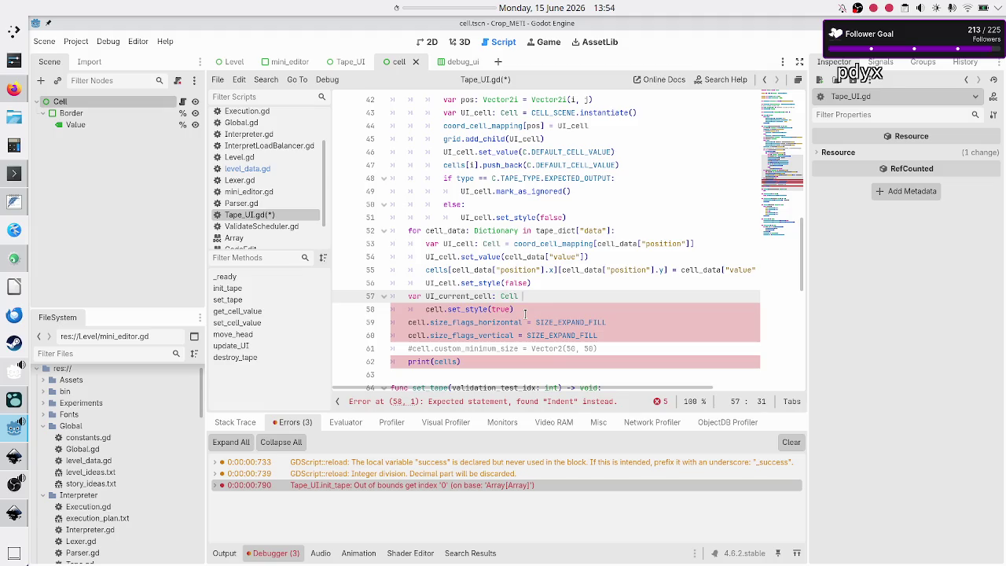
{"action": "type", "text": "coord_cell"}
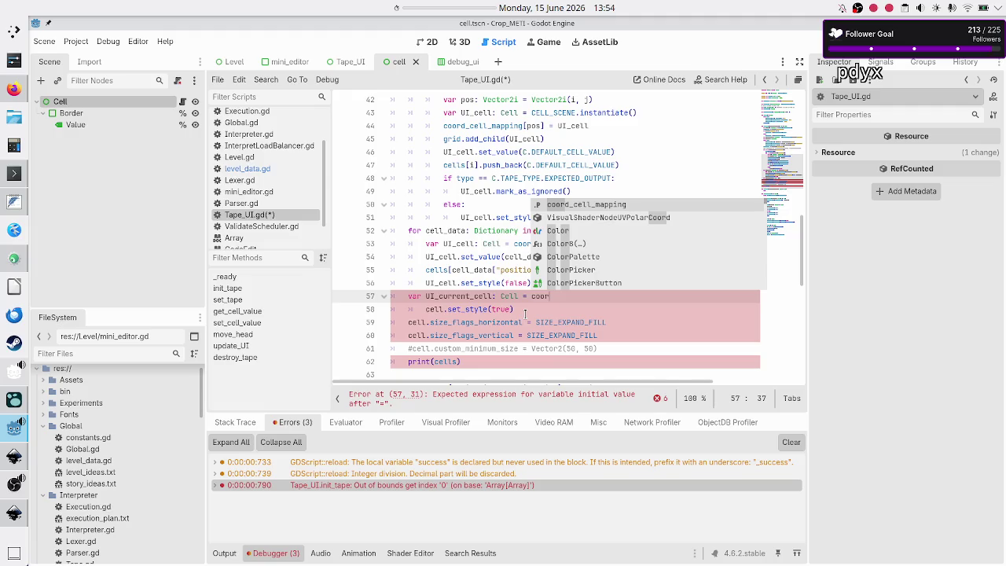
{"action": "key", "text": "Return"}
{"action": "type", "text": "["}
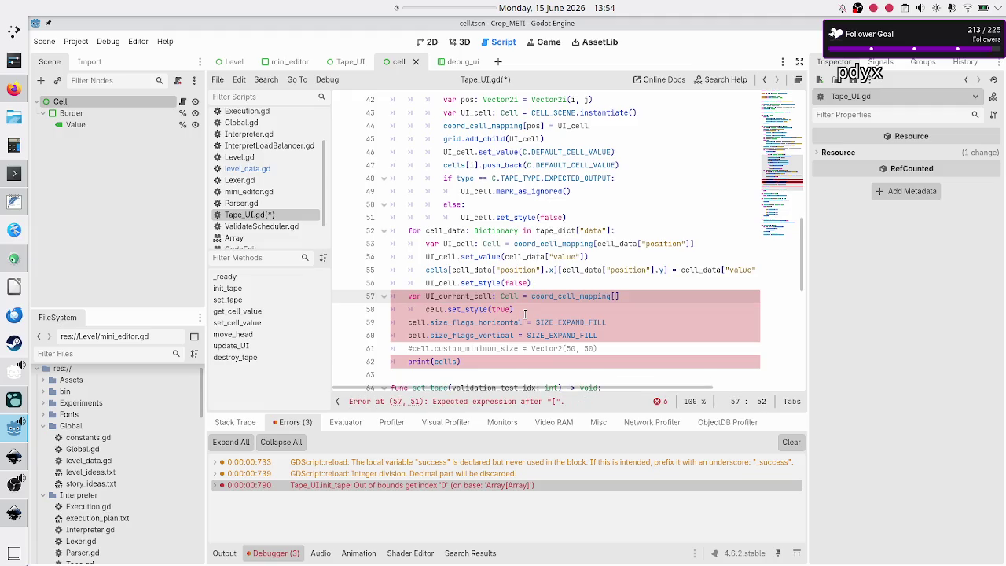
{"action": "type", "text": "cell_data"}
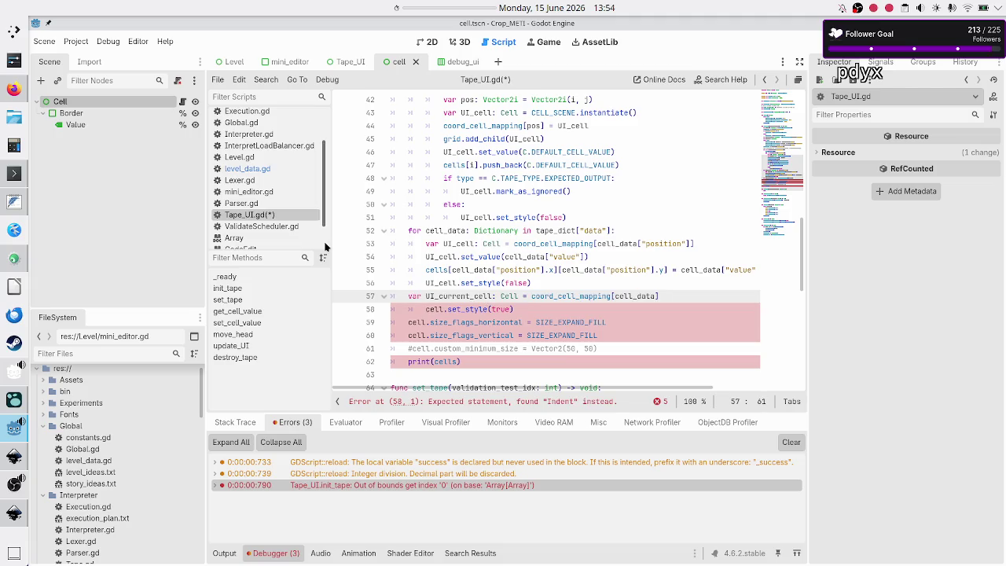
{"action": "left_click", "coordinate": [272, 168]}
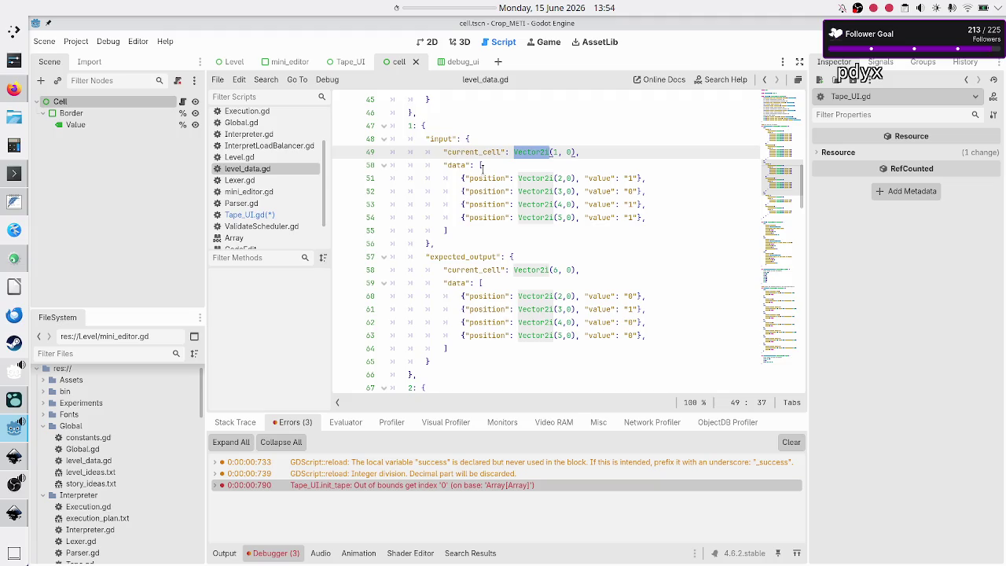
{"action": "left_click", "coordinate": [272, 216]}
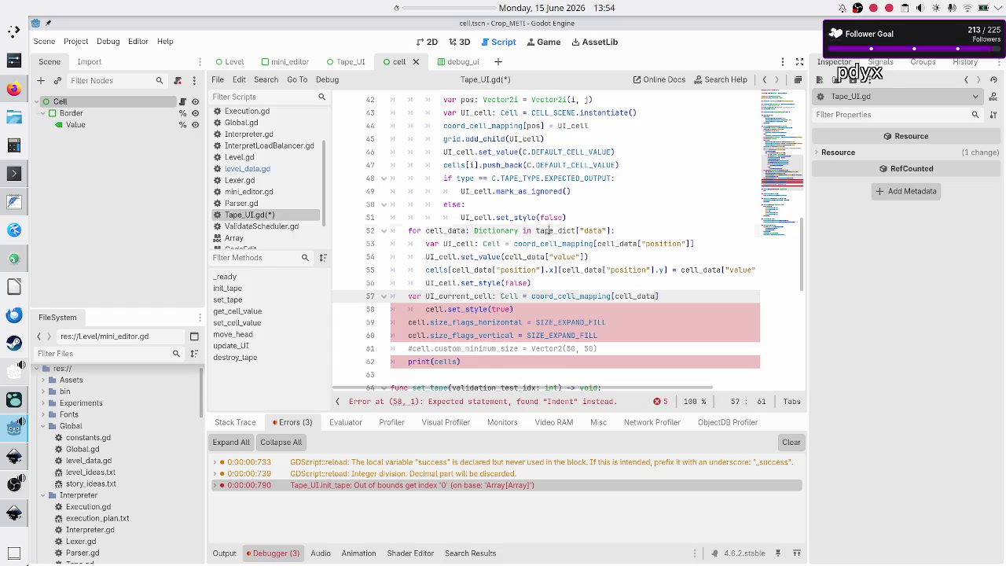
{"action": "left_click", "coordinate": [551, 231]}
{"action": "key", "text": "shift+Right"}
{"action": "key", "text": "shift+Right"}
{"action": "key", "text": "shift+Right"}
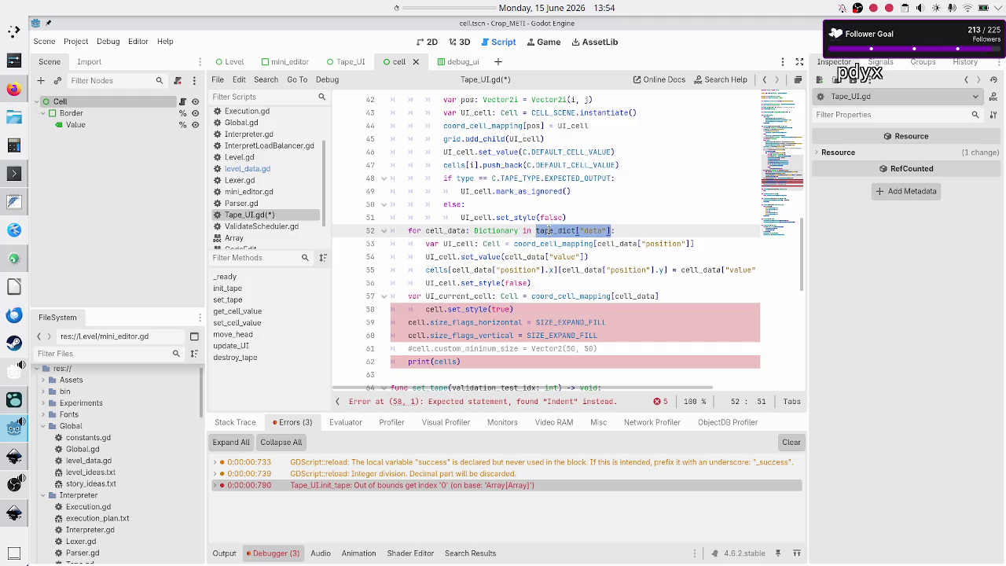
{"action": "key", "text": "Down"}
{"action": "key", "text": "Down"}
{"action": "key", "text": "Down"}
{"action": "key", "text": "End"}
{"action": "key", "text": "Up"}
{"action": "key", "text": "Down"}
{"action": "key", "text": "BackSpace"}
{"action": "key", "text": "BackSpace"}
{"action": "key", "text": "BackSpace"}
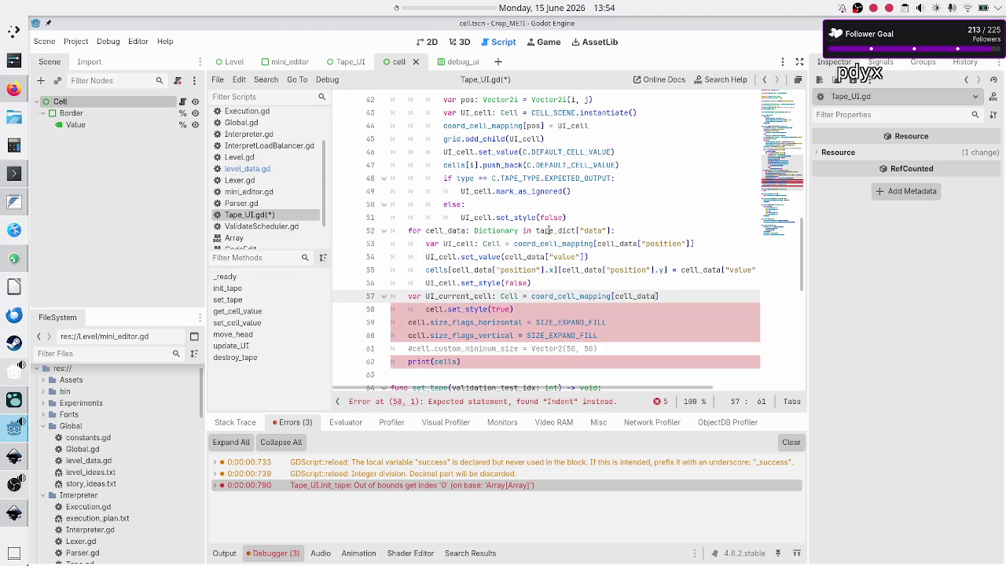
{"action": "type", "text": "tape_dict[\"data\"]"}
{"action": "key", "text": "BackSpace"}
{"action": "key", "text": "BackSpace"}
{"action": "key", "text": "BackSpace"}
Copy the current_cell key from level_data.gd into the tape_dict lookup and start a new line
{"action": "left_click", "coordinate": [251, 158]}
{"action": "left_click", "coordinate": [257, 169]}
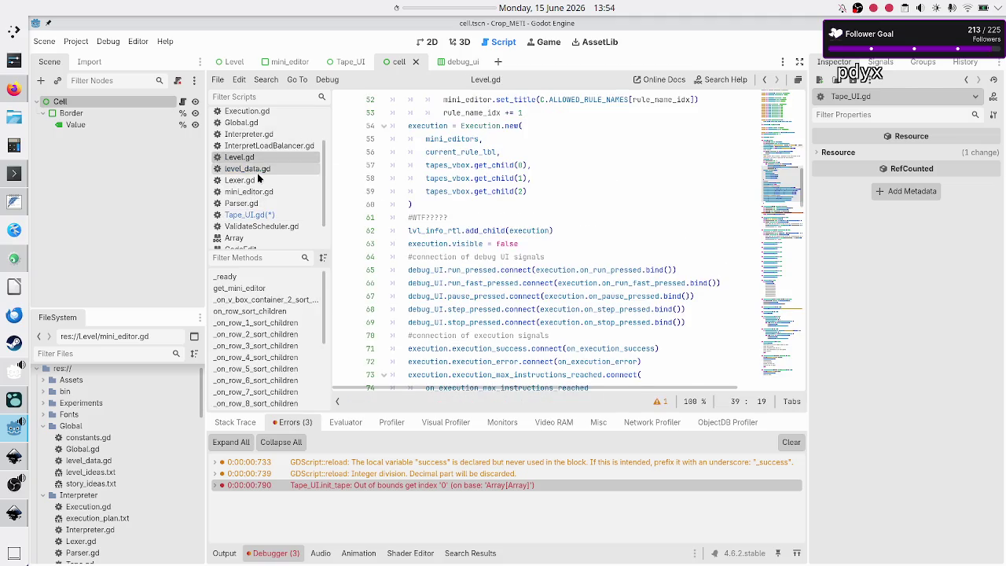
{"action": "left_click", "coordinate": [424, 140]}
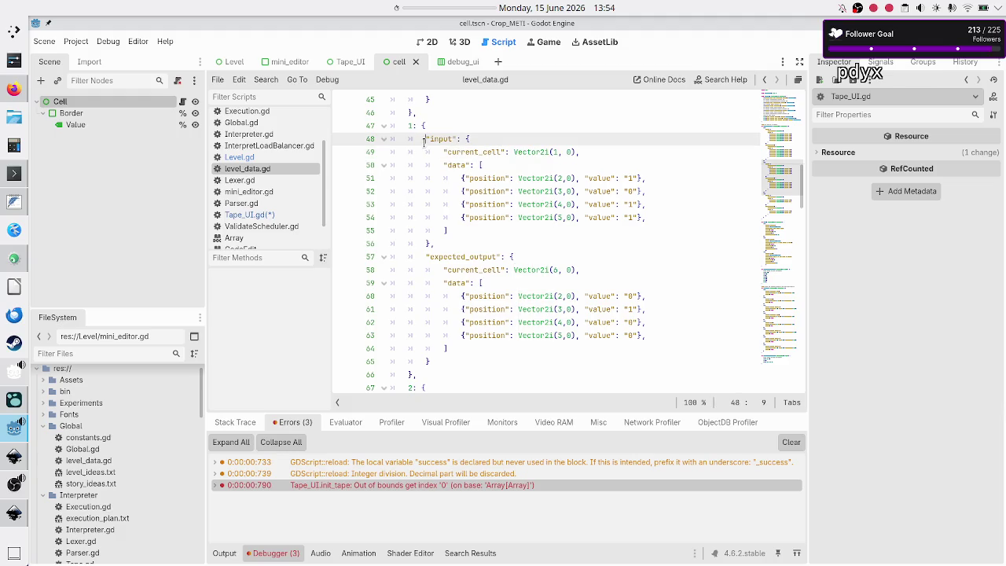
{"action": "double_click", "coordinate": [440, 139]}
{"action": "double_click", "coordinate": [466, 152]}
{"action": "key", "text": "ctrl+c"}
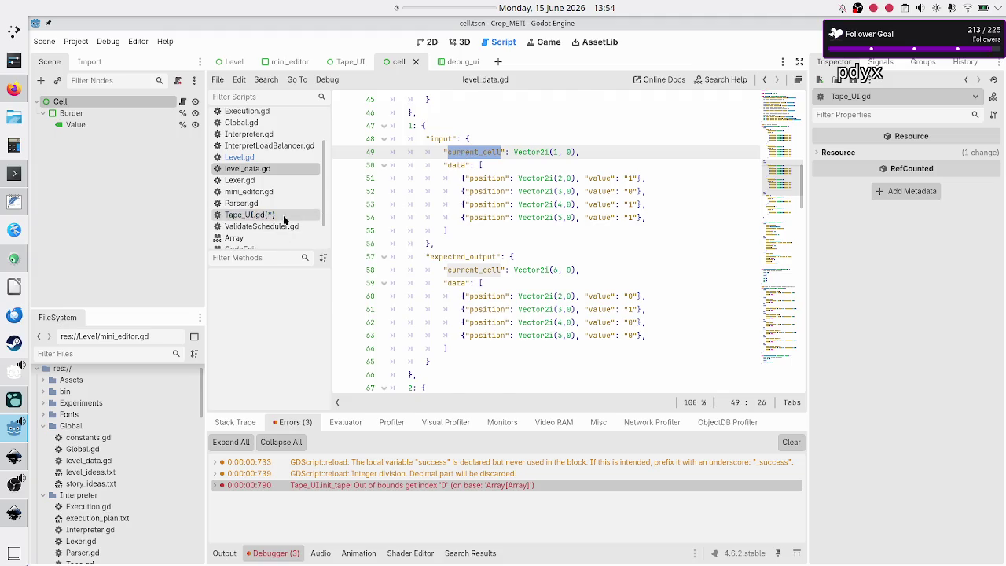
{"action": "left_click", "coordinate": [283, 215]}
{"action": "key", "text": "ctrl+v"}
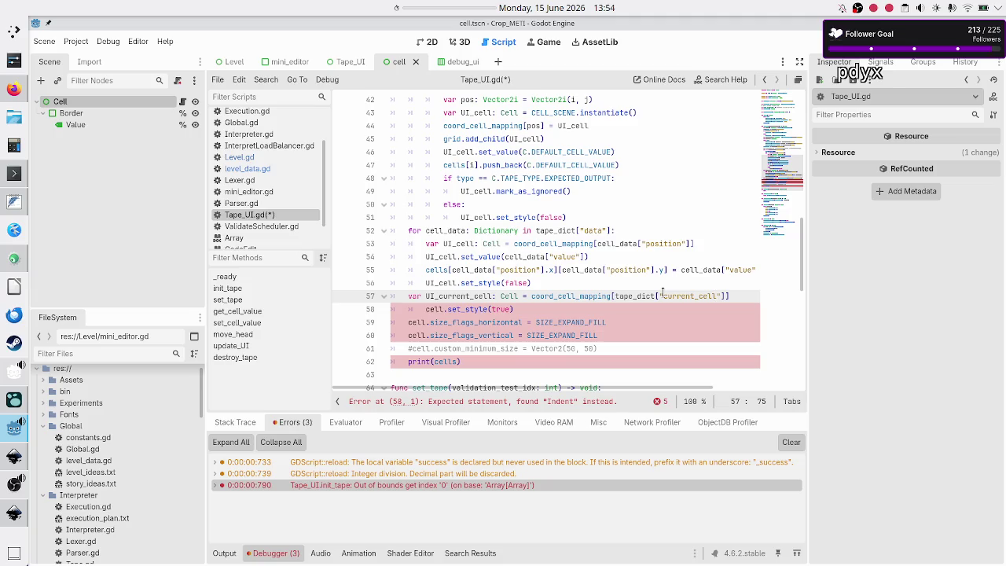
{"action": "key", "text": "Right"}
{"action": "key", "text": "Right"}
{"action": "key", "text": "shift+Left"}
{"action": "key", "text": "shift+Left"}
{"action": "key", "text": "shift+Left"}
{"action": "key", "text": "shift+Left"}
{"action": "key", "text": "shift+Left"}
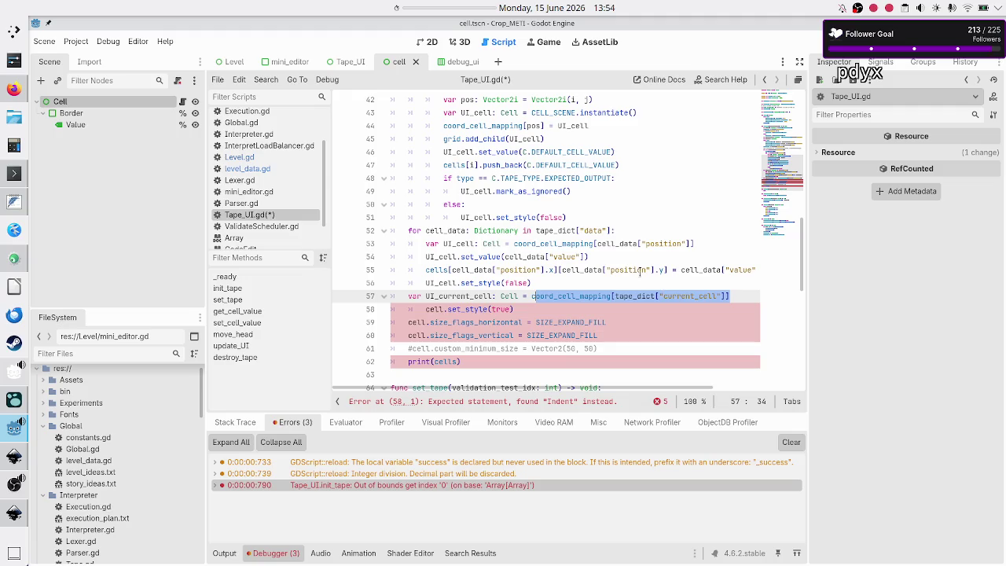
{"action": "double_click", "coordinate": [600, 296]}
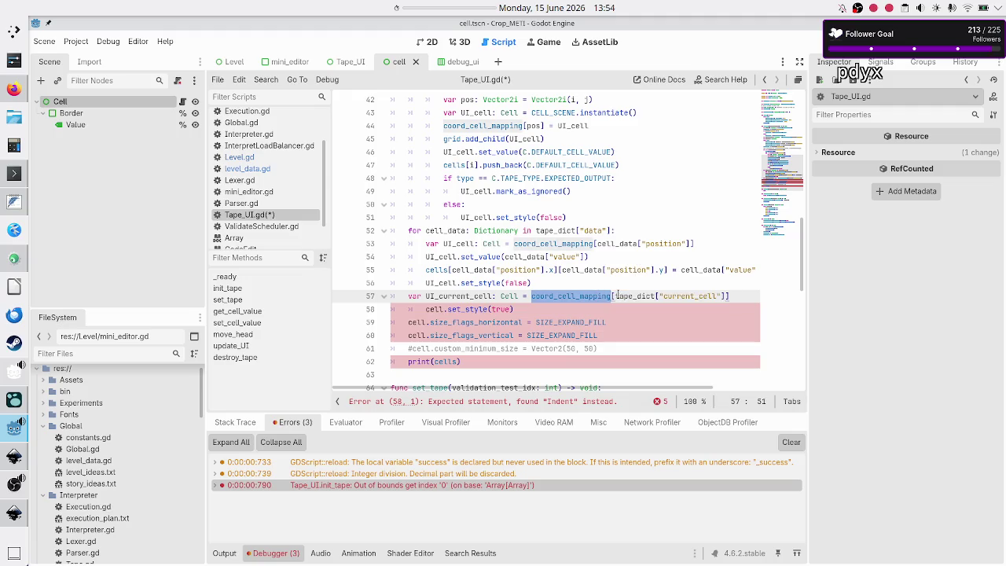
{"action": "left_click", "coordinate": [748, 296]}
{"action": "key", "text": "Return"}
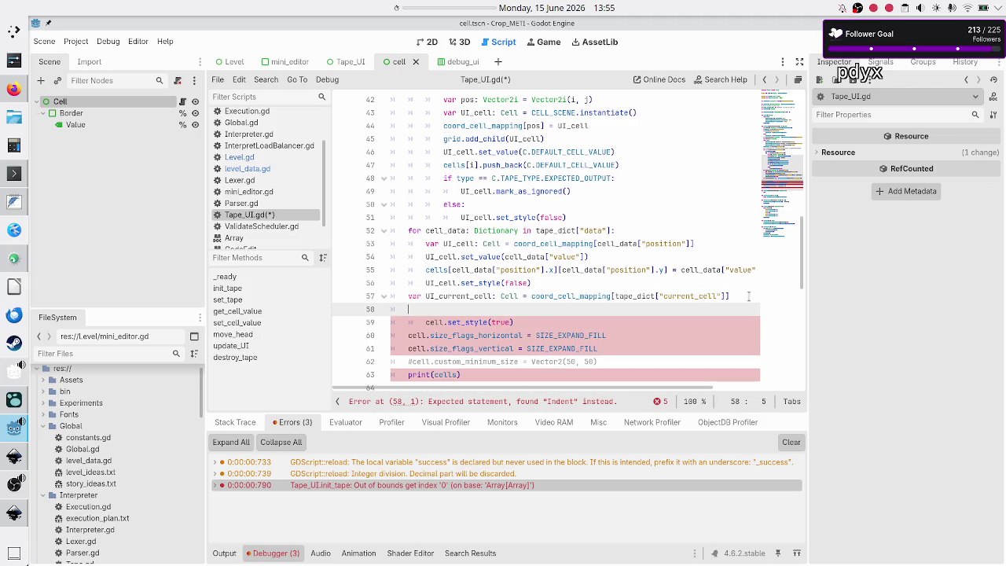
Add the call UI_current_cell.set_style(true) on line 58
{"action": "type", "text": "UI_c"}
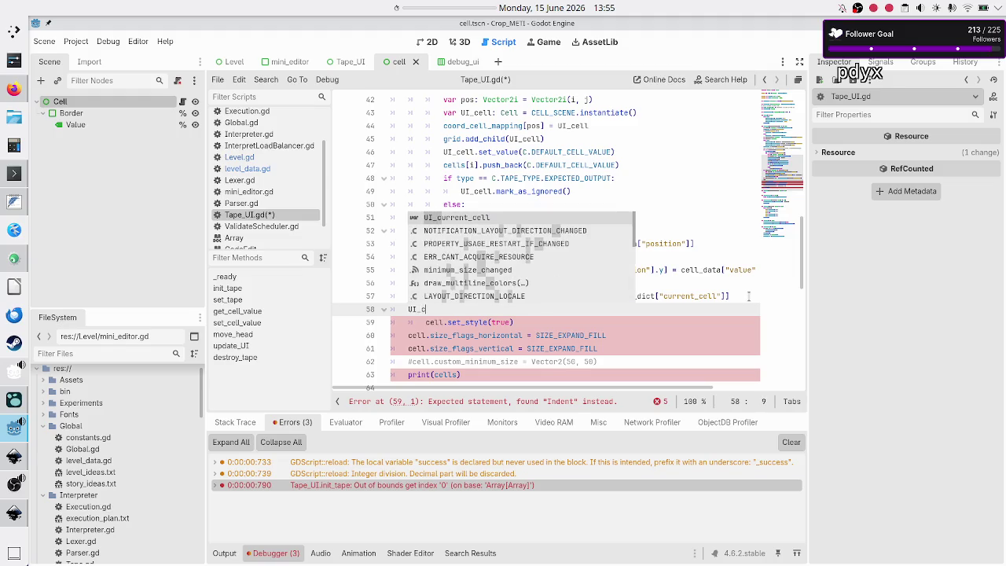
{"action": "key", "text": "Return"}
{"action": "type", "text": ".set_st"}
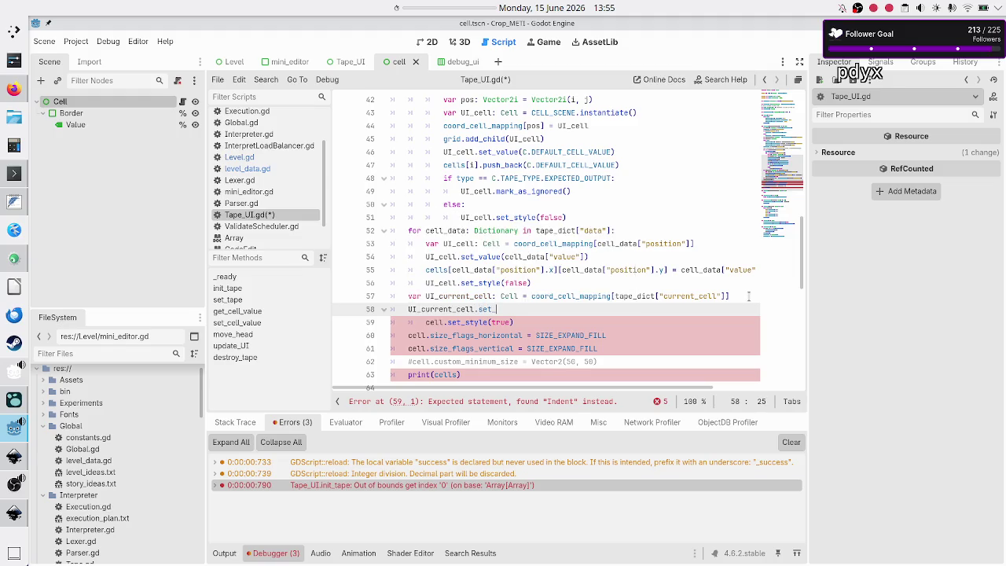
{"action": "key", "text": "Return"}
{"action": "type", "text": "true"}
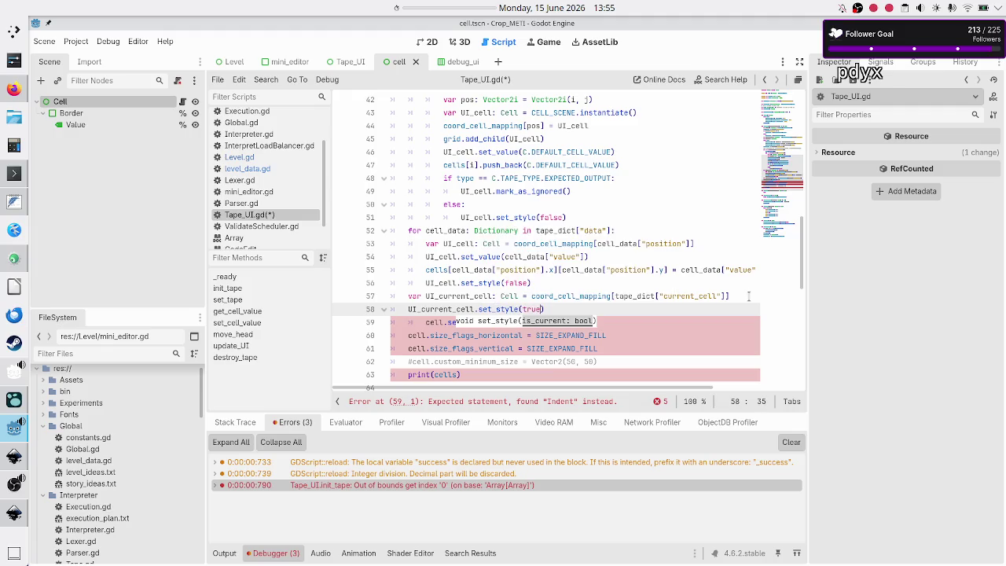
{"action": "key", "text": "Down"}
{"action": "key", "text": "Home"}
Delete the old cell.set_style(true) line and cut the two size_flags lines below it
{"action": "key", "text": "shift+End"}
{"action": "key", "text": "BackSpace"}
{"action": "key", "text": "BackSpace"}
{"action": "key", "text": "Down"}
{"action": "key", "text": "Home"}
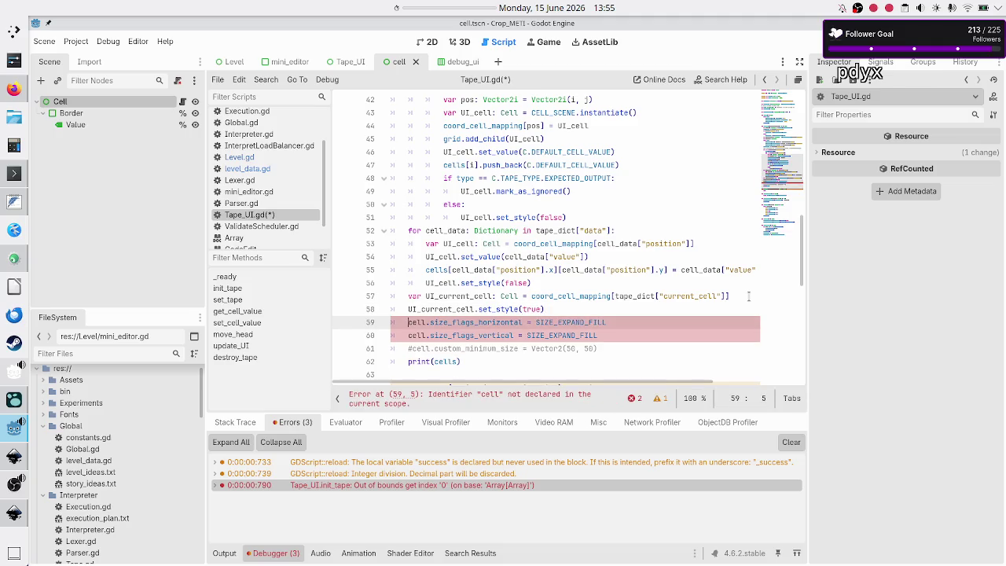
{"action": "key", "text": "shift+Down"}
{"action": "key", "text": "shift+End"}
{"action": "key", "text": "ctrl+c"}
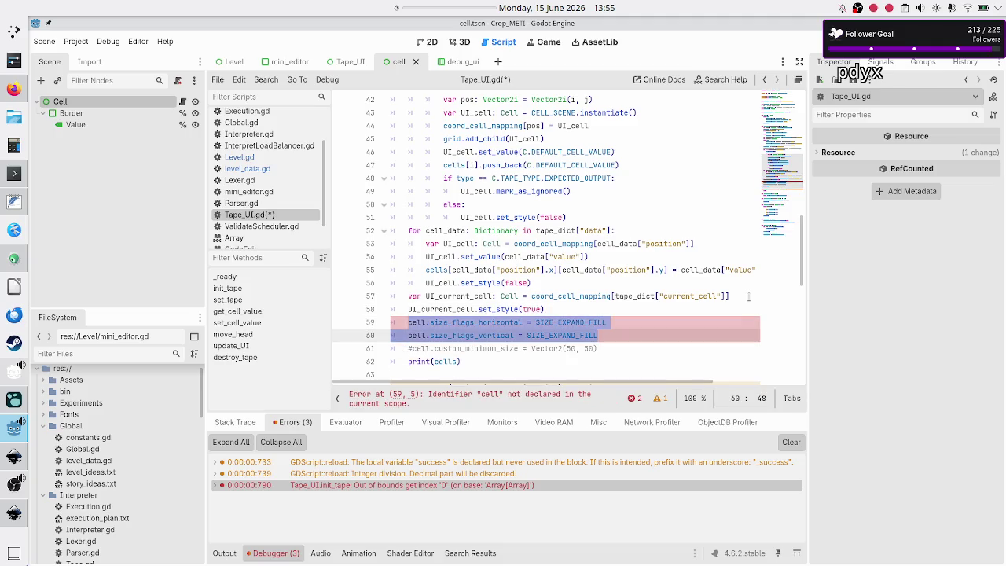
{"action": "key", "text": "BackSpace"}
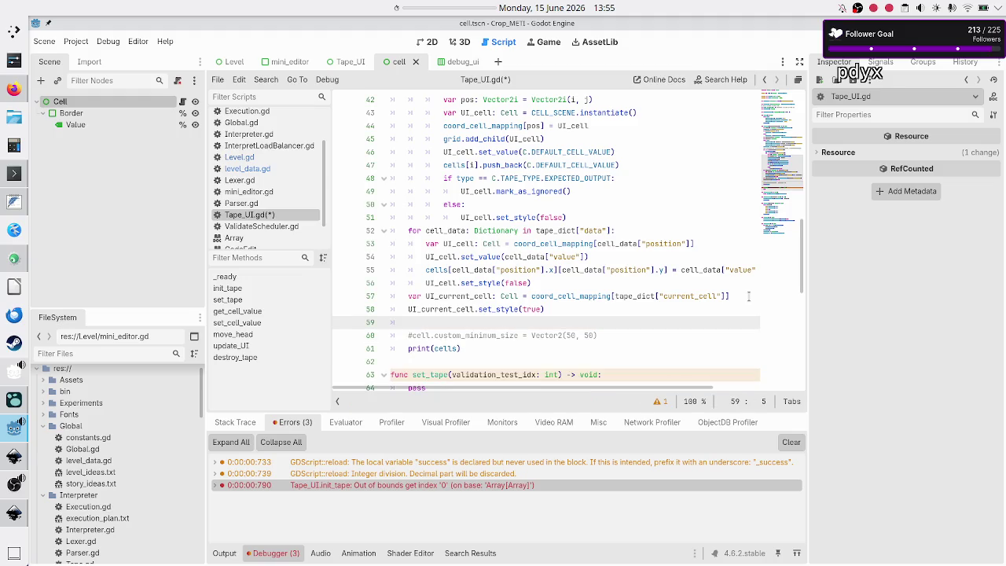
{"action": "key", "text": "BackSpace"}
{"action": "key", "text": "Up"}
{"action": "key", "text": "Up"}
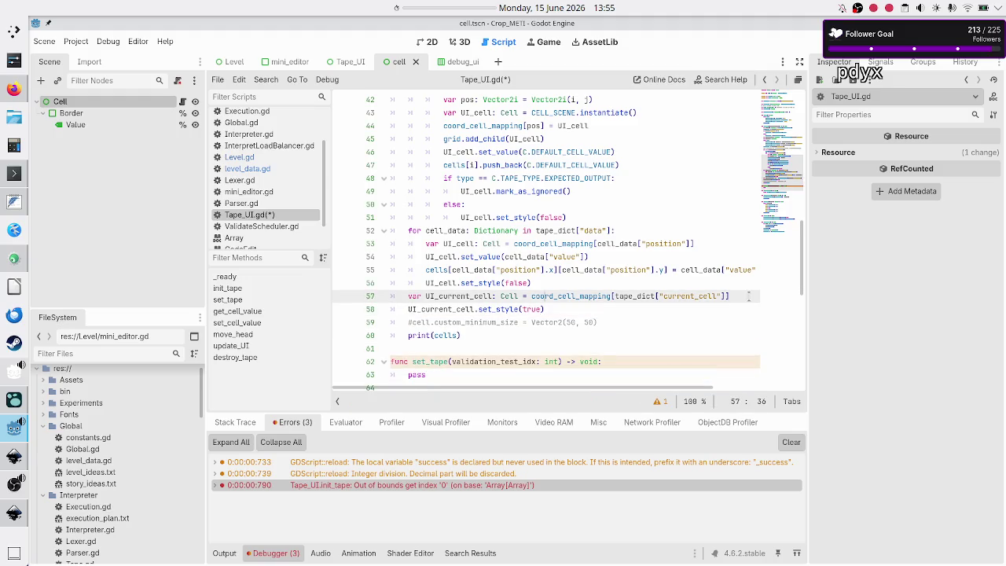
{"action": "key", "text": "Up"}
{"action": "key", "text": "Up"}
{"action": "key", "text": "Up"}
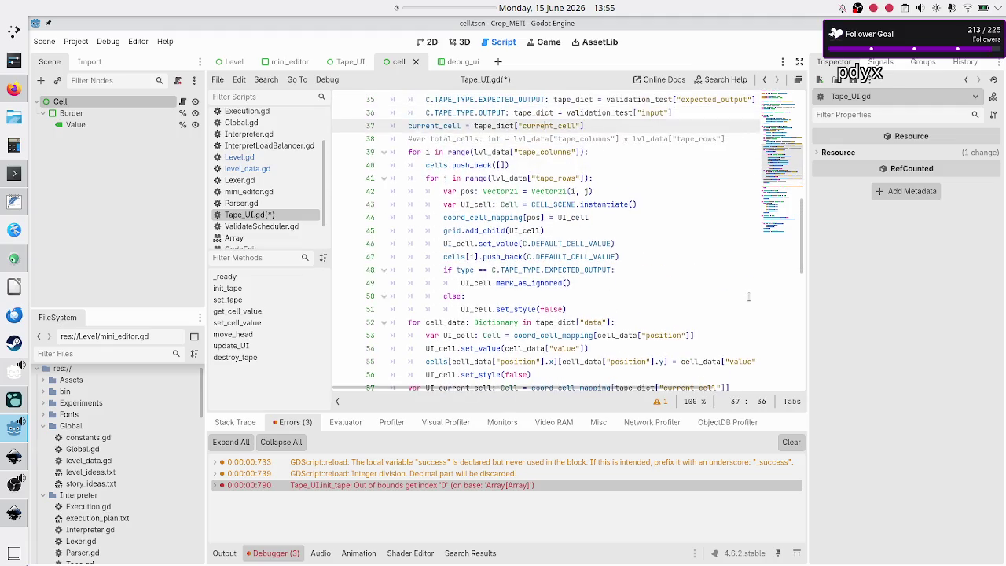
Paste the two size_flags lines into the row loop after line 46 and indent them
{"action": "key", "text": "Down"}
{"action": "key", "text": "Down"}
{"action": "key", "text": "Down"}
{"action": "key", "text": "Up"}
{"action": "key", "text": "Right"}
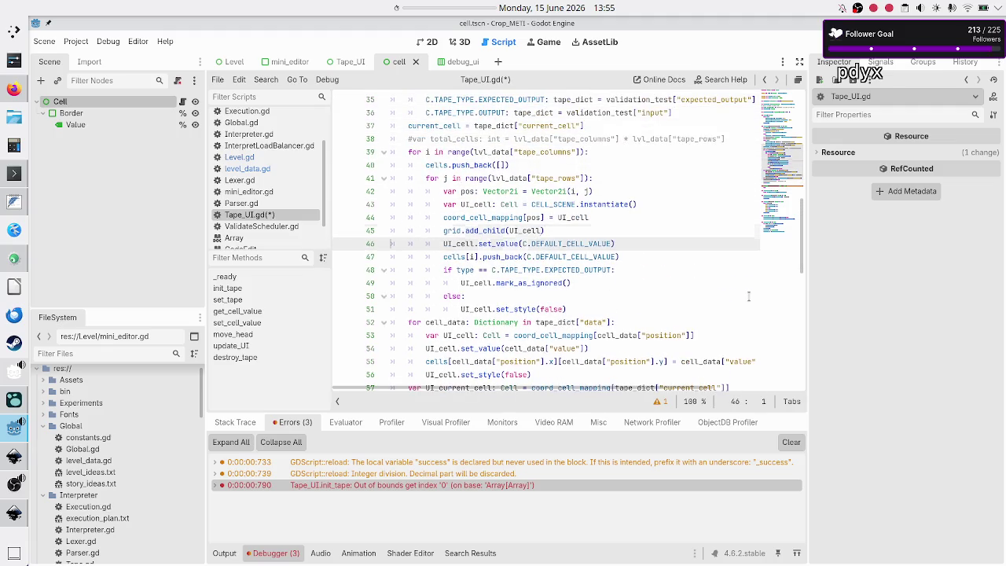
{"action": "key", "text": "End"}
{"action": "key", "text": "Return"}
{"action": "key", "text": "ctrl+v"}
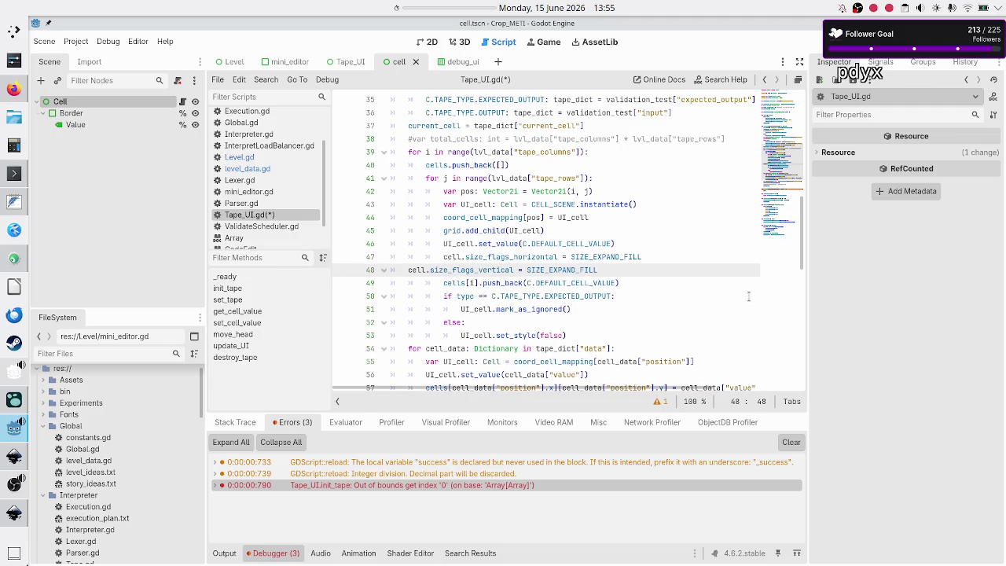
{"action": "key", "text": "Up"}
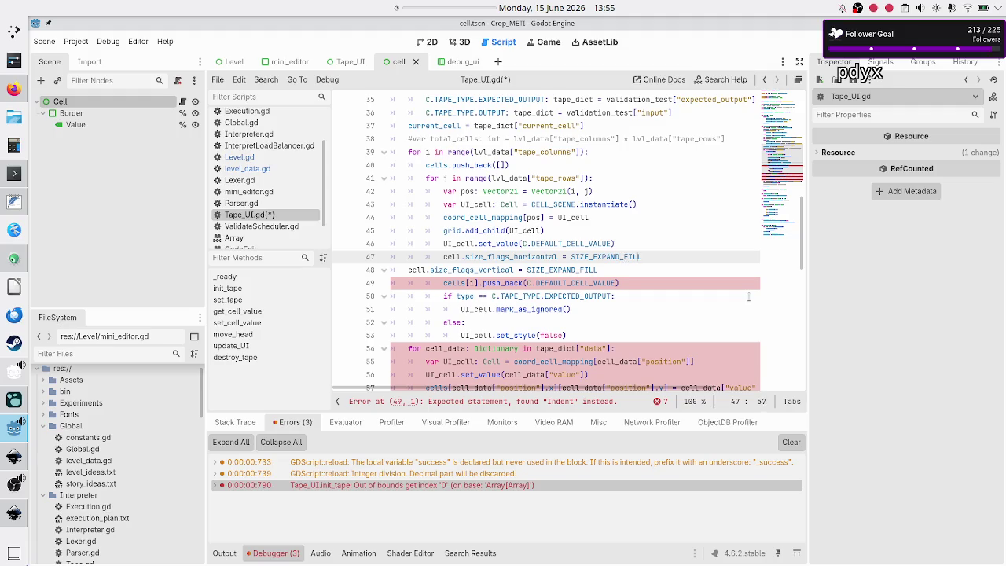
{"action": "key", "text": "Down"}
{"action": "key", "text": "Home"}
{"action": "key", "text": "Tab"}
{"action": "key", "text": "Tab"}
{"action": "key", "text": "Up"}
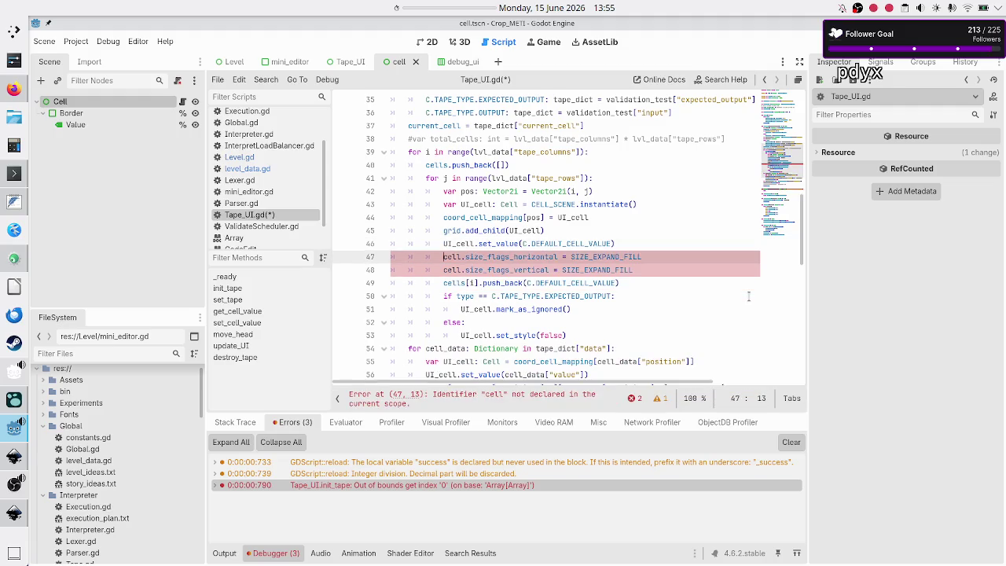
Prefix both size_flags lines with UI_ so they set each UI_cell
{"action": "type", "text": "UI_"}
{"action": "key", "text": "Escape"}
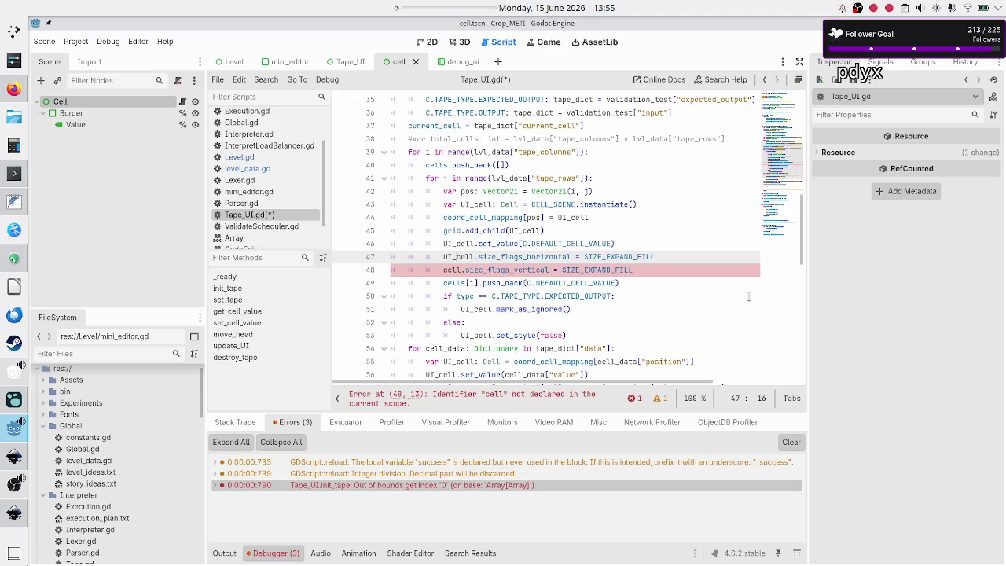
{"action": "key", "text": "Down"}
{"action": "type", "text": "UI_"}
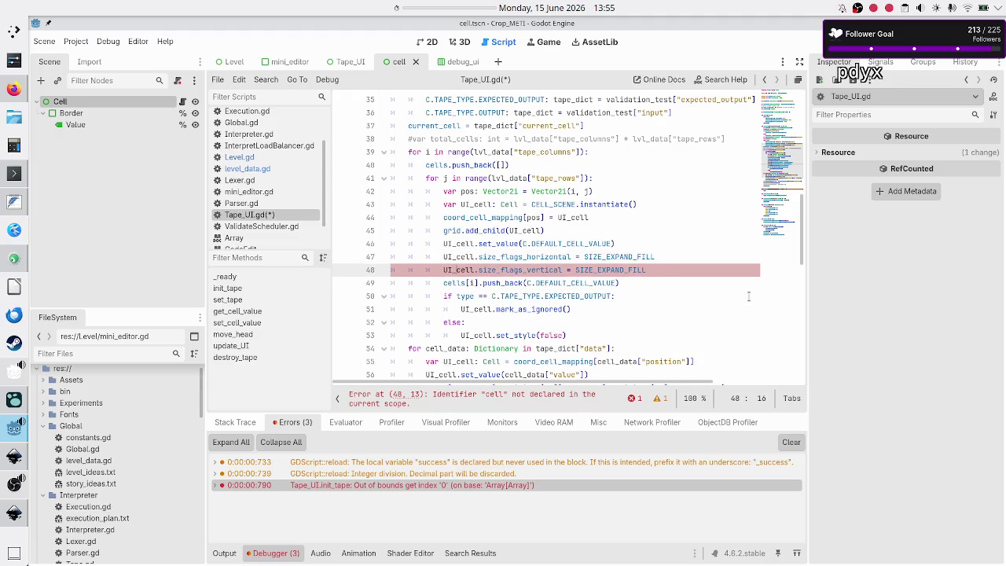
{"action": "key", "text": "Down"}
{"action": "key", "text": "Down"}
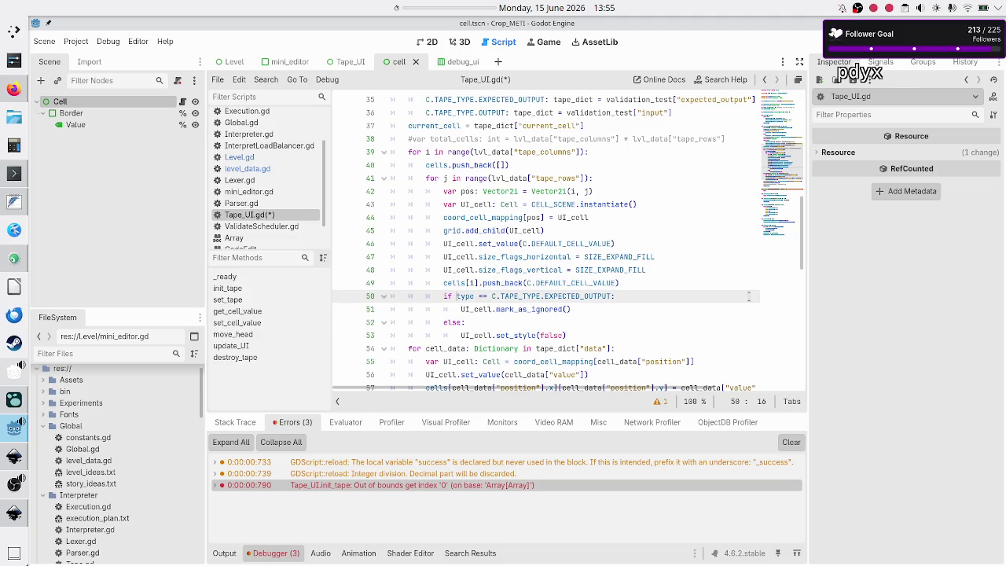
Move the commented custom_minimum_size line below line 48 and prefix it with UI_
{"action": "key", "text": "Down"}
{"action": "key", "text": "Down"}
{"action": "key", "text": "Down"}
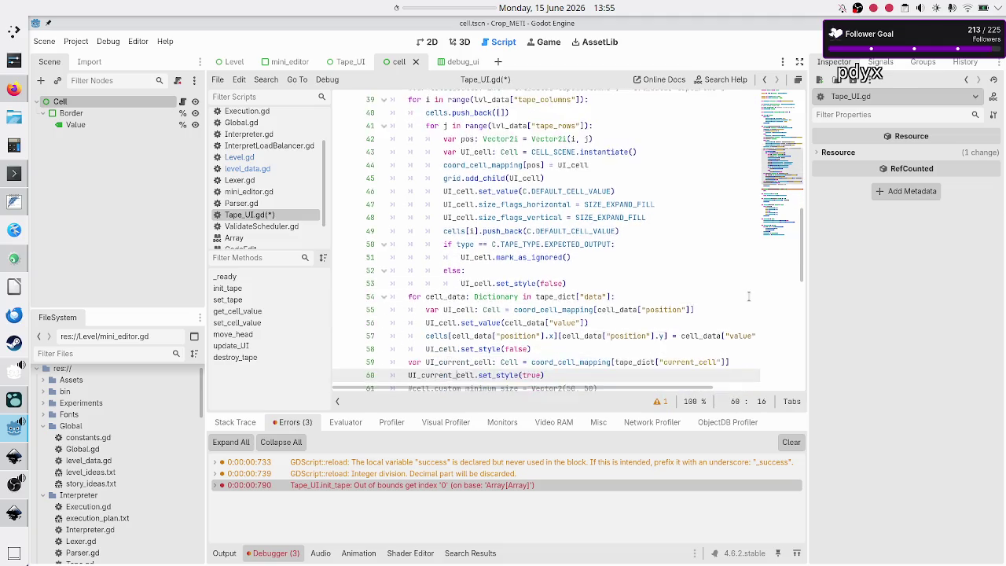
{"action": "key", "text": "Up"}
{"action": "key", "text": "Down"}
{"action": "key", "text": "Up"}
{"action": "key", "text": "Up"}
{"action": "key", "text": "shift+Down"}
{"action": "key", "text": "ctrl+c"}
{"action": "key", "text": "BackSpace"}
{"action": "key", "text": "Delete"}
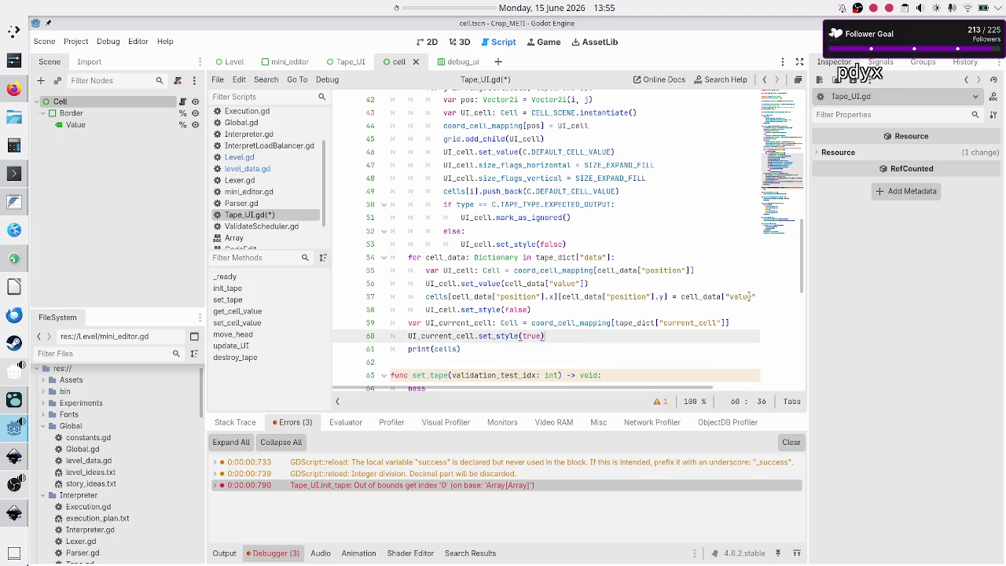
{"action": "key", "text": "Up"}
{"action": "key", "text": "Up"}
{"action": "key", "text": "Up"}
{"action": "key", "text": "End"}
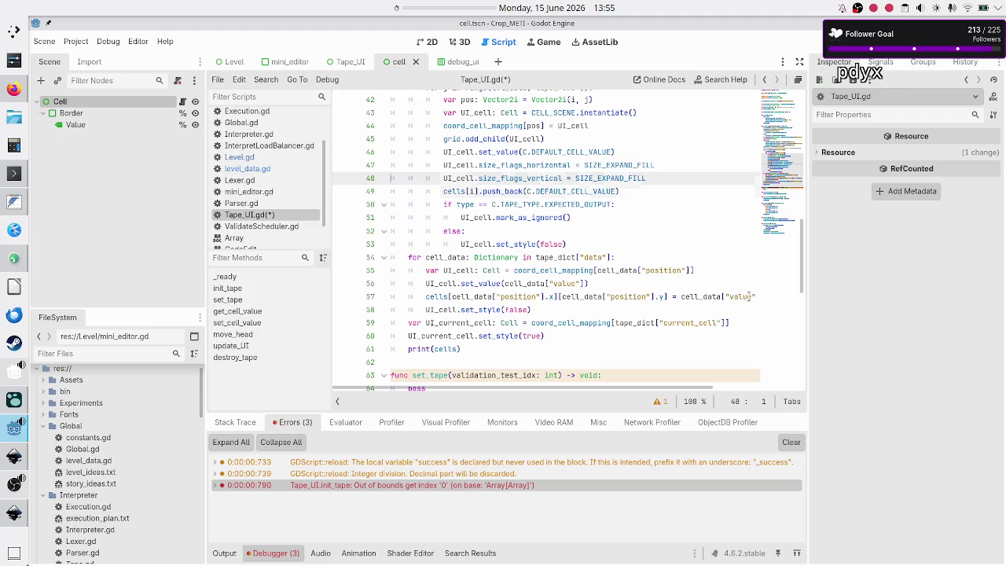
{"action": "key", "text": "Return"}
{"action": "key", "text": "ctrl+v"}
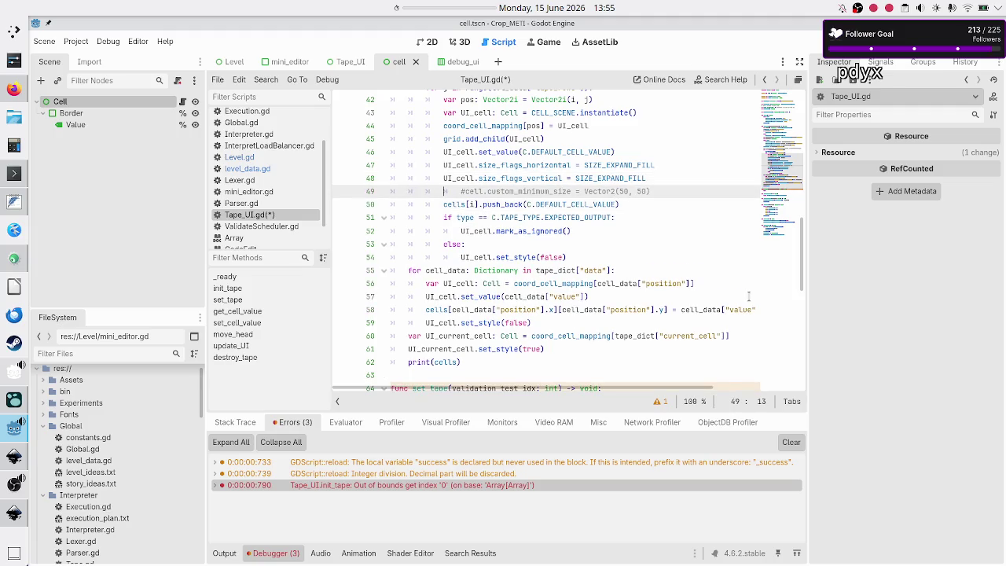
{"action": "key", "text": "BackSpace"}
{"action": "type", "text": "UI_"}
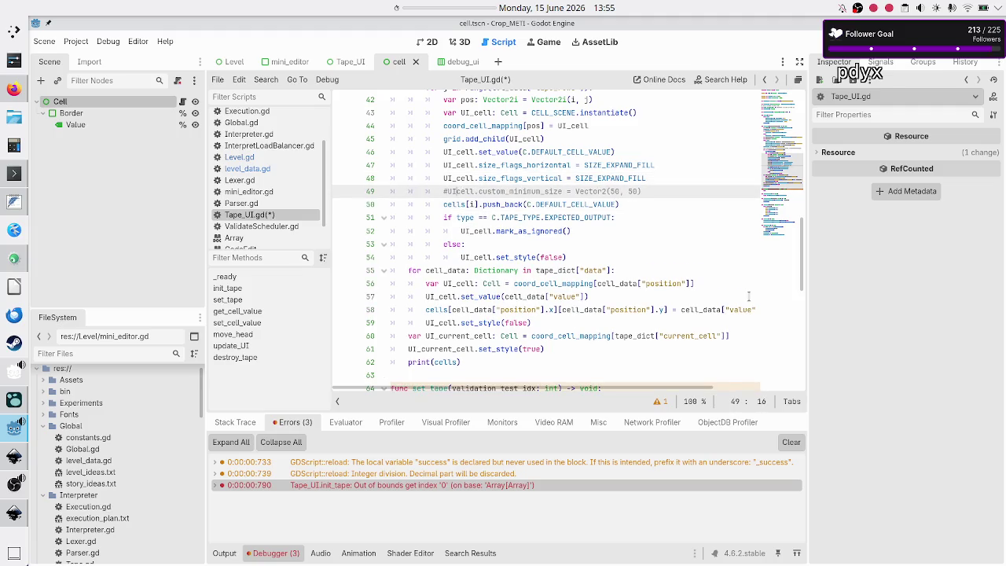
Save Tape_UI.gd from the empty line after print(cells)
{"action": "key", "text": "Down"}
{"action": "key", "text": "Down"}
{"action": "key", "text": "Down"}
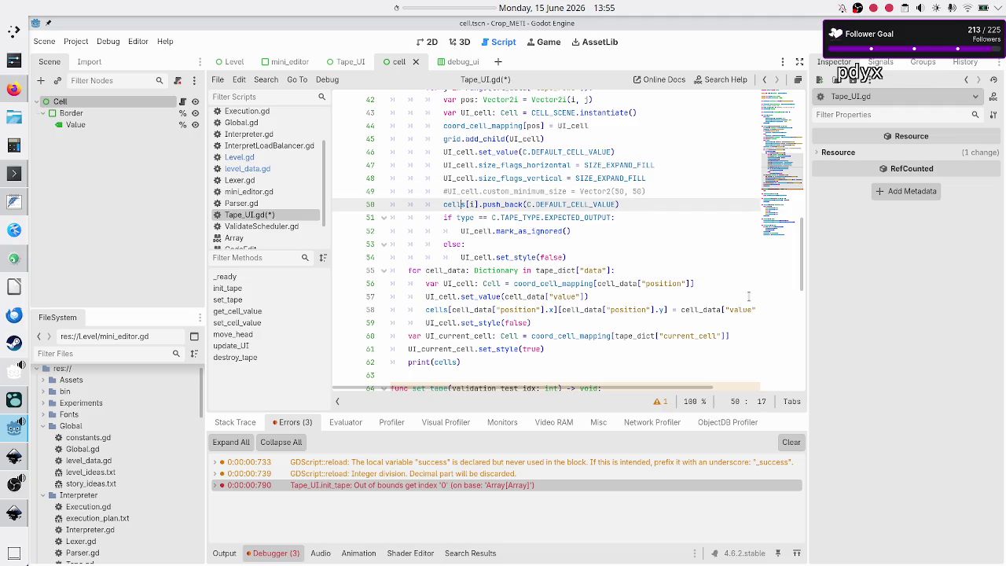
{"action": "key", "text": "Up"}
{"action": "key", "text": "Up"}
{"action": "key", "text": "Up"}
{"action": "key", "text": "Down"}
{"action": "key", "text": "Down"}
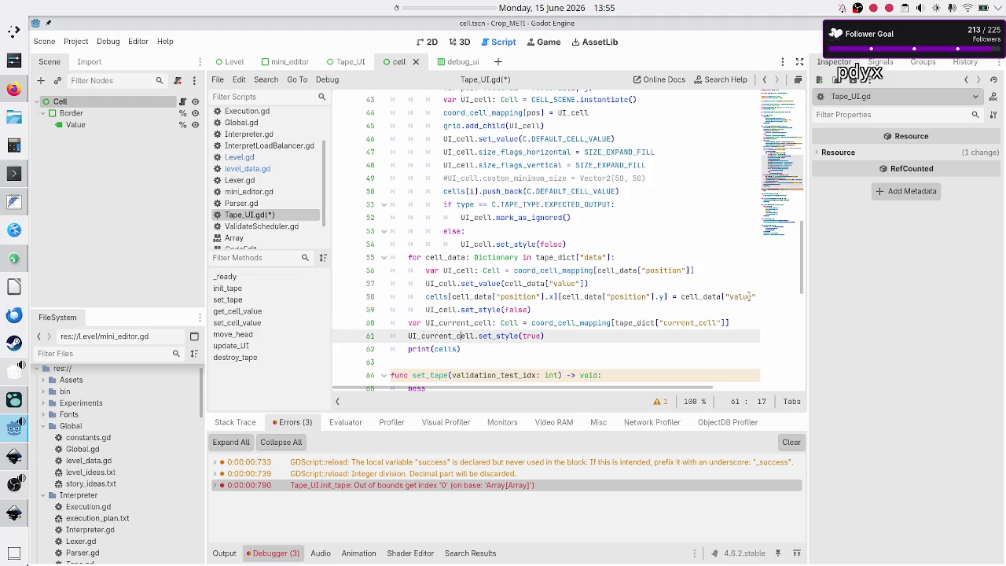
{"action": "key", "text": "Down"}
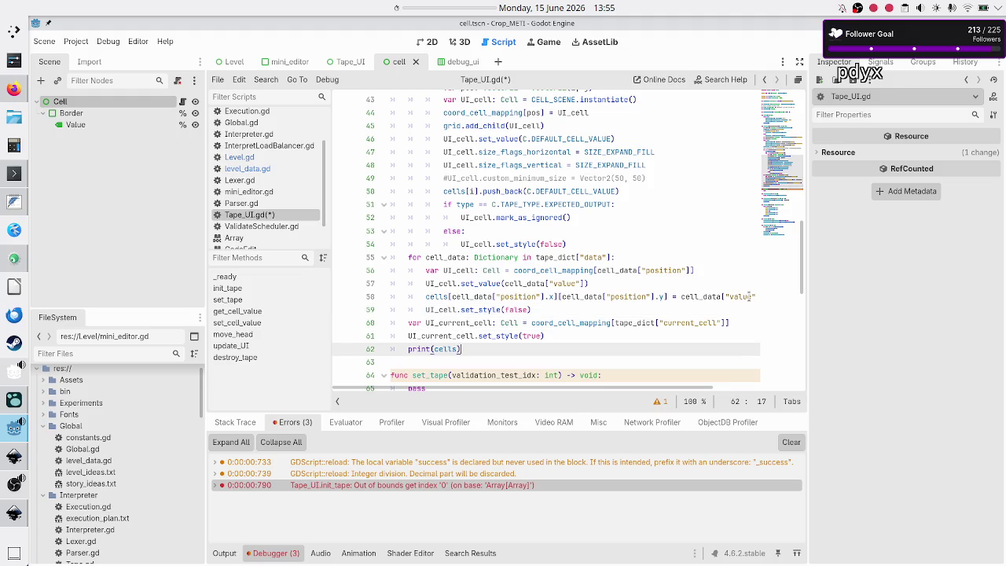
{"action": "key", "text": "Down"}
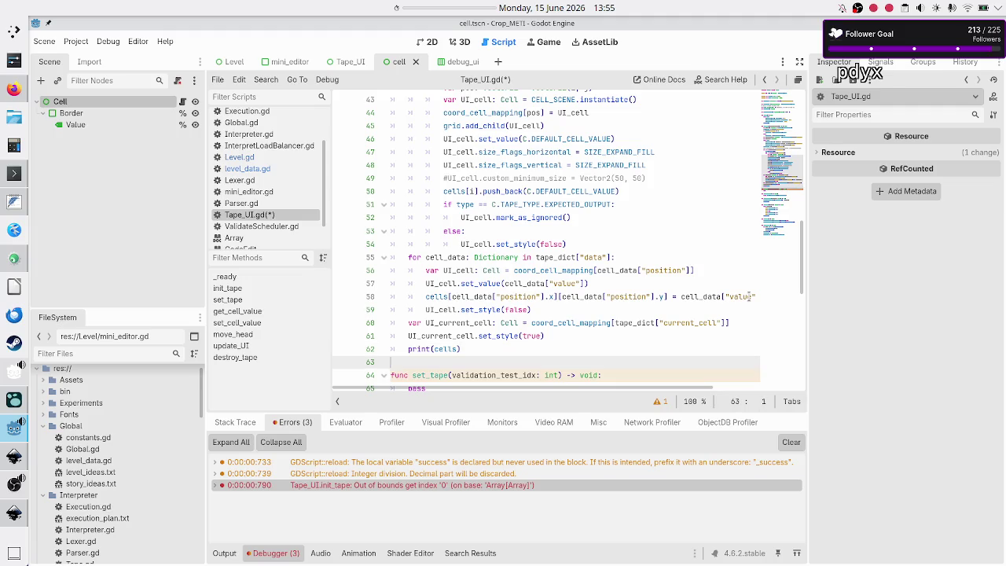
{"action": "key", "text": "ctrl+s"}
Inspect where UI_current_cell and current_cell are used in Tape_UI.gd
{"action": "double_click", "coordinate": [443, 322]}
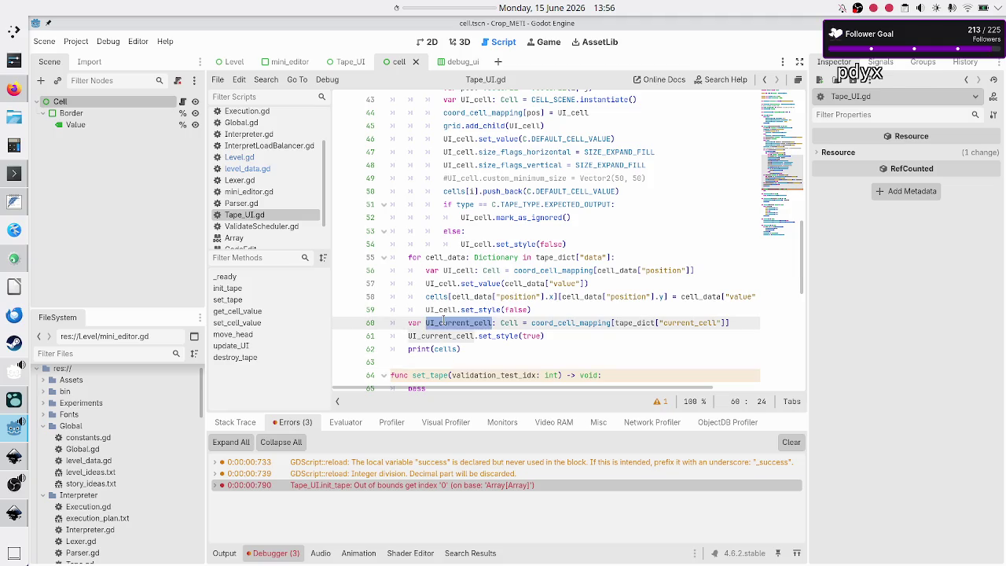
{"action": "scroll", "coordinate": [442, 323], "scroll_direction": "up", "scroll_amount": 8}
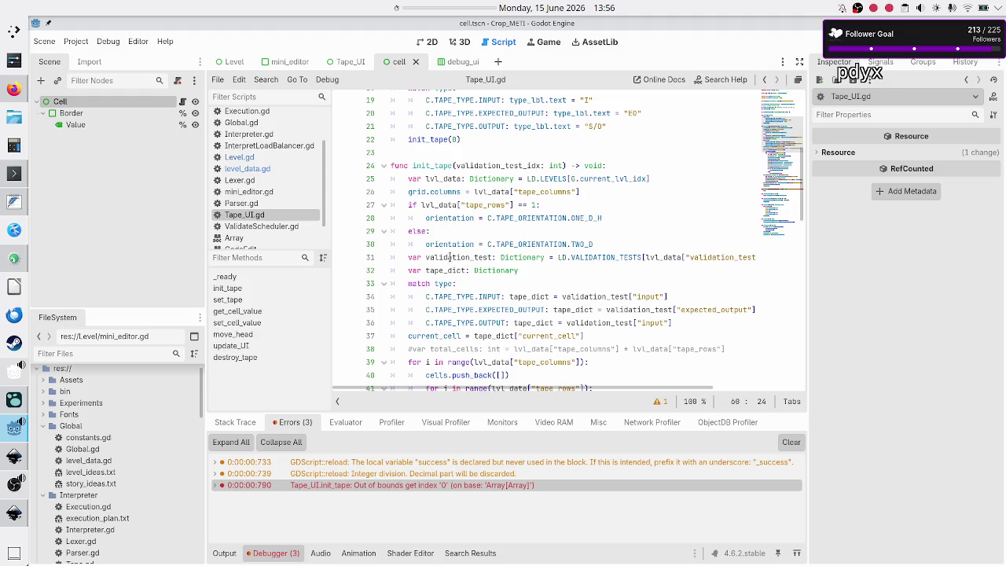
{"action": "scroll", "coordinate": [453, 270], "scroll_direction": "down", "scroll_amount": 3}
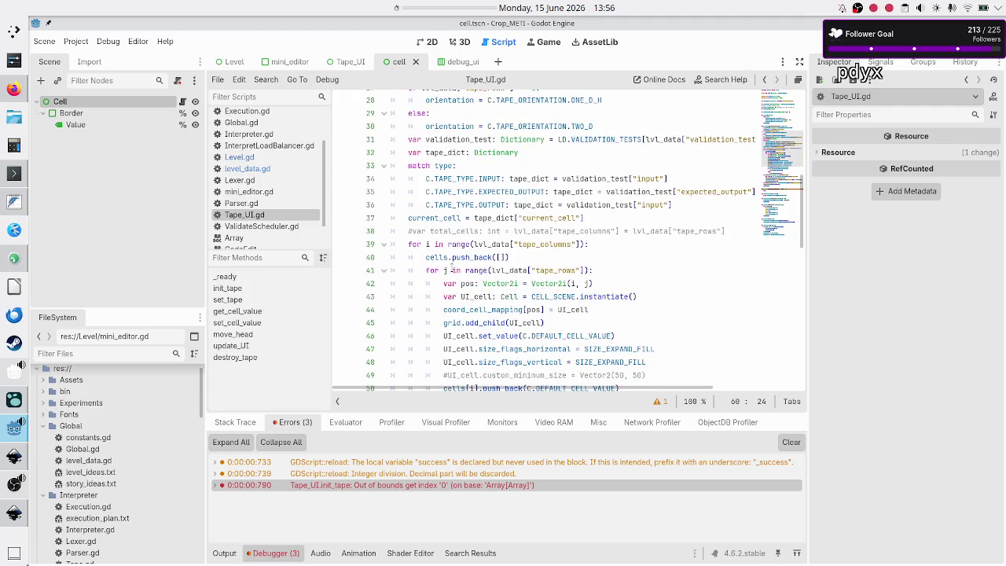
{"action": "double_click", "coordinate": [425, 218]}
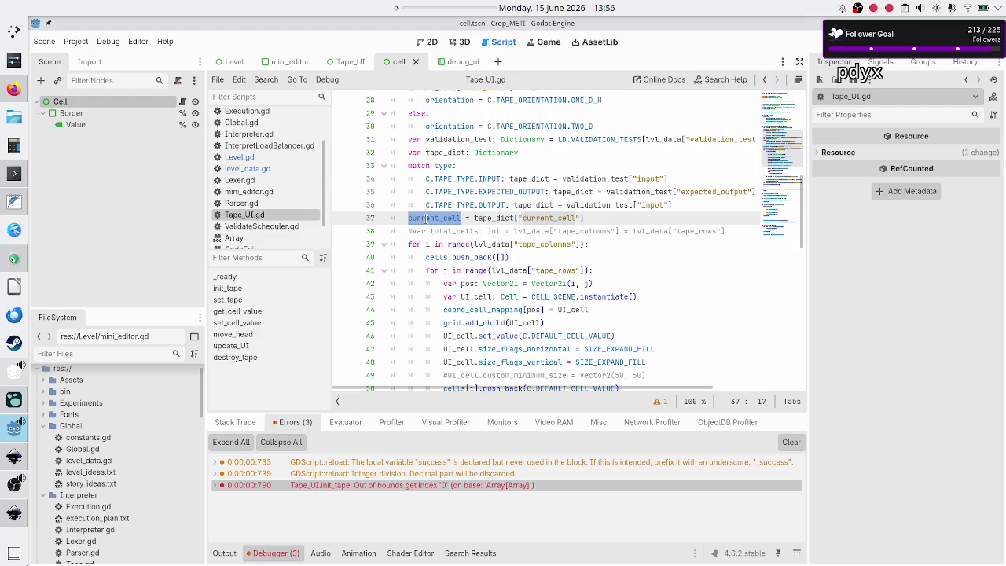
Delete the commented #var total_cells line, save, and run the project
{"action": "left_click", "coordinate": [625, 217]}
{"action": "key", "text": "Right"}
{"action": "key", "text": "shift+End"}
{"action": "key", "text": "BackSpace"}
{"action": "key", "text": "BackSpace"}
{"action": "key", "text": "ctrl+s"}
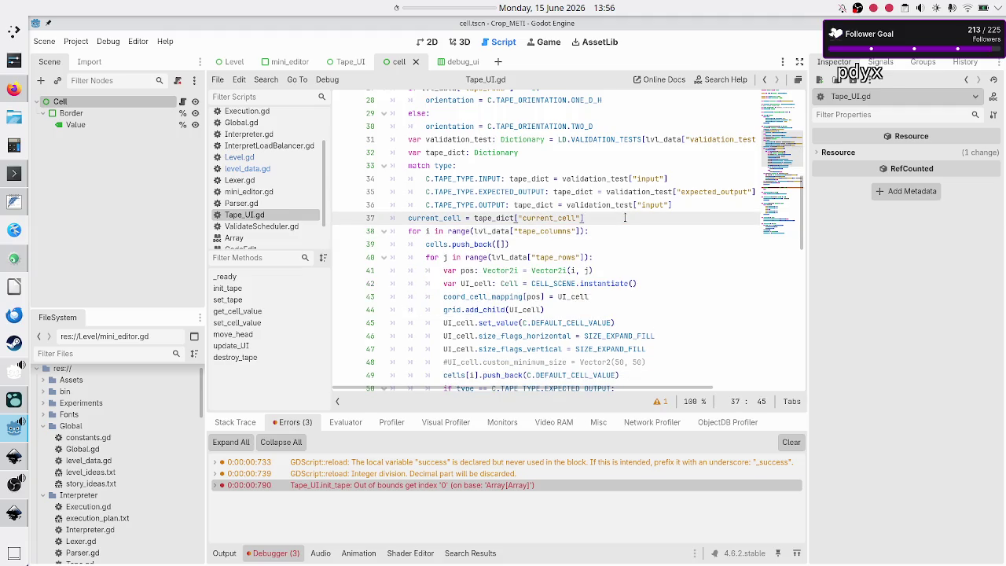
{"action": "key", "text": "F5"}
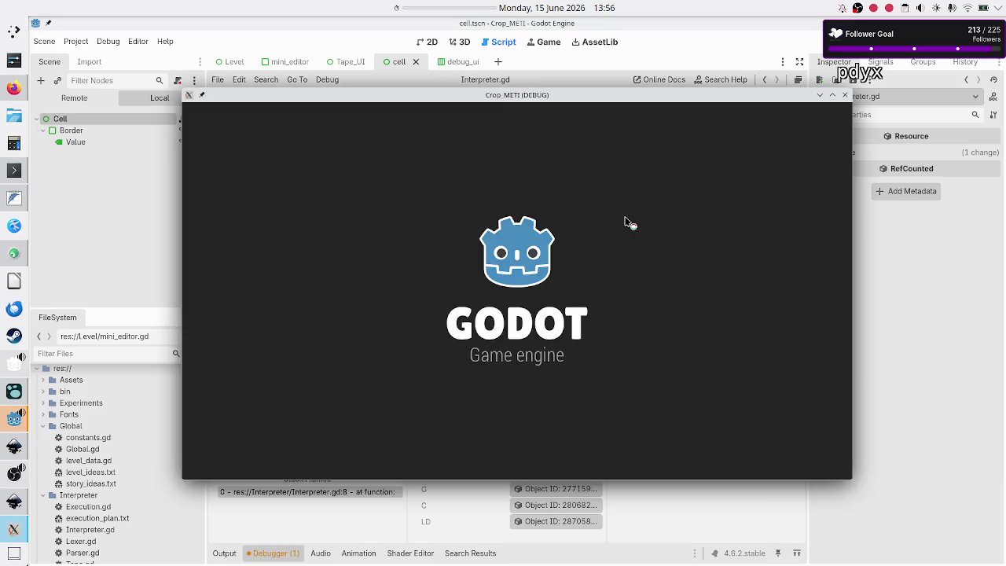
Retype input_tape on Interpreter.gd line 8 from Tape to Tape_UI
{"action": "left_click", "coordinate": [867, 303]}
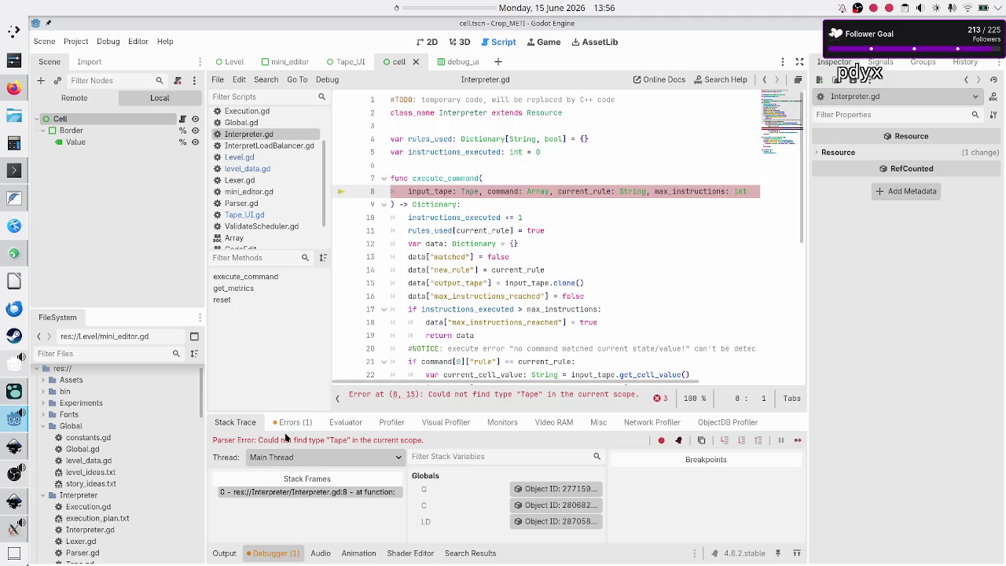
{"action": "mouse_move", "coordinate": [425, 358]}
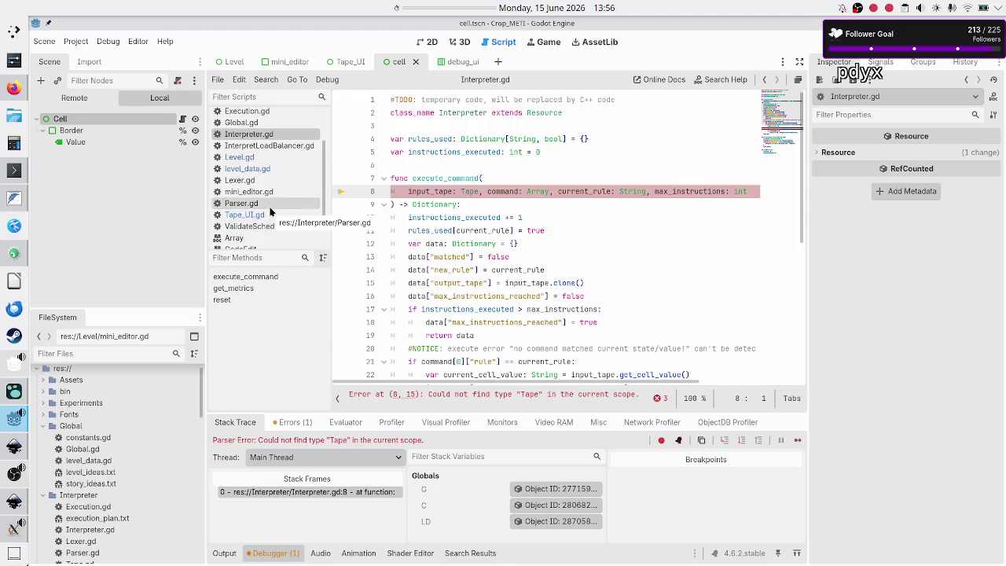
{"action": "double_click", "coordinate": [470, 191]}
{"action": "key", "text": "Right"}
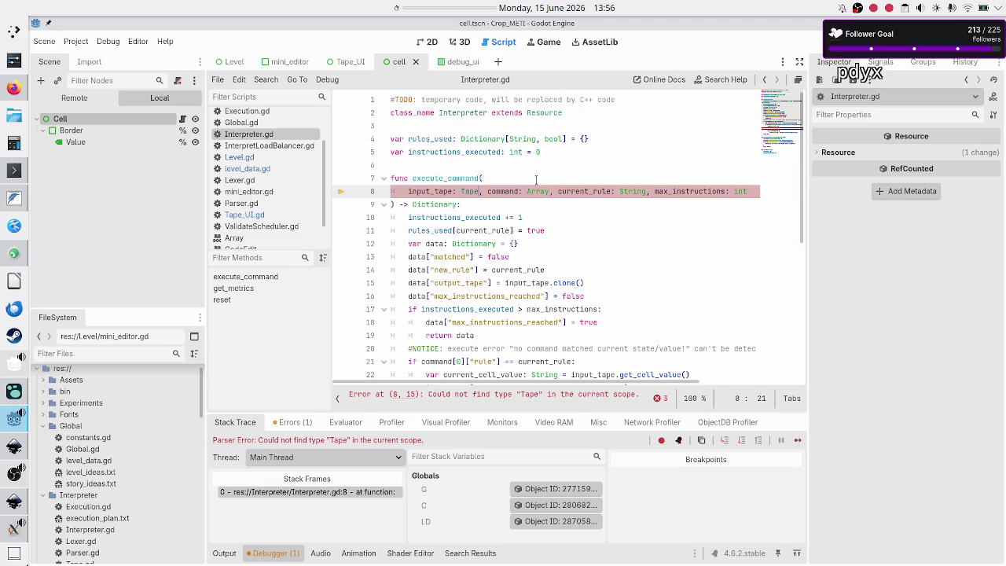
{"action": "type", "text": "_UI"}
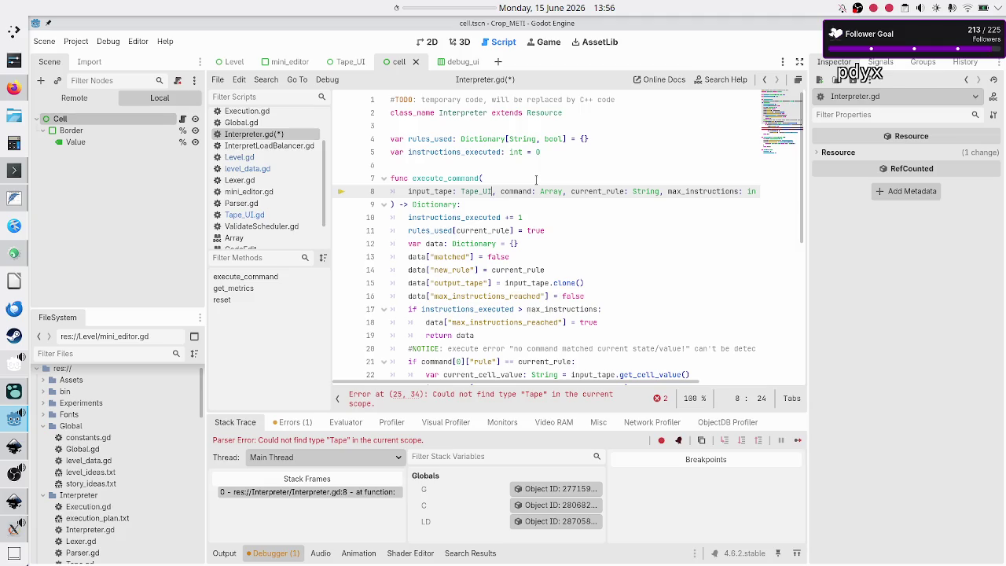
Save Interpreter.gd, stop the running game, and relaunch it
{"action": "key", "text": "ctrl+s"}
{"action": "key", "text": "F8"}
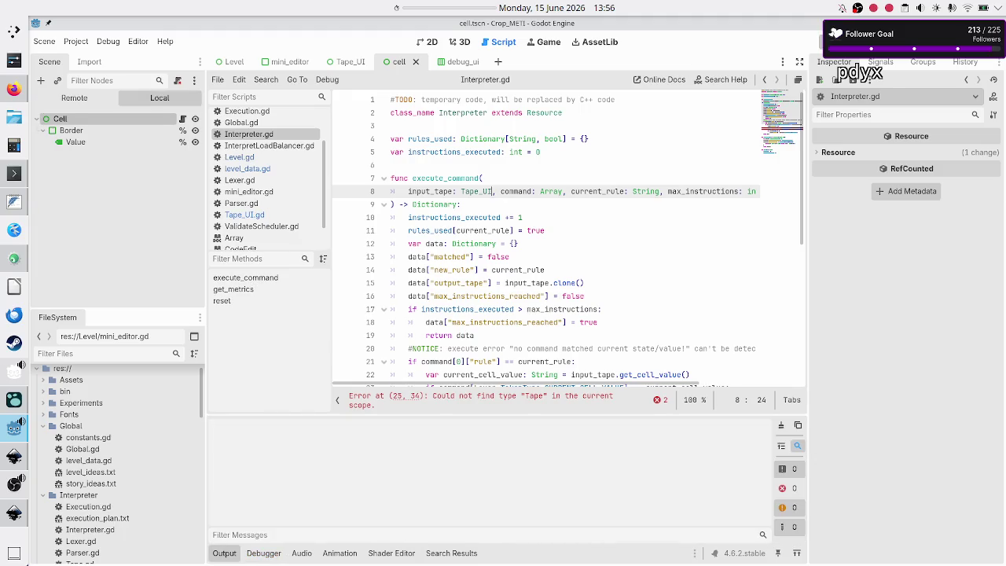
{"action": "key", "text": "F5"}
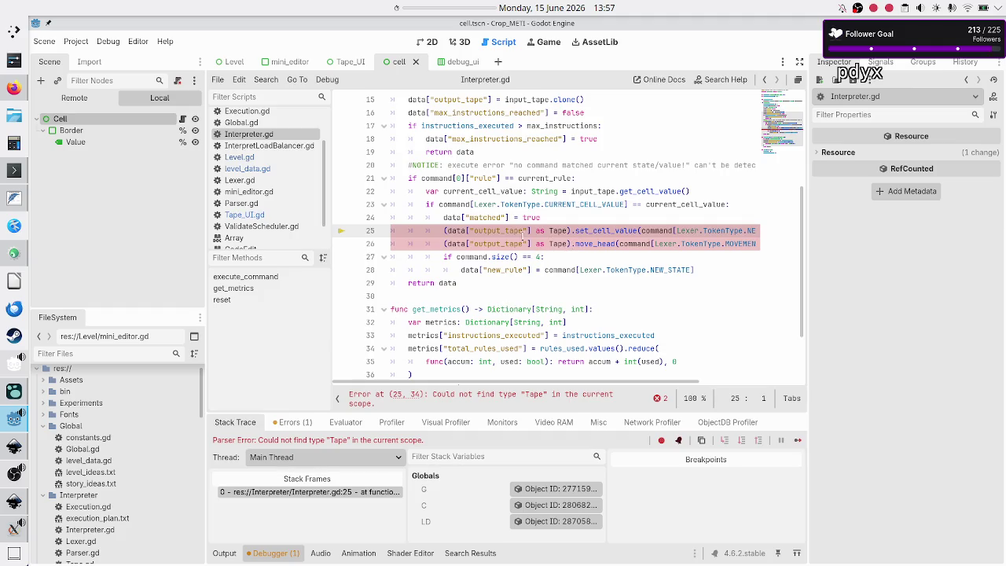
Scroll through Interpreter.gd to the line 25 Tape cast error and select data on line 12
{"action": "scroll", "coordinate": [496, 233], "scroll_direction": "up", "scroll_amount": 4}
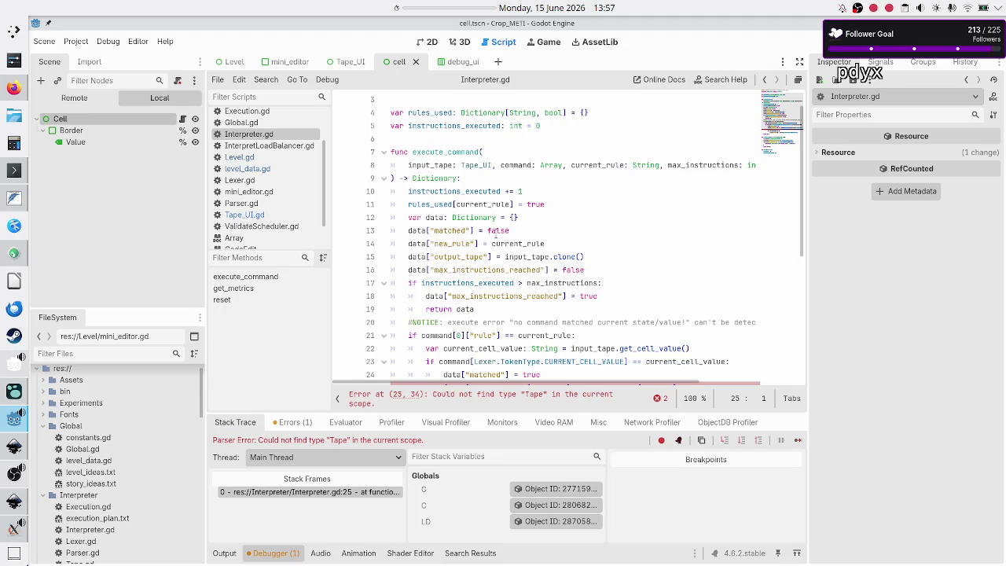
{"action": "scroll", "coordinate": [496, 208], "scroll_direction": "down", "scroll_amount": 4}
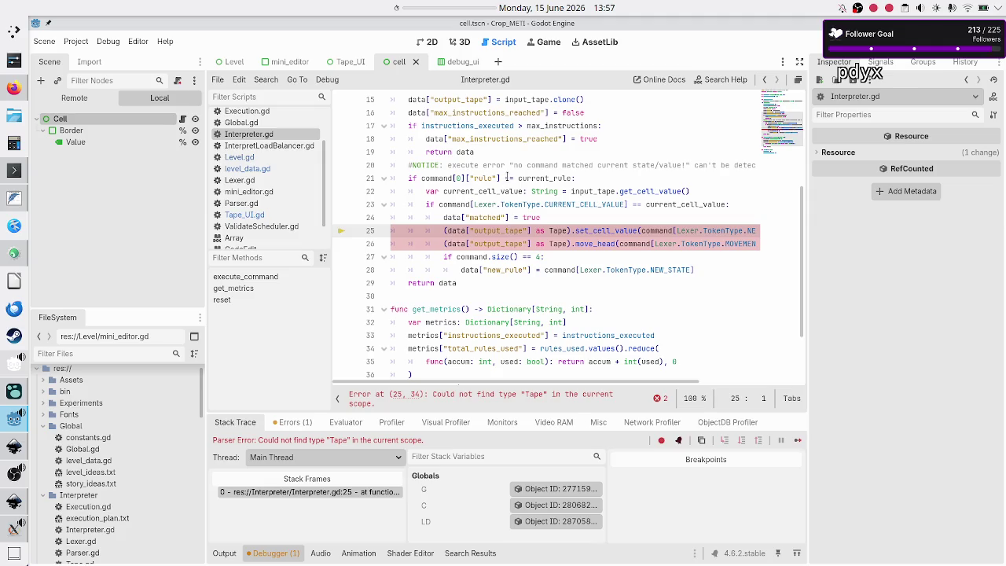
{"action": "scroll", "coordinate": [507, 178], "scroll_direction": "up", "scroll_amount": 3}
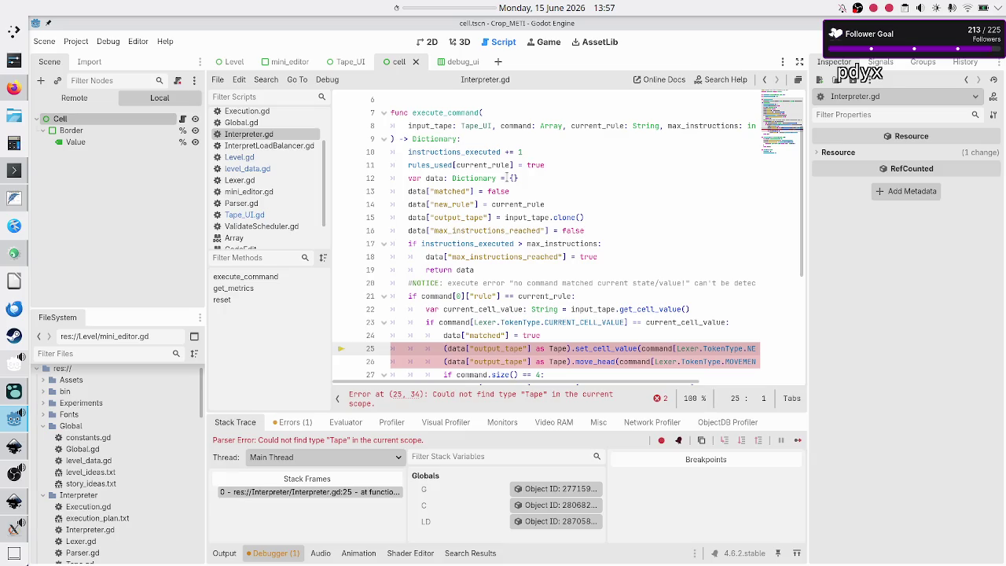
{"action": "scroll", "coordinate": [507, 177], "scroll_direction": "up", "scroll_amount": 2}
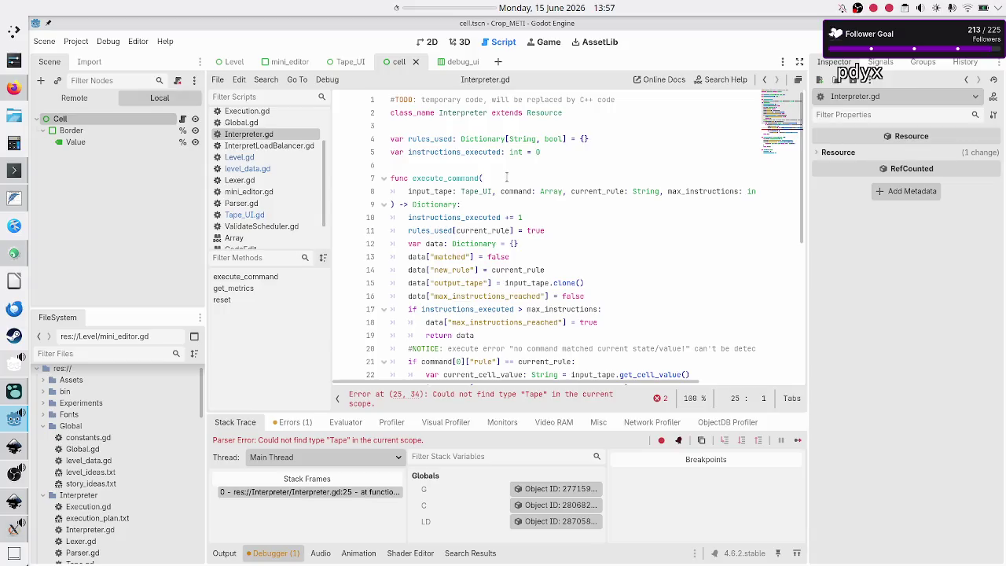
{"action": "scroll", "coordinate": [507, 177], "scroll_direction": "down", "scroll_amount": 1}
{"action": "scroll", "coordinate": [506, 177], "scroll_direction": "down", "scroll_amount": 2}
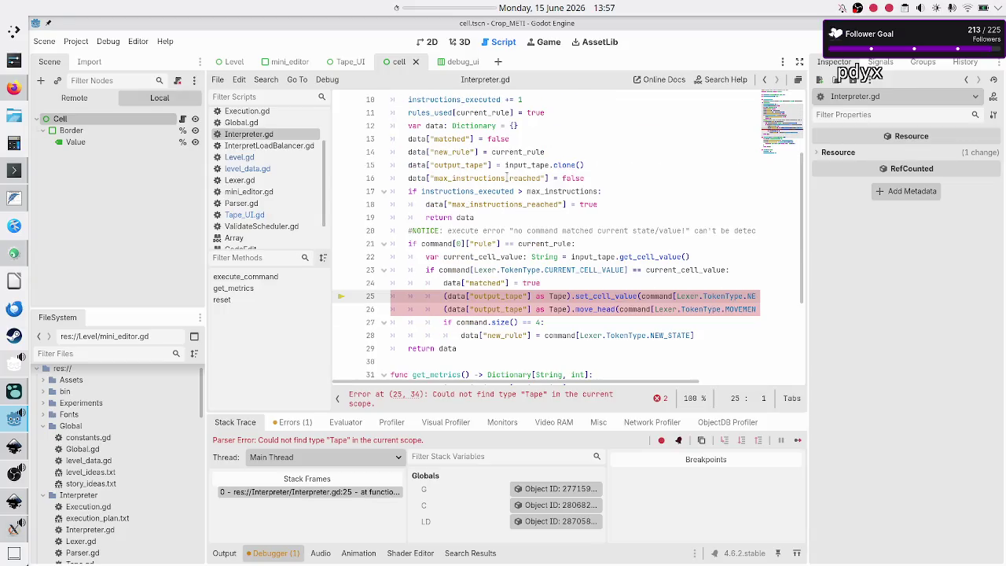
{"action": "scroll", "coordinate": [507, 178], "scroll_direction": "up", "scroll_amount": 2}
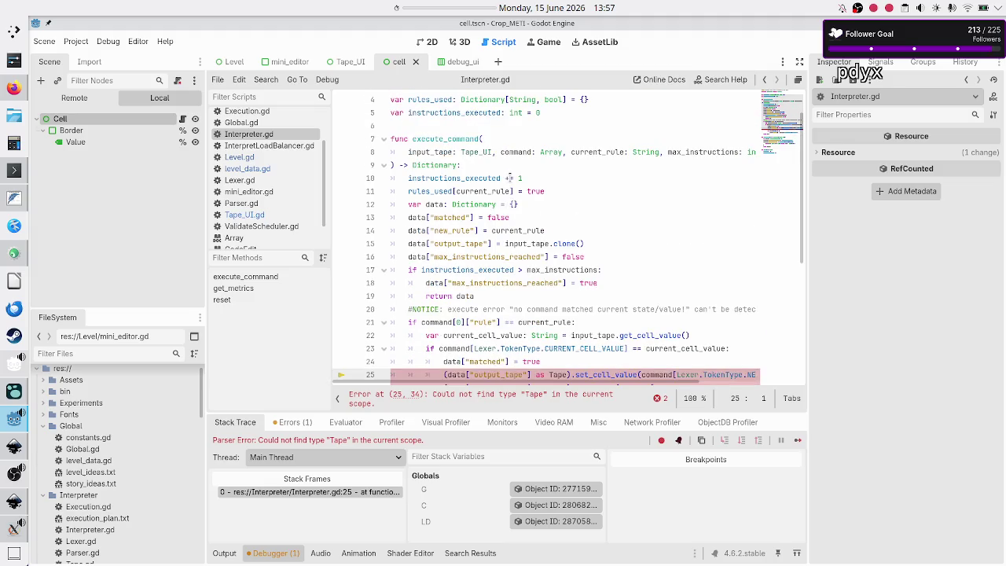
{"action": "scroll", "coordinate": [507, 178], "scroll_direction": "up", "scroll_amount": 1}
{"action": "scroll", "coordinate": [510, 177], "scroll_direction": "right", "scroll_amount": 2}
{"action": "scroll", "coordinate": [510, 178], "scroll_direction": "left", "scroll_amount": 2}
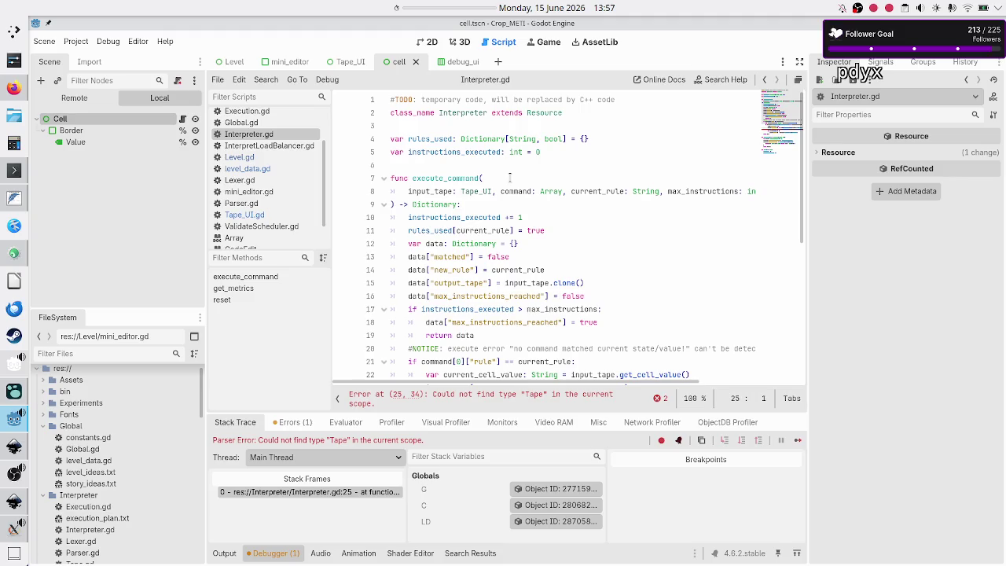
{"action": "scroll", "coordinate": [510, 178], "scroll_direction": "down", "scroll_amount": 1}
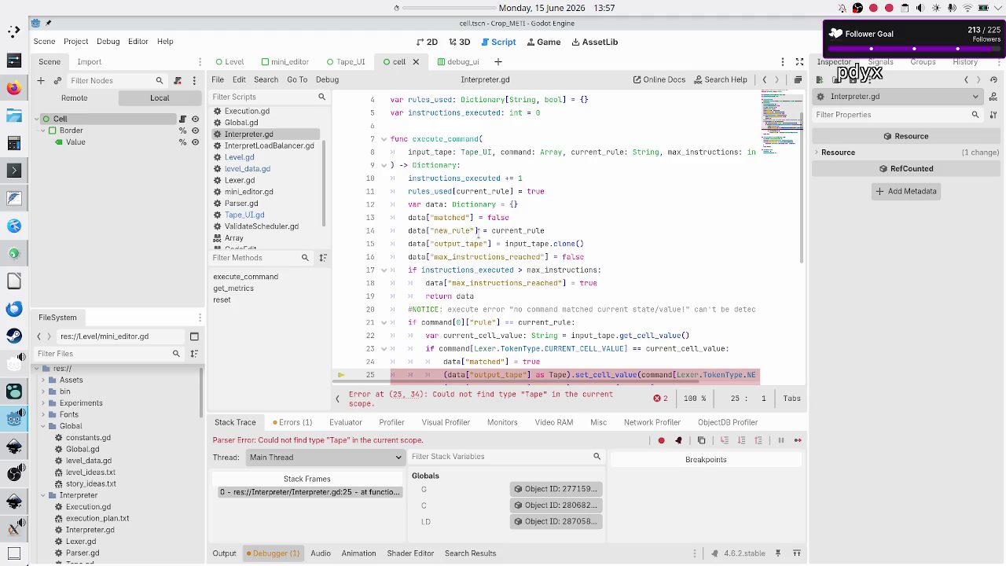
{"action": "scroll", "coordinate": [480, 232], "scroll_direction": "down", "scroll_amount": 2}
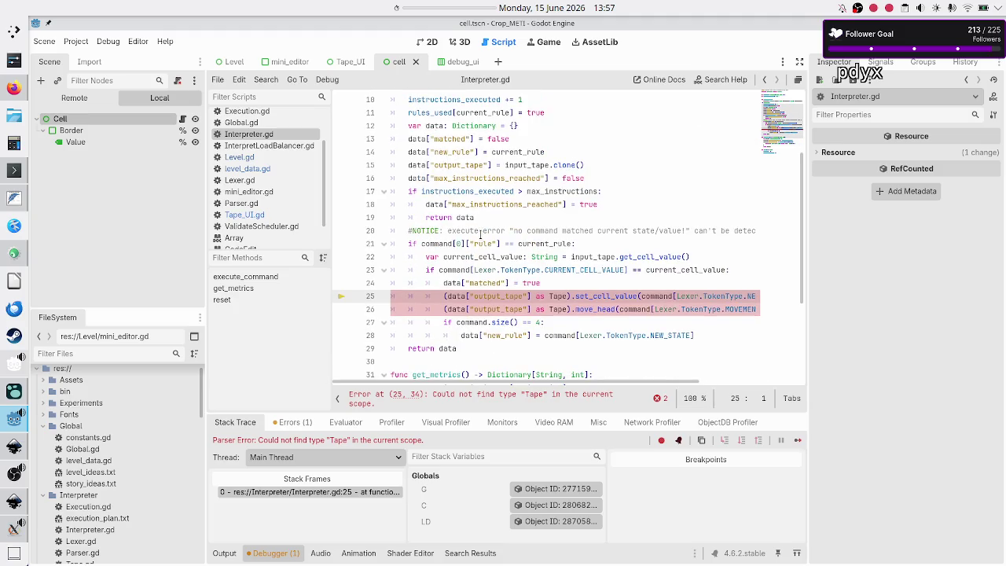
{"action": "scroll", "coordinate": [480, 232], "scroll_direction": "down", "scroll_amount": 2}
{"action": "scroll", "coordinate": [479, 234], "scroll_direction": "up", "scroll_amount": 2}
{"action": "scroll", "coordinate": [480, 233], "scroll_direction": "down", "scroll_amount": 4}
{"action": "scroll", "coordinate": [479, 232], "scroll_direction": "up", "scroll_amount": 1}
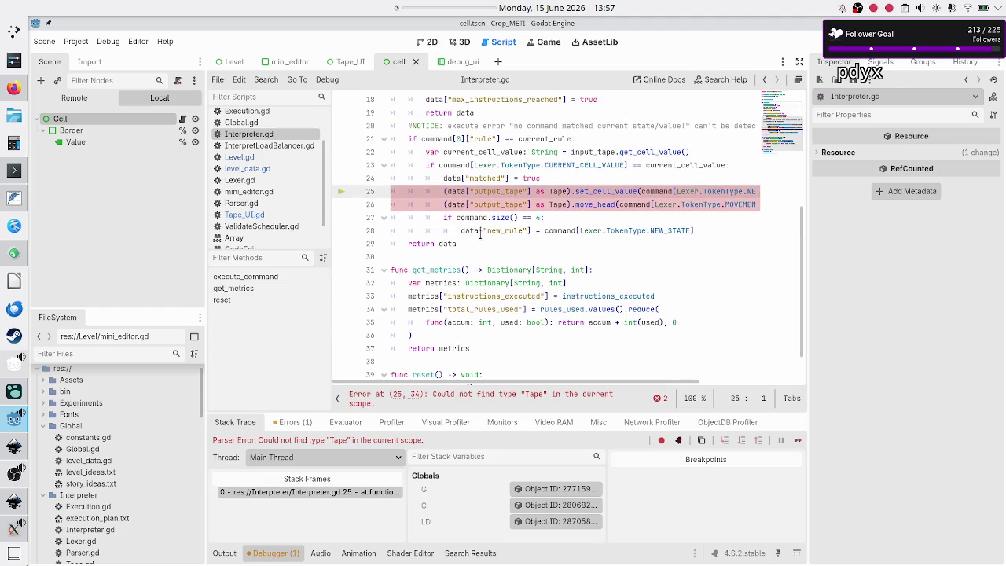
{"action": "scroll", "coordinate": [481, 233], "scroll_direction": "up", "scroll_amount": 1}
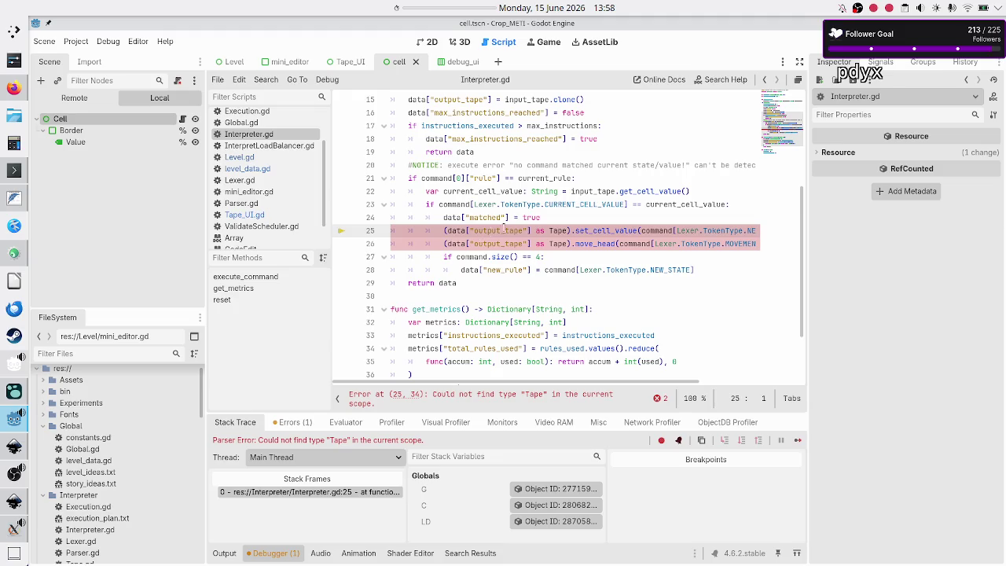
{"action": "scroll", "coordinate": [506, 196], "scroll_direction": "up", "scroll_amount": 2}
{"action": "scroll", "coordinate": [507, 197], "scroll_direction": "down", "scroll_amount": 1}
{"action": "scroll", "coordinate": [511, 198], "scroll_direction": "up", "scroll_amount": 2}
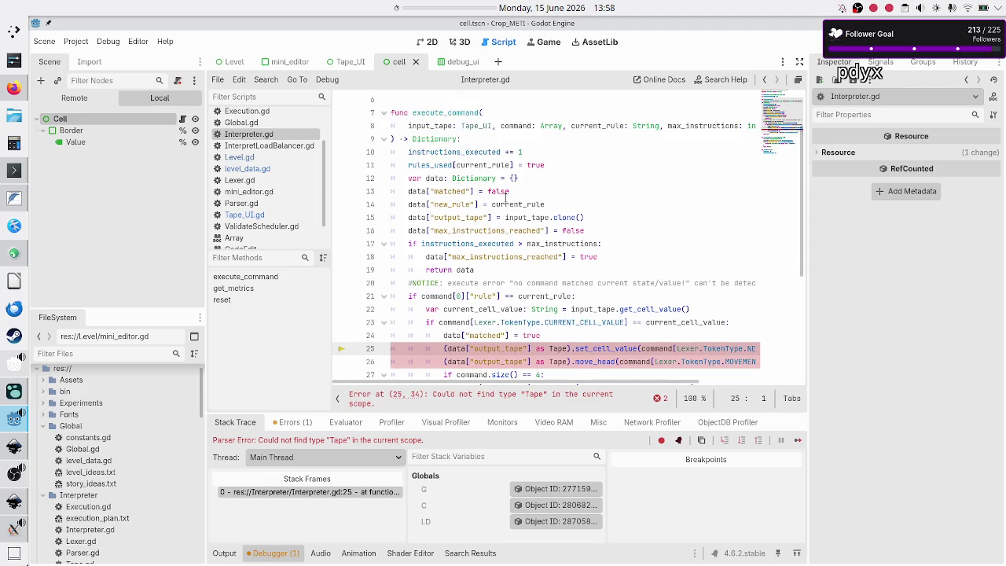
{"action": "scroll", "coordinate": [507, 198], "scroll_direction": "down", "scroll_amount": 2}
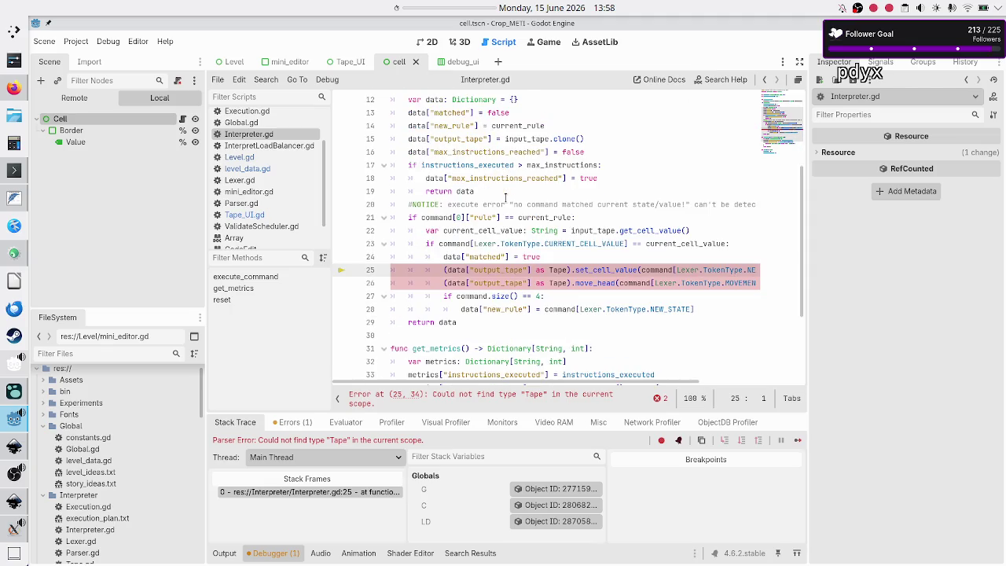
{"action": "scroll", "coordinate": [505, 197], "scroll_direction": "up", "scroll_amount": 2}
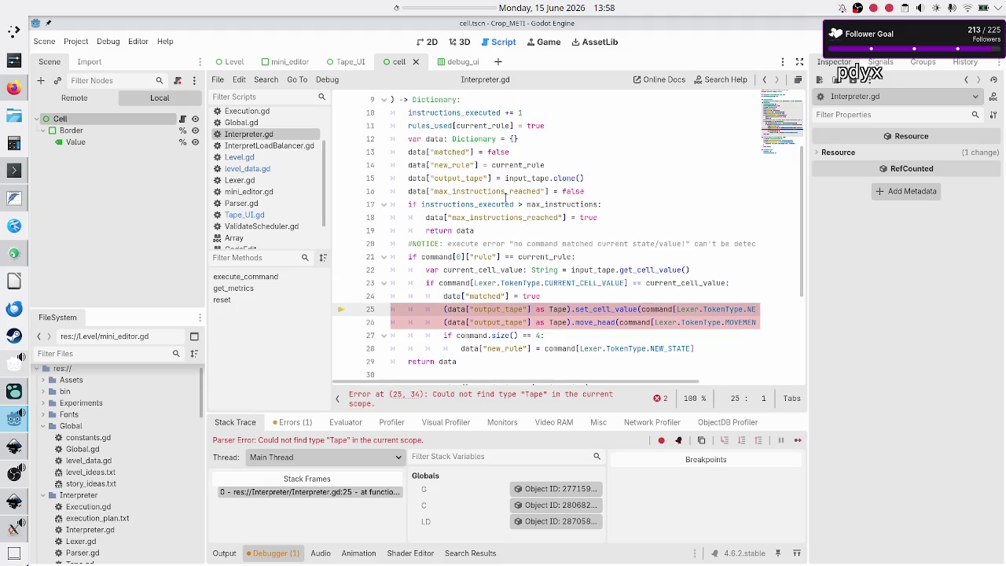
{"action": "double_click", "coordinate": [436, 178]}
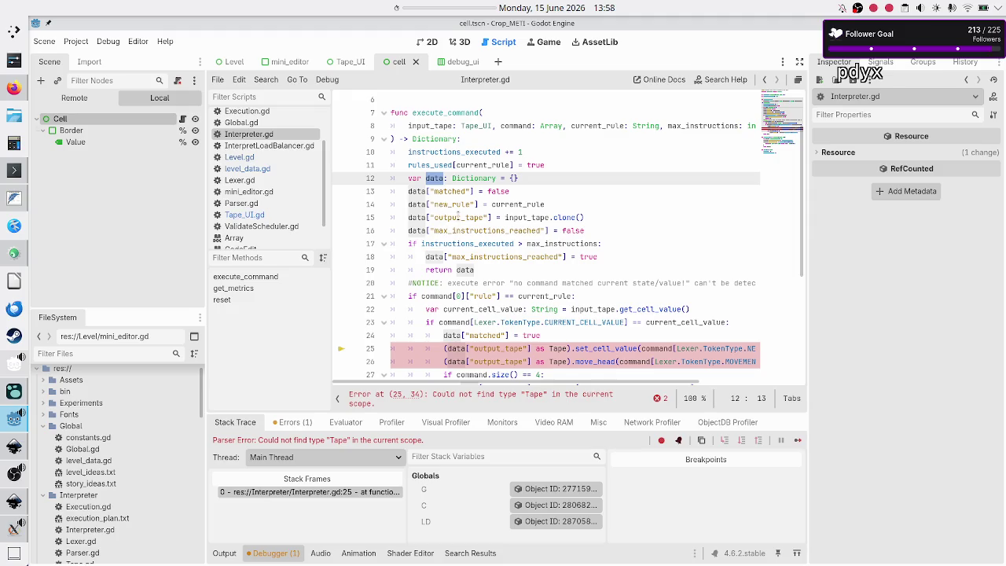
{"action": "double_click", "coordinate": [459, 217]}
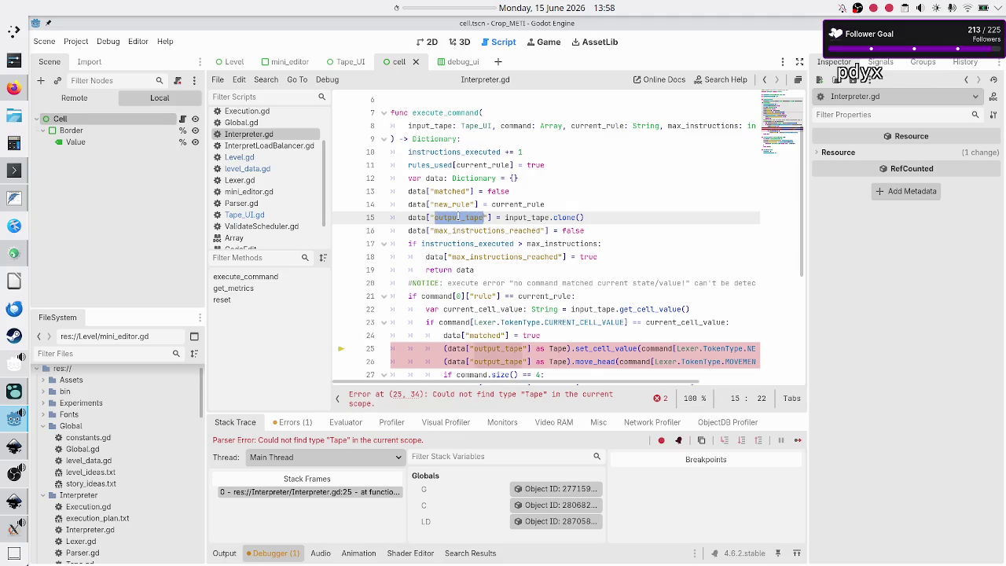
{"action": "double_click", "coordinate": [527, 217]}
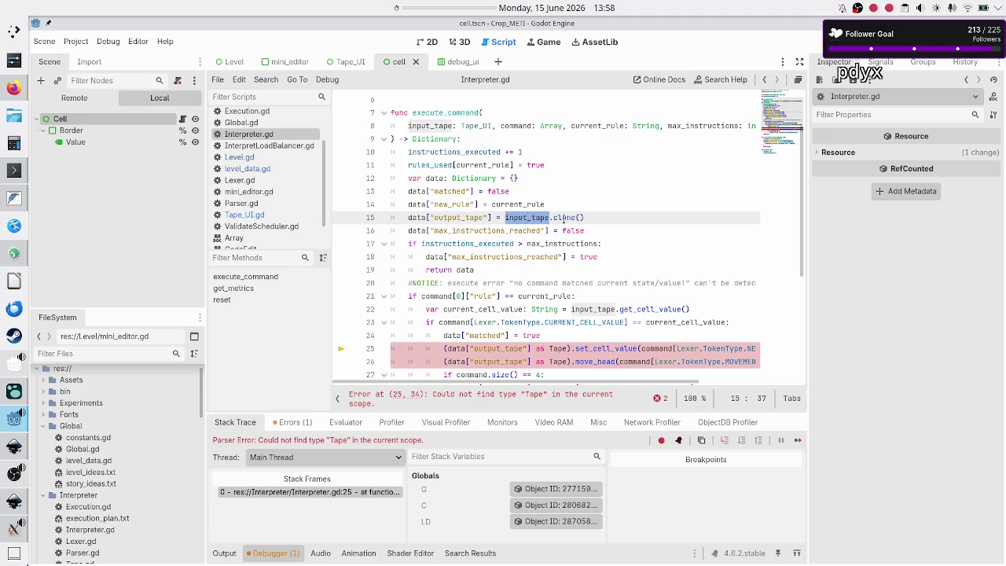
{"action": "left_click", "coordinate": [563, 217]}
{"action": "double_click", "coordinate": [442, 126]}
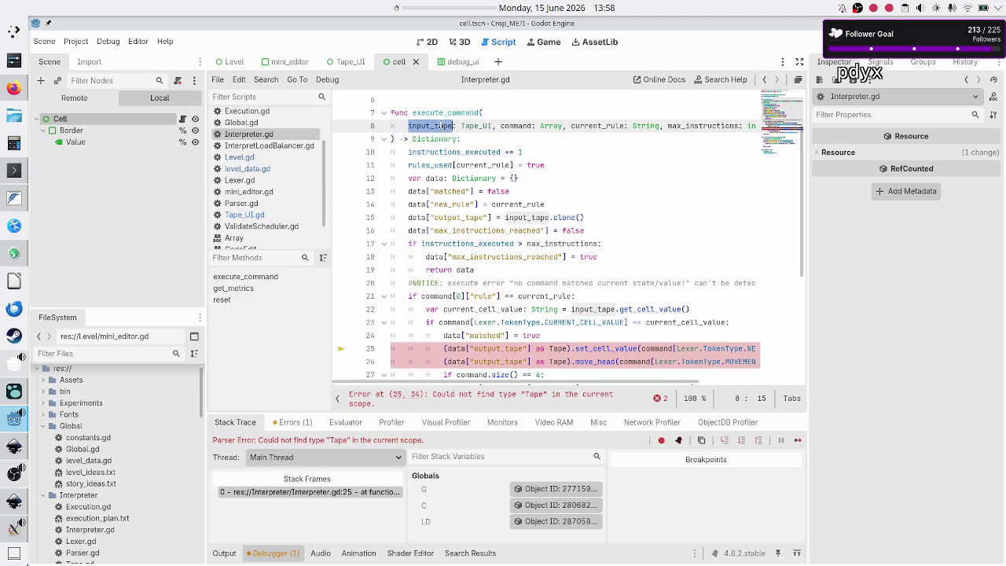
{"action": "triple_click", "coordinate": [442, 126]}
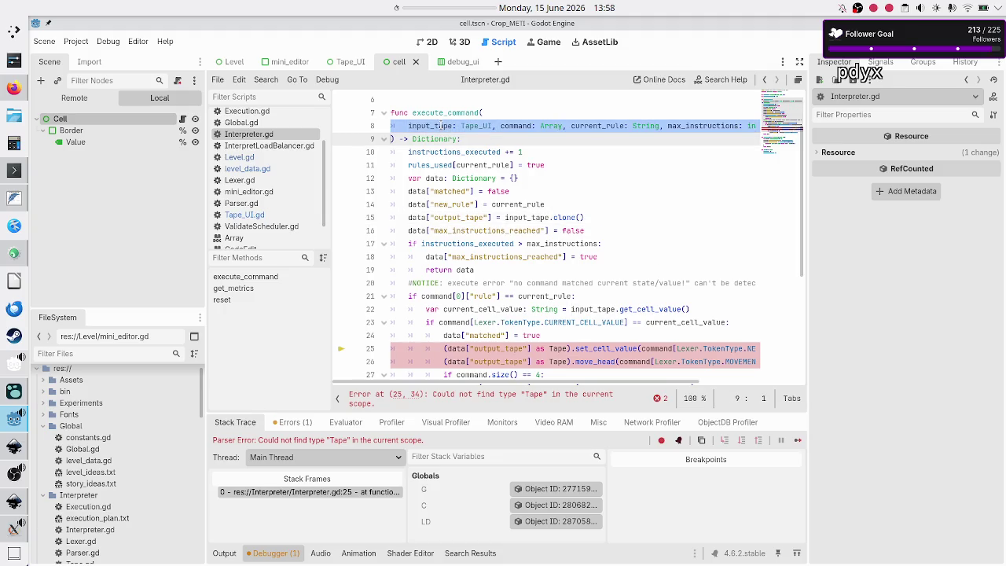
{"action": "left_click", "coordinate": [260, 214]}
Scroll Tape_UI.gd down past update_UI to destroy_tape, then focus the project file filter
{"action": "scroll", "coordinate": [493, 227], "scroll_direction": "down", "scroll_amount": 7}
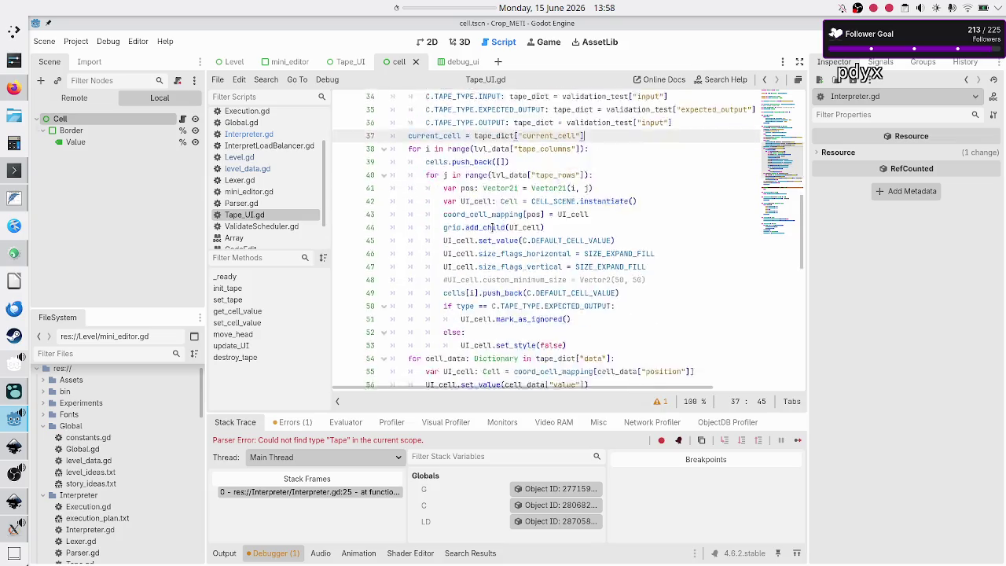
{"action": "scroll", "coordinate": [493, 227], "scroll_direction": "down", "scroll_amount": 3}
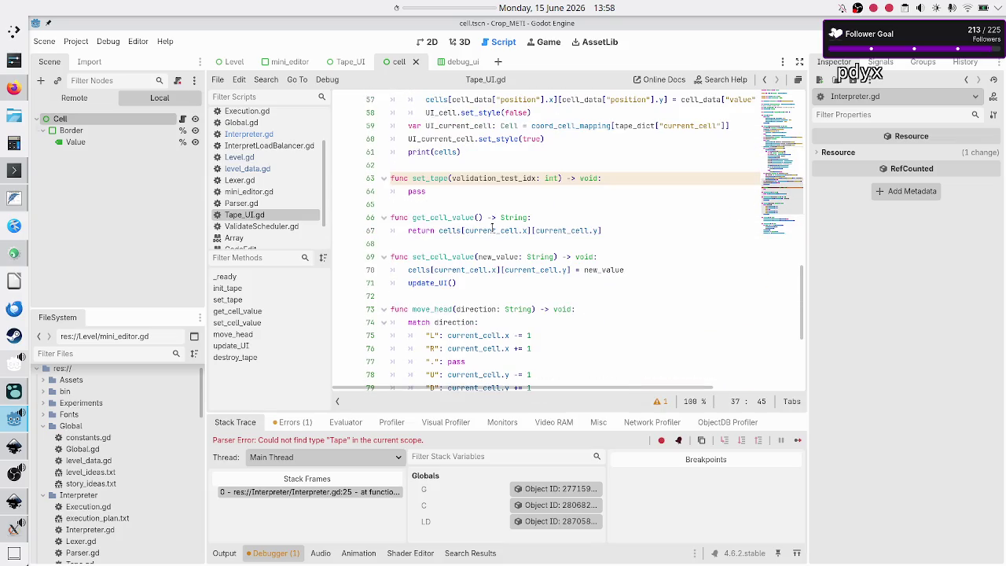
{"action": "scroll", "coordinate": [493, 227], "scroll_direction": "down", "scroll_amount": 5}
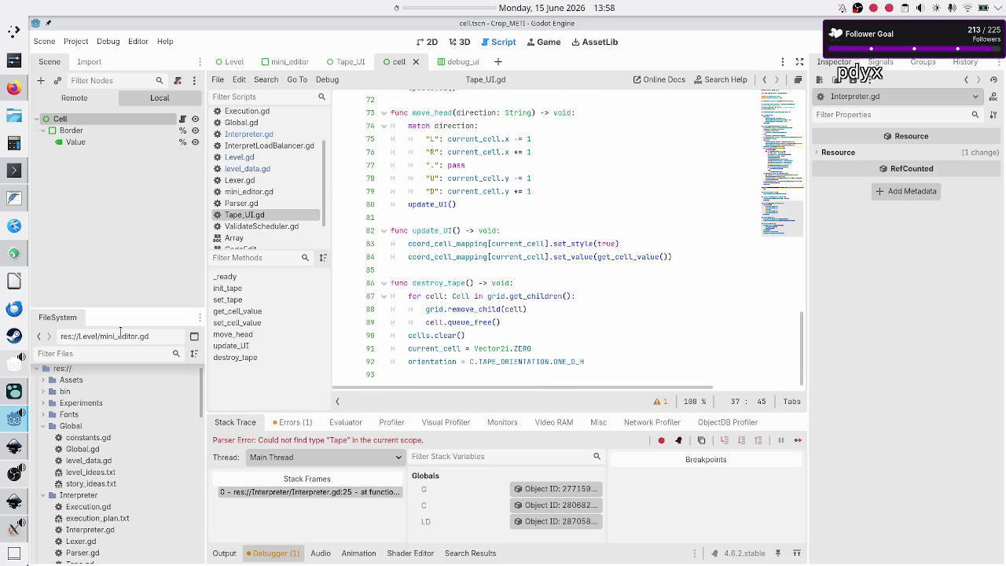
{"action": "left_click", "coordinate": [96, 355]}
Filter the FileSystem for 'tape' and open Interpreter/Tape.gd in the script editor
{"action": "type", "text": "tape"}
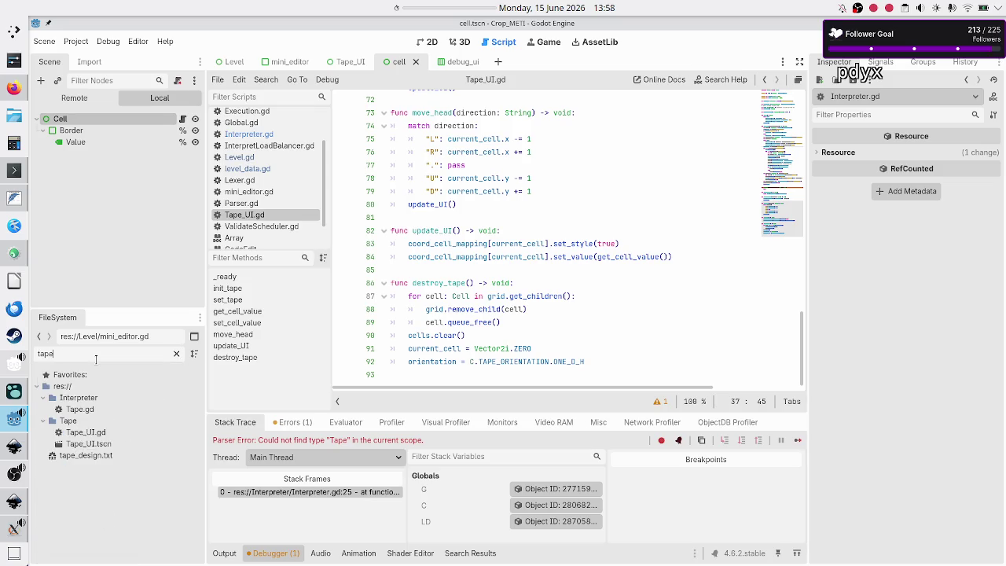
{"action": "left_click", "coordinate": [93, 410]}
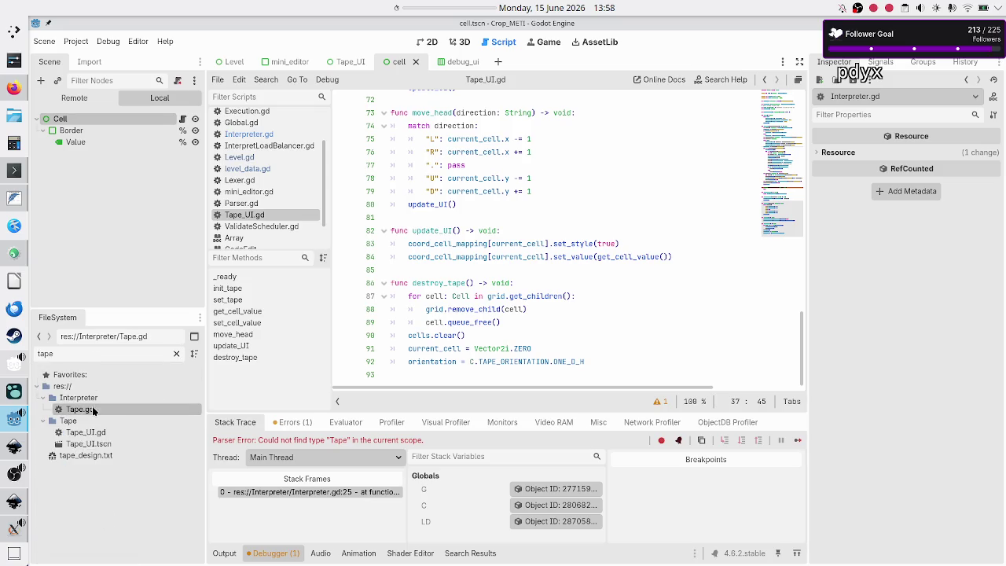
{"action": "double_click", "coordinate": [92, 410]}
Select the commented-out clone() function on lines 22–27, save, and return to Tape_UI.gd
{"action": "left_click", "coordinate": [571, 290]}
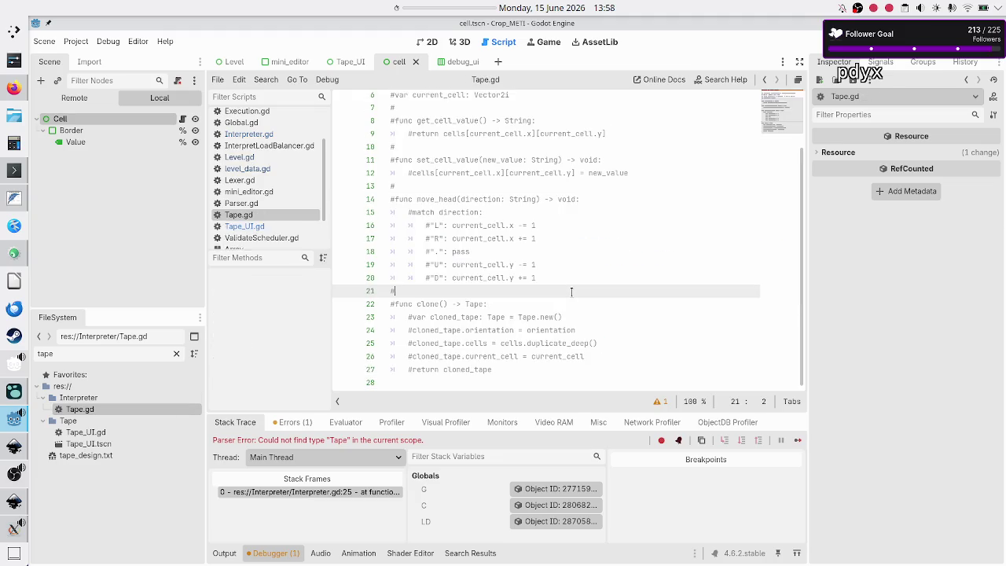
{"action": "key", "text": "Down"}
{"action": "key", "text": "shift+Up"}
{"action": "key", "text": "Up"}
{"action": "key", "text": "Down"}
{"action": "key", "text": "Down"}
{"action": "key", "text": "Home"}
{"action": "key", "text": "shift+Down"}
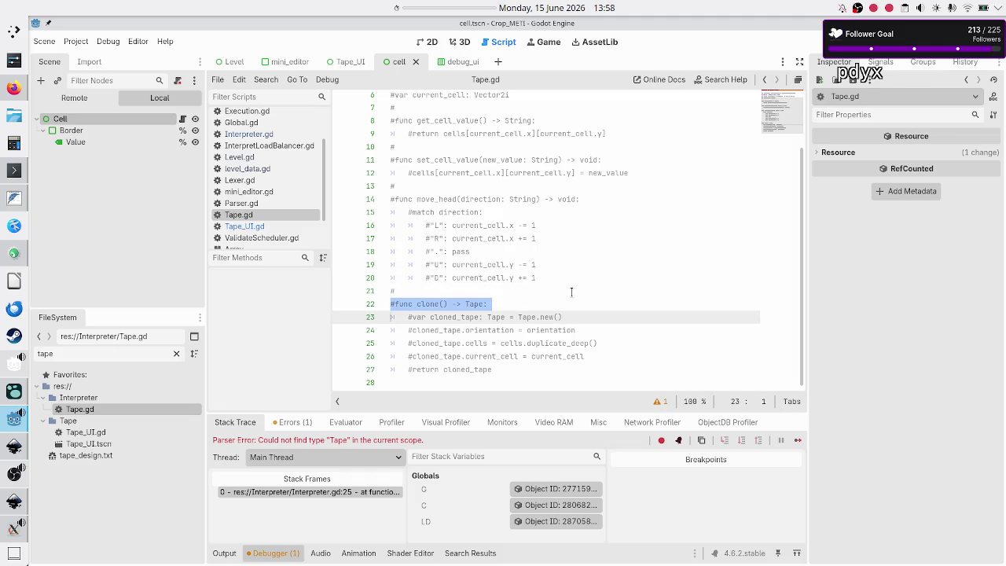
{"action": "key", "text": "shift+Down"}
{"action": "key", "text": "shift+Down"}
{"action": "key", "text": "shift+Down"}
{"action": "key", "text": "shift+End"}
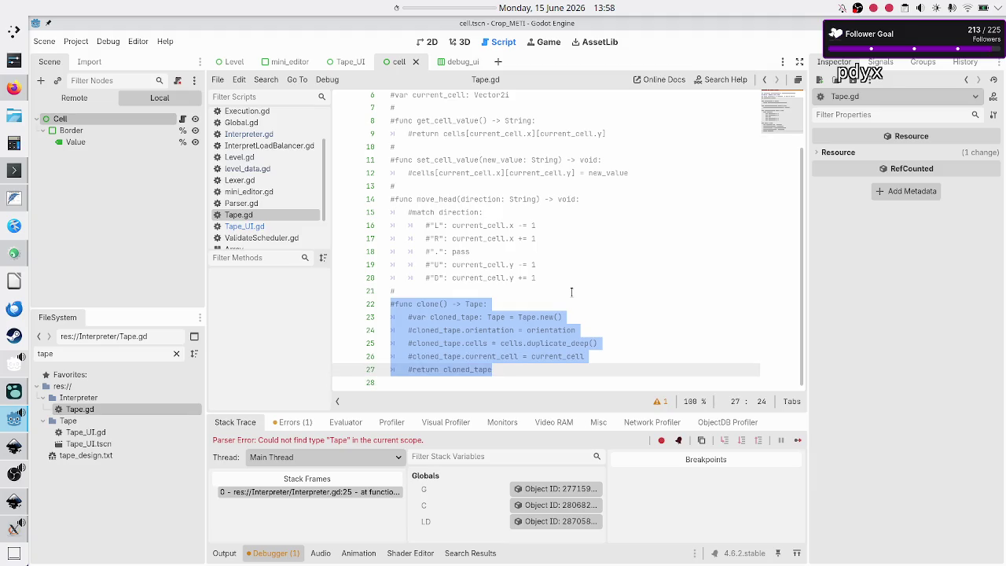
{"action": "key", "text": "Down"}
{"action": "key", "text": "ctrl+s"}
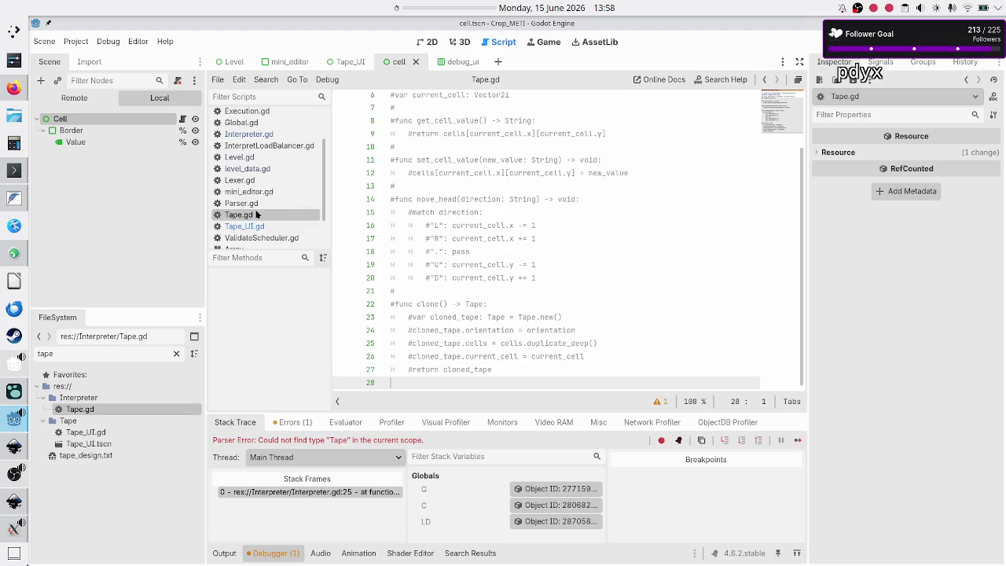
{"action": "left_click", "coordinate": [254, 226]}
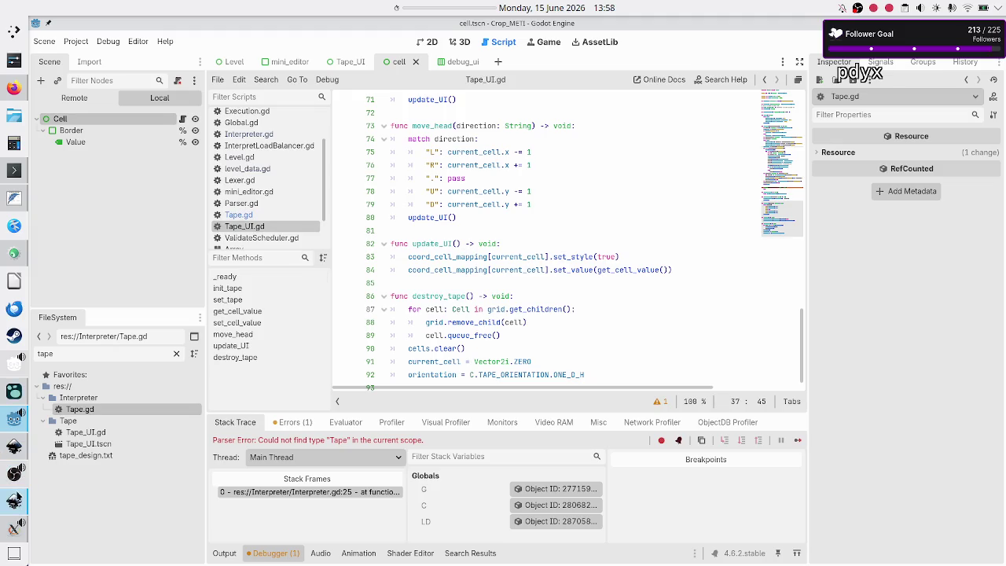
Scroll Tape_UI.gd and place the caret between update_UI and destroy_tape
{"action": "mouse_move", "coordinate": [15, 472]}
{"action": "scroll", "coordinate": [452, 284], "scroll_direction": "down", "scroll_amount": 1}
{"action": "left_click", "coordinate": [479, 269]}
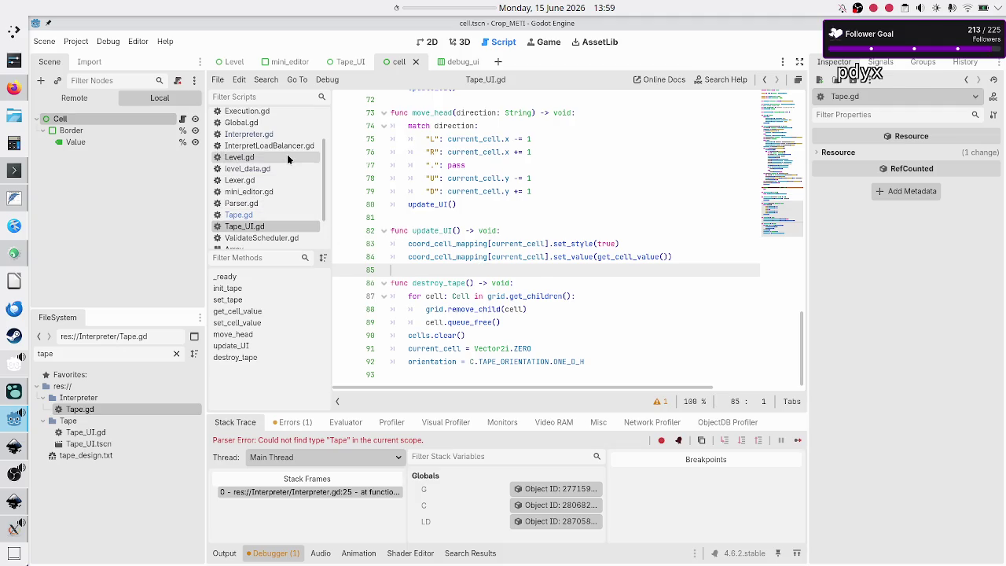
Review the debugger's Errors and Stack Trace, where the 'Tape' parser error remains, then reopen Interpreter.gd
{"action": "left_click", "coordinate": [297, 423]}
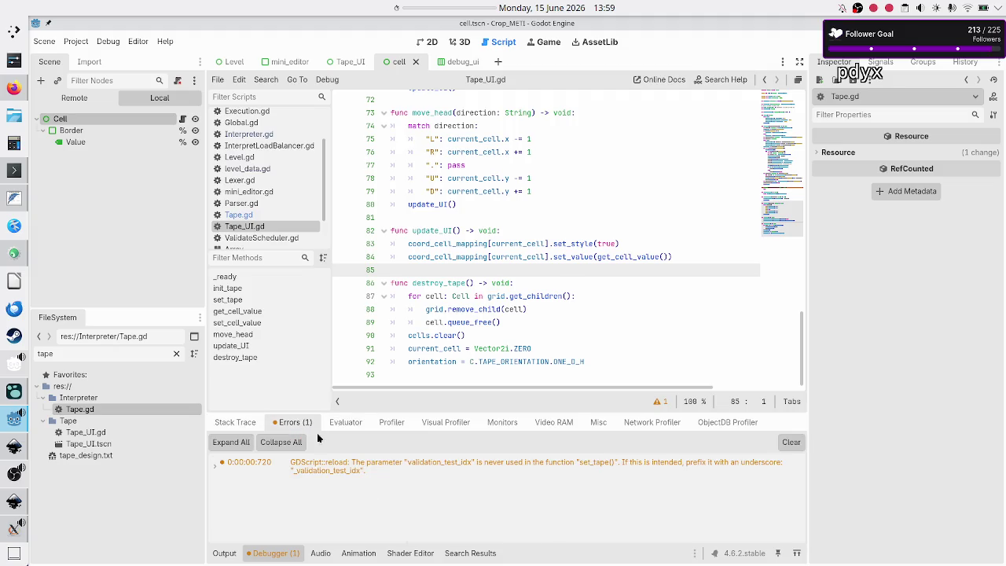
{"action": "left_click", "coordinate": [236, 422]}
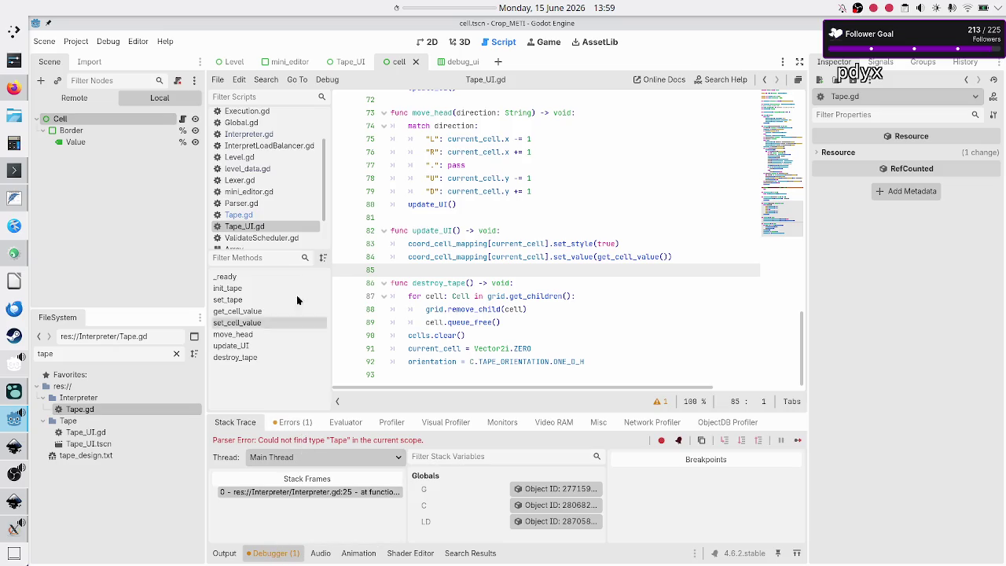
{"action": "scroll", "coordinate": [281, 169], "scroll_direction": "up", "scroll_amount": 3}
{"action": "left_click", "coordinate": [248, 184]}
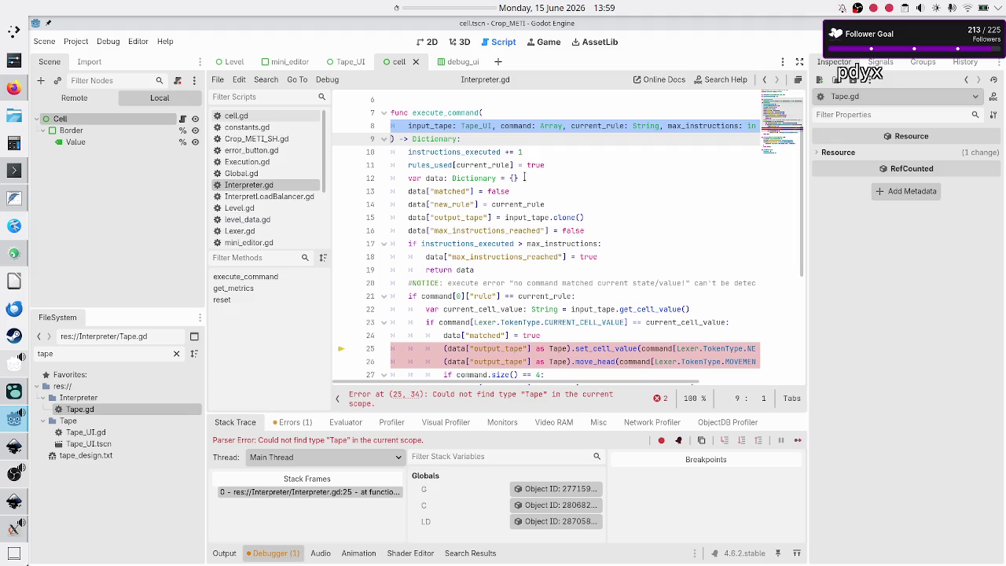
Highlight the Interpreter class name and line 8's Tape_UI type, then bring up level_UI_concepts.svg in Inkscape
{"action": "scroll", "coordinate": [606, 126], "scroll_direction": "up", "scroll_amount": 2}
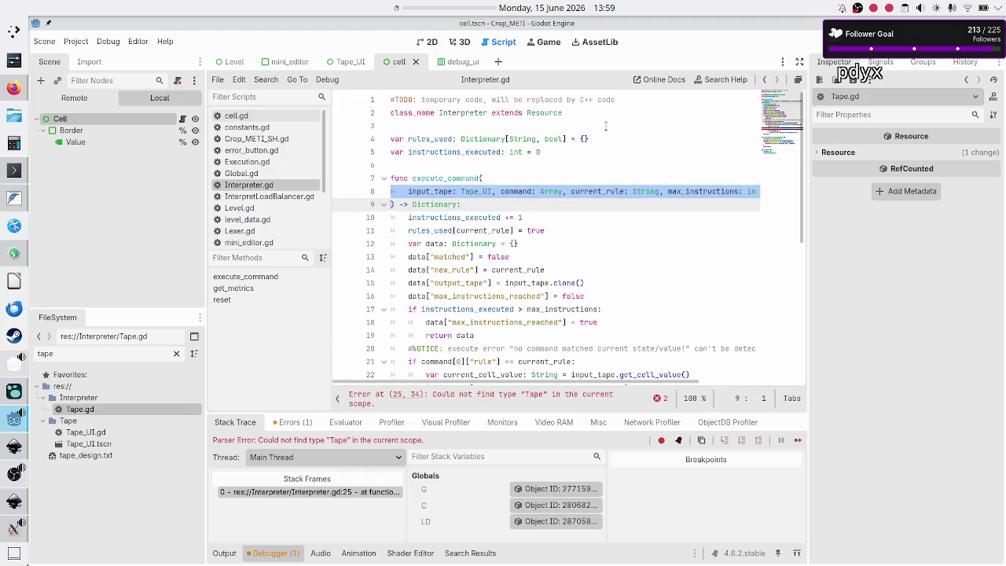
{"action": "double_click", "coordinate": [487, 113]}
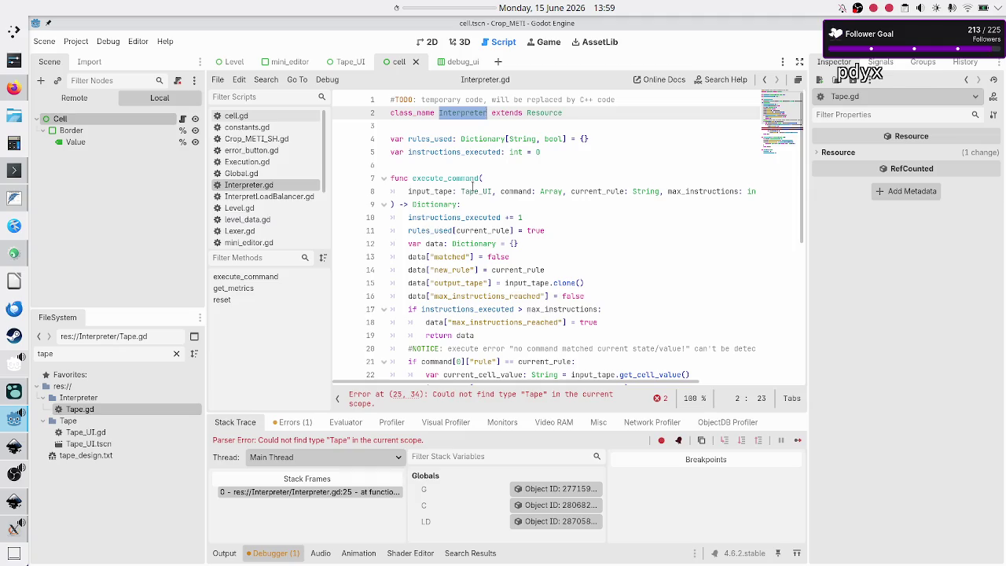
{"action": "double_click", "coordinate": [473, 189]}
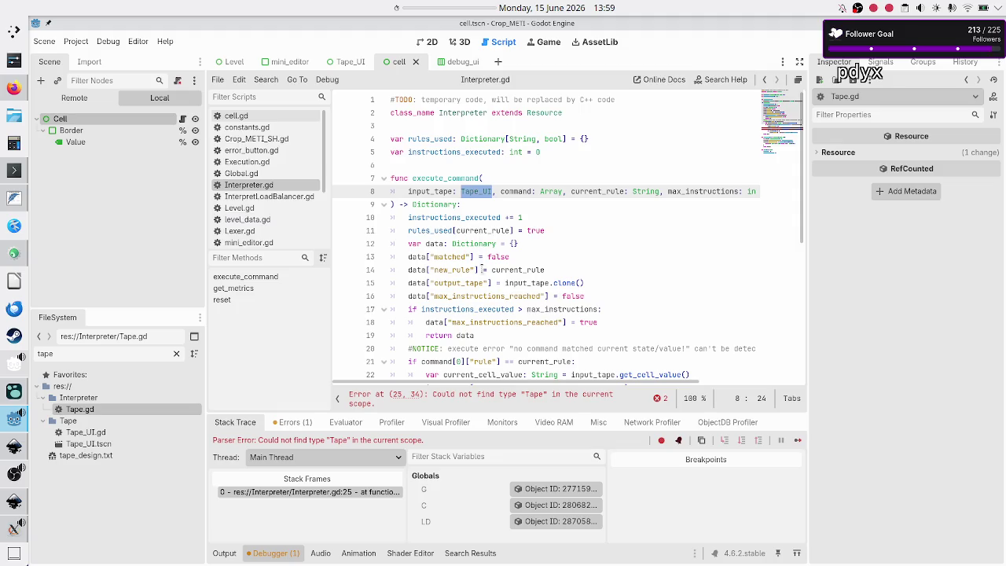
{"action": "scroll", "coordinate": [514, 281], "scroll_direction": "down", "scroll_amount": 4}
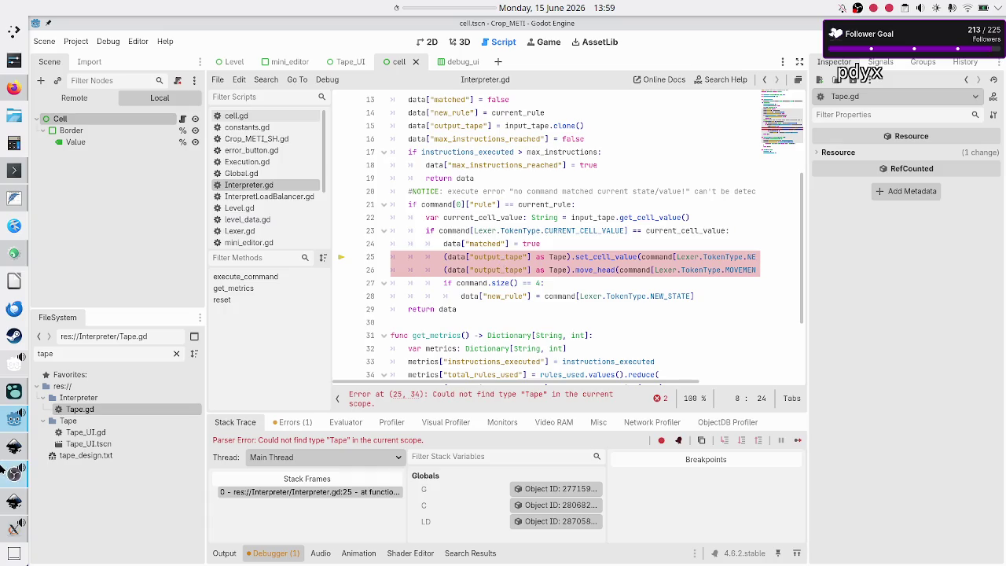
{"action": "left_click", "coordinate": [14, 501]}
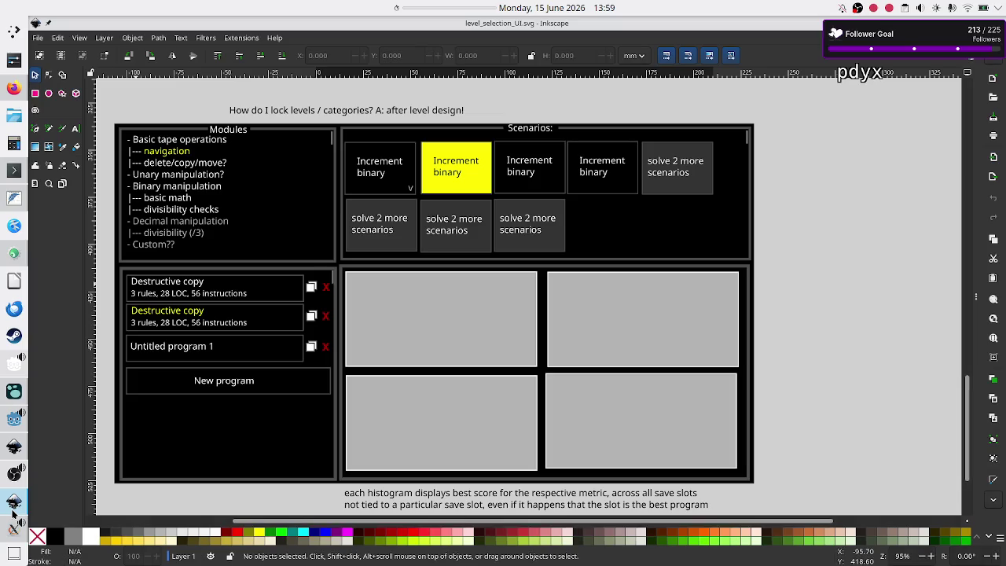
{"action": "left_click", "coordinate": [15, 445]}
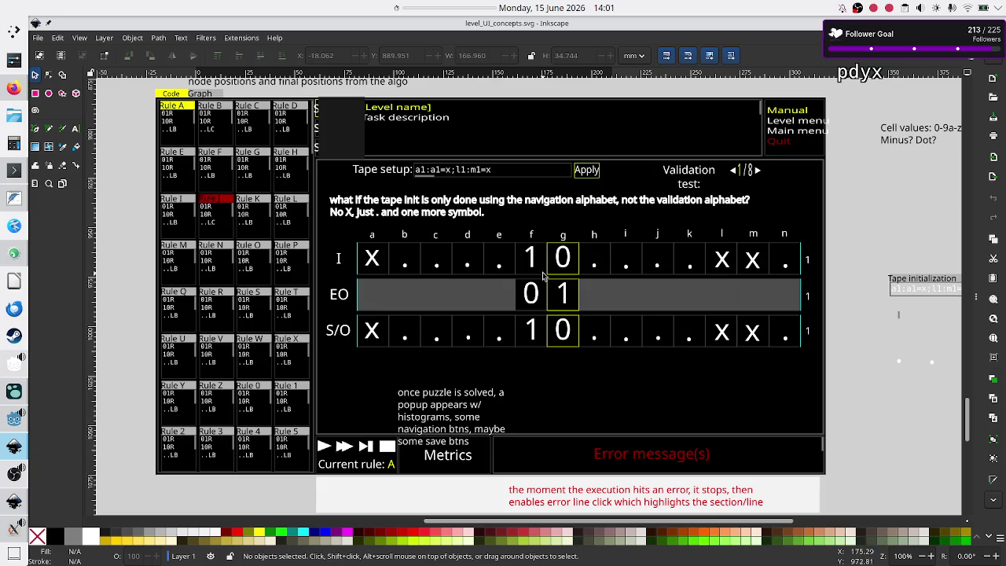
Flip between the two Inkscape mockups, then bring Godot's Interpreter.gd script editor to the front
{"action": "key", "text": "alt+Tab"}
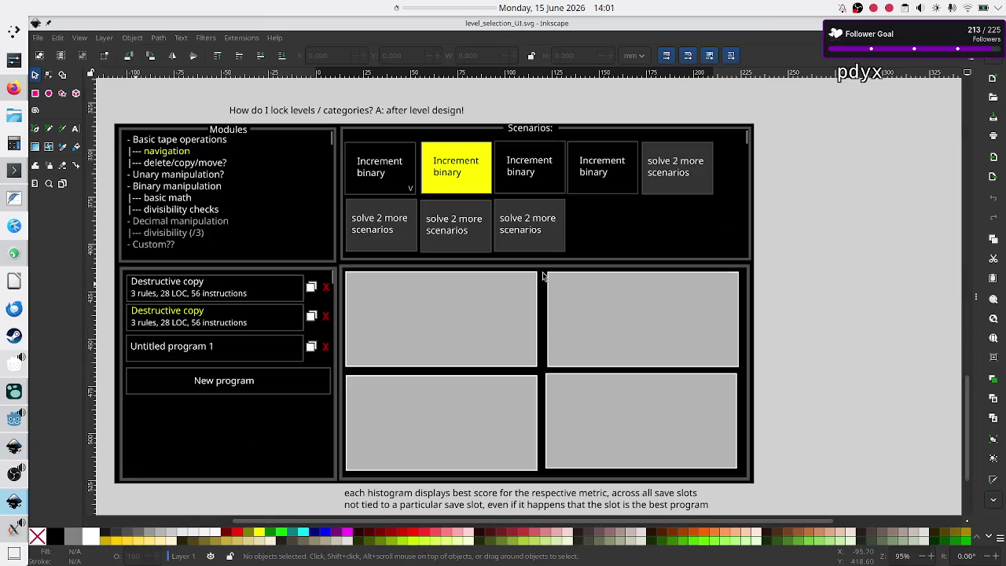
{"action": "key", "text": "alt+Tab"}
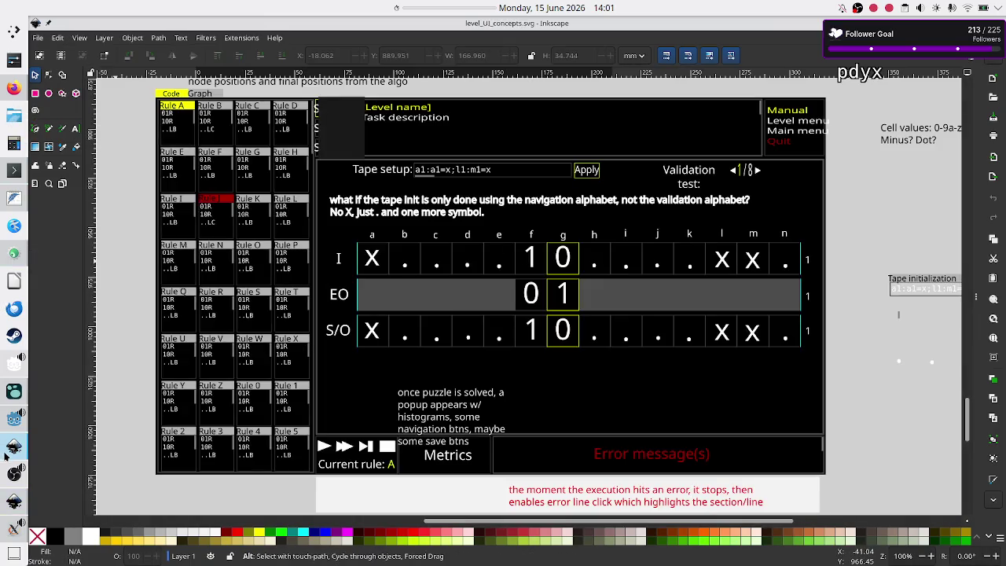
{"action": "mouse_move", "coordinate": [10, 427]}
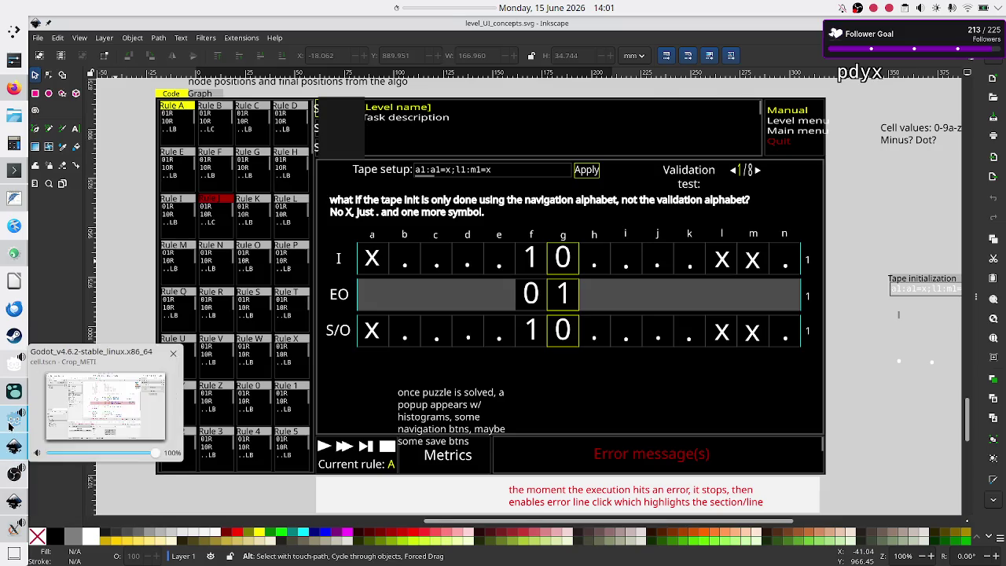
{"action": "left_click", "coordinate": [14, 446]}
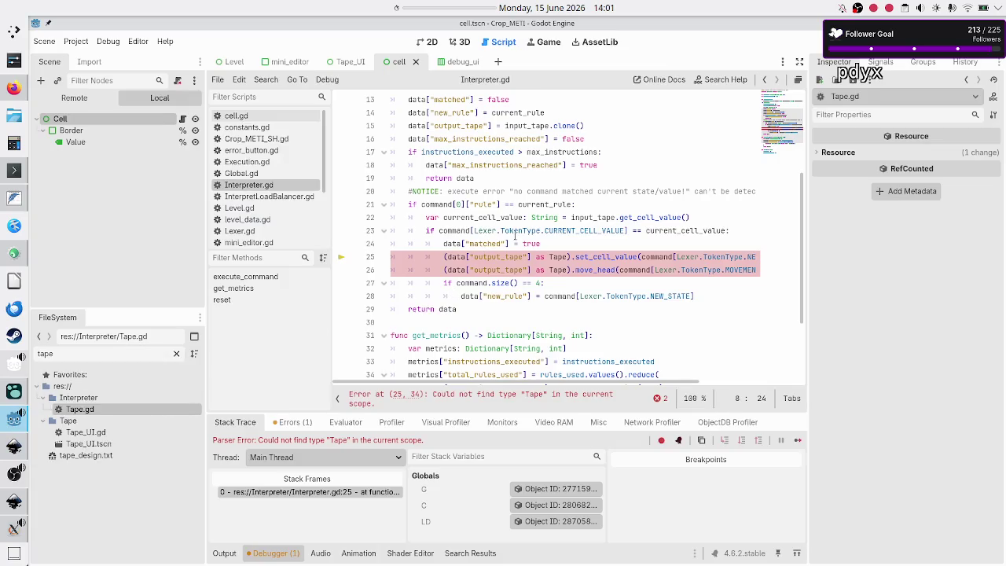
{"action": "mouse_move", "coordinate": [515, 236]}
{"action": "scroll", "coordinate": [492, 217], "scroll_direction": "up", "scroll_amount": 2}
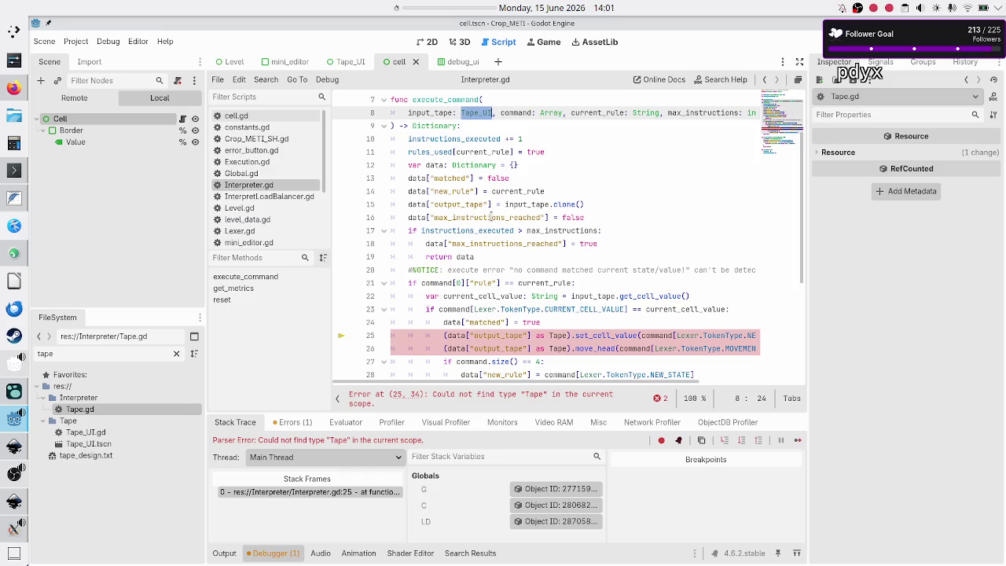
{"action": "scroll", "coordinate": [491, 217], "scroll_direction": "down", "scroll_amount": 1}
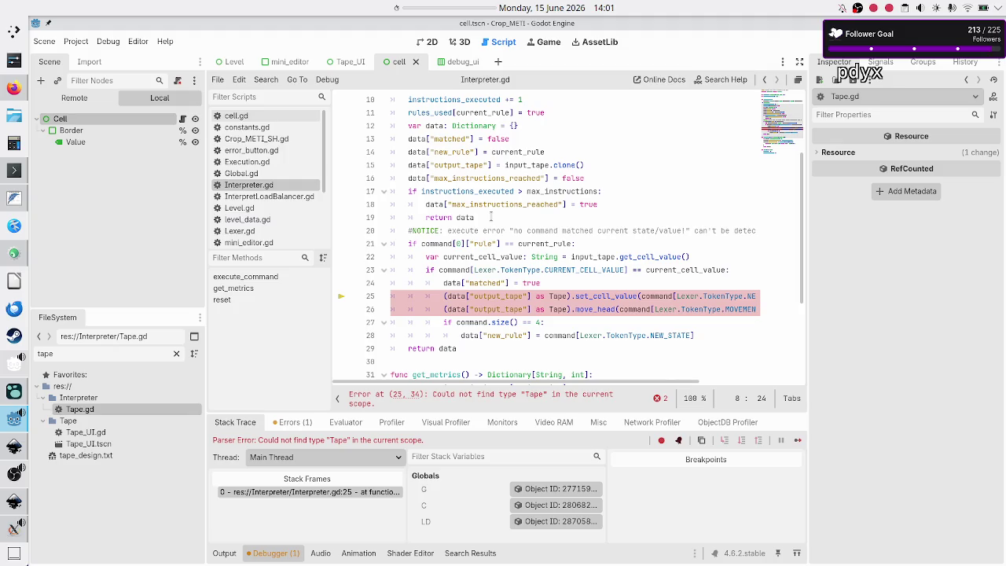
{"action": "scroll", "coordinate": [492, 217], "scroll_direction": "up", "scroll_amount": 1}
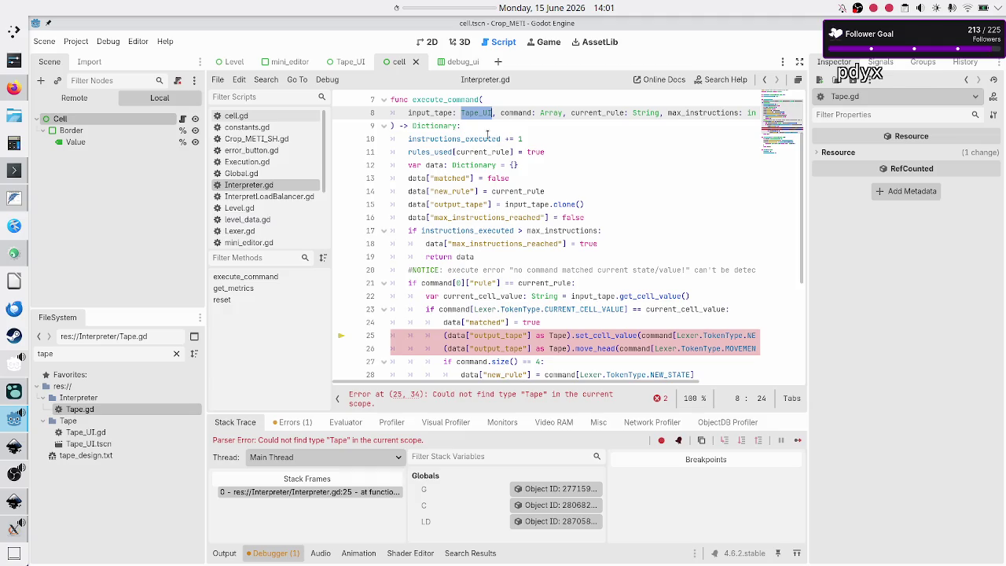
{"action": "double_click", "coordinate": [443, 114]}
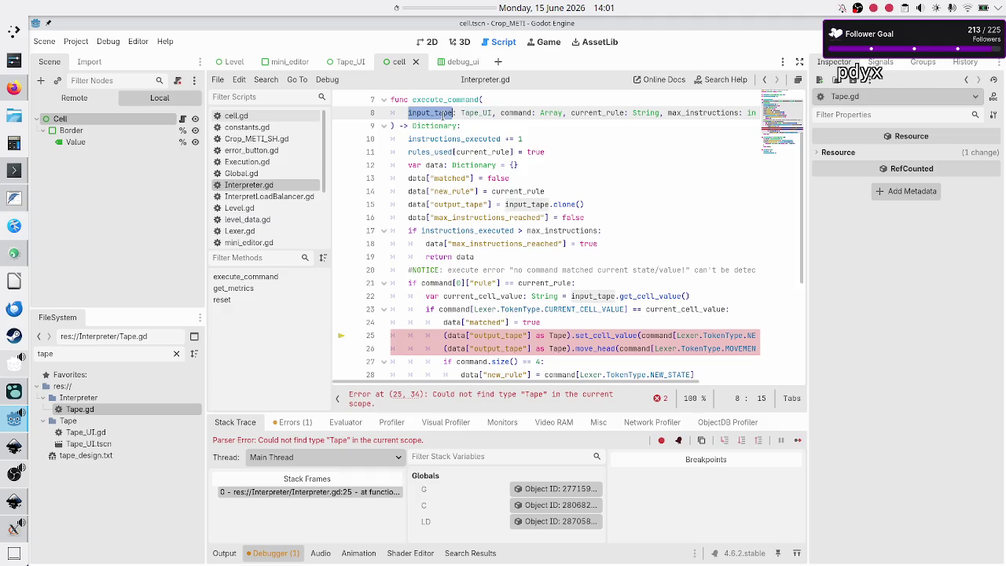
{"action": "key", "text": "alt+Tab"}
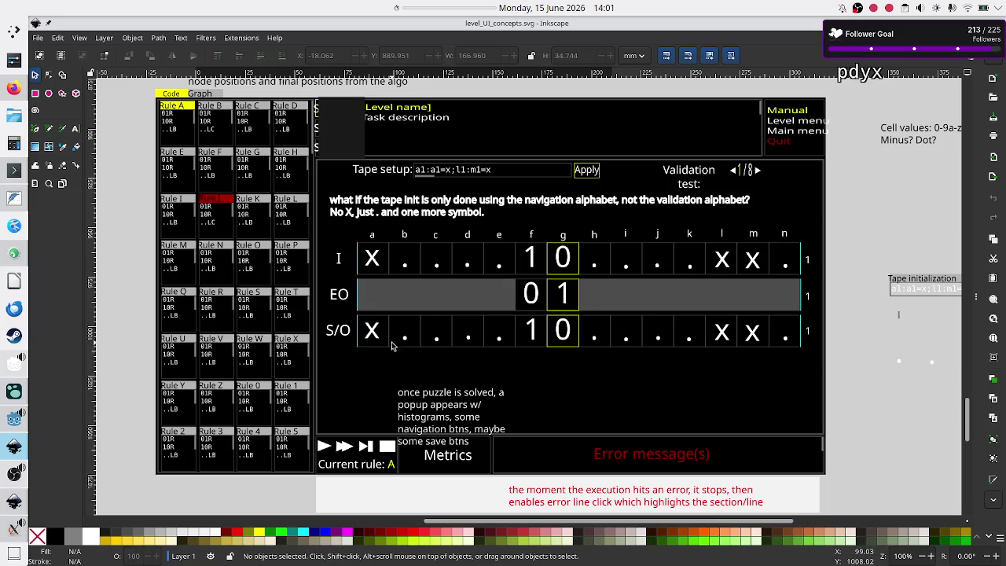
{"action": "key", "text": "alt"}
{"action": "key", "text": "alt+Tab"}
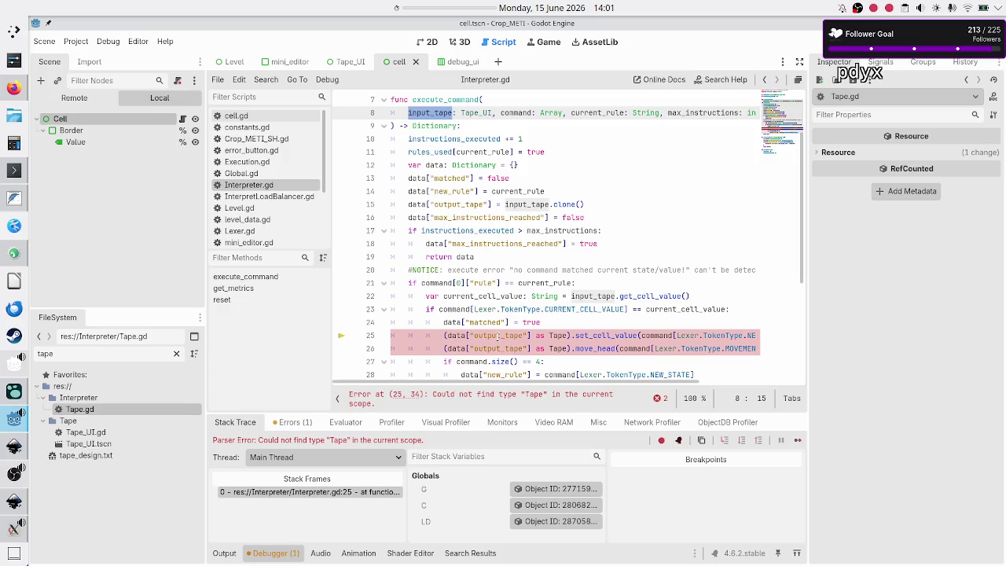
{"action": "left_click", "coordinate": [432, 115]}
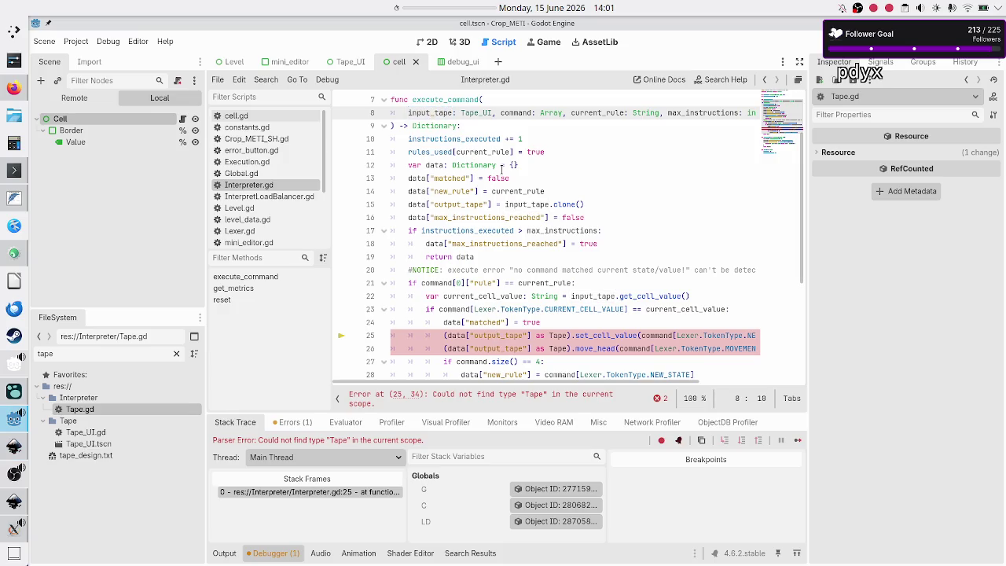
Rename the execute_command parameter input_tape to working_tape and check it against the tape mockup
{"action": "key", "text": "BackSpace"}
{"action": "key", "text": "BackSpace"}
{"action": "key", "text": "BackSpace"}
{"action": "type", "text": "w"}
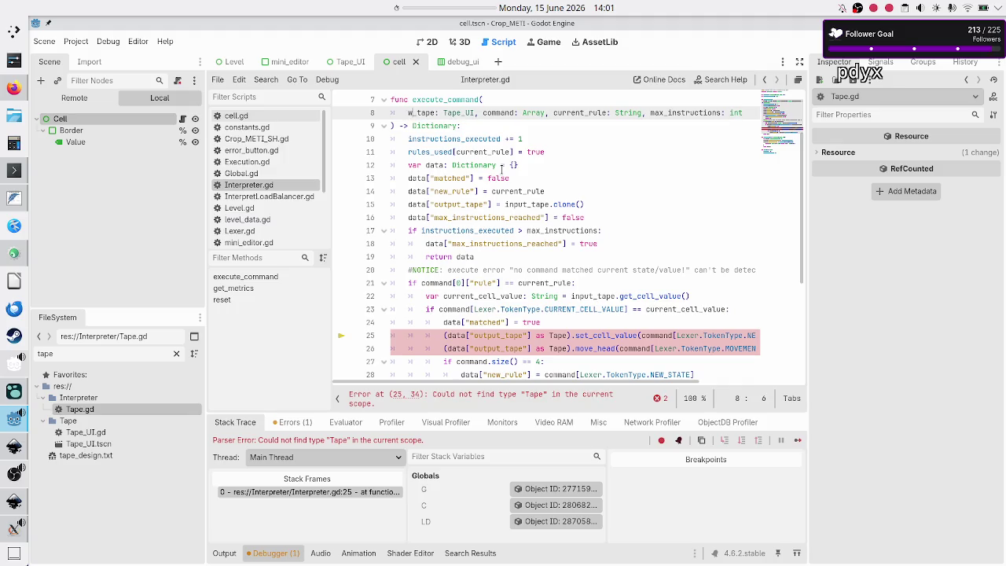
{"action": "type", "text": "orking"}
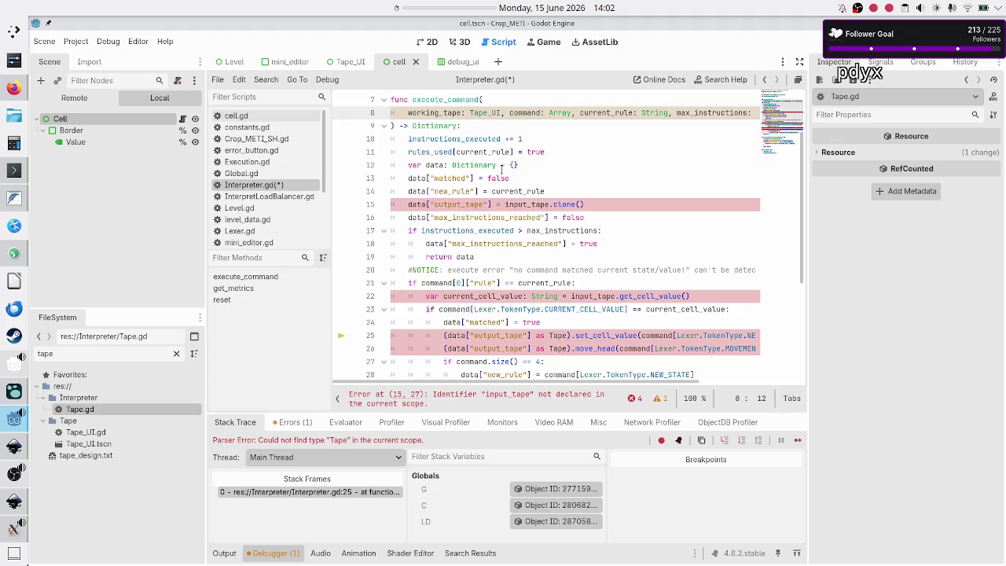
{"action": "key", "text": "alt+Tab"}
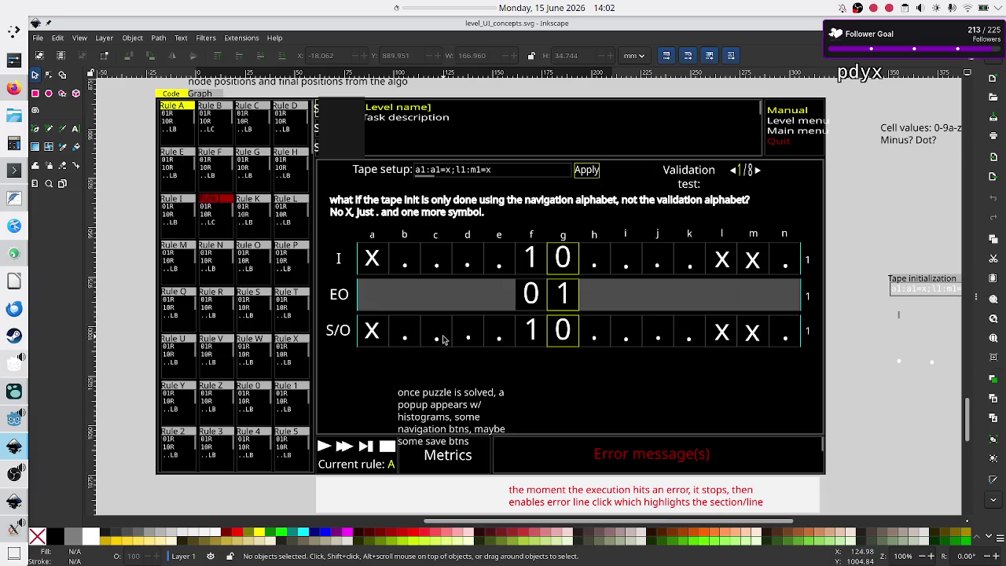
{"action": "key", "text": "alt+Tab"}
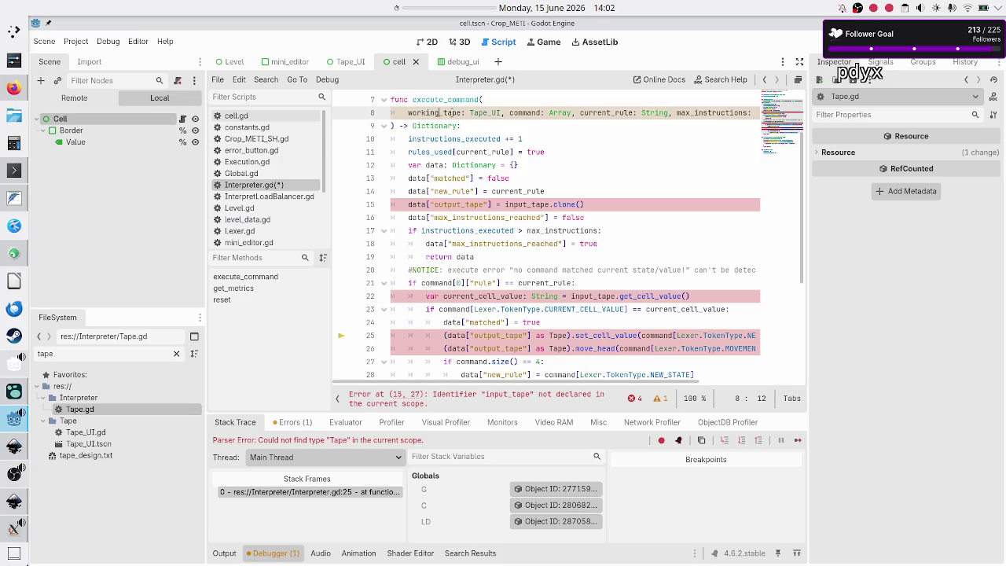
{"action": "double_click", "coordinate": [454, 114]}
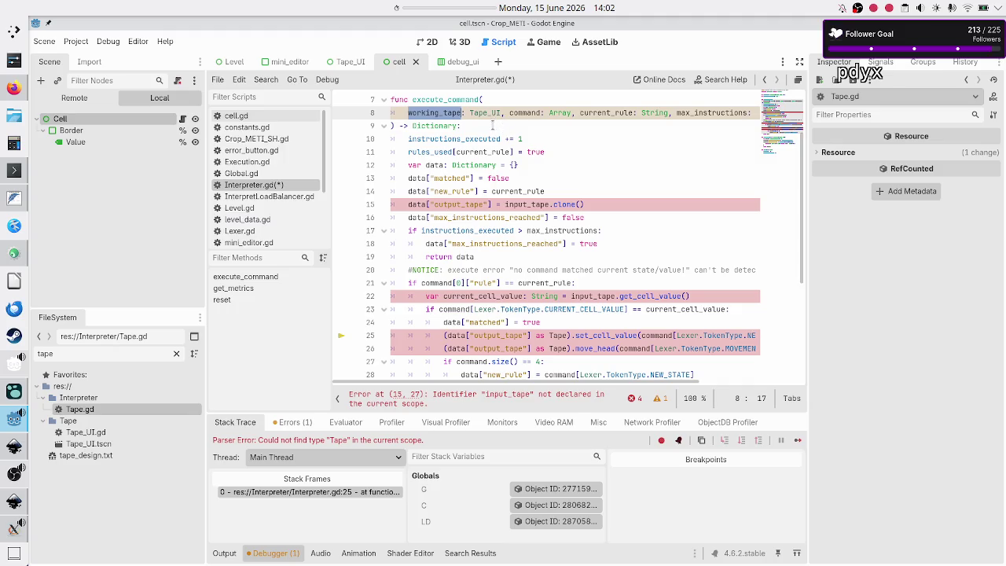
{"action": "double_click", "coordinate": [566, 203]}
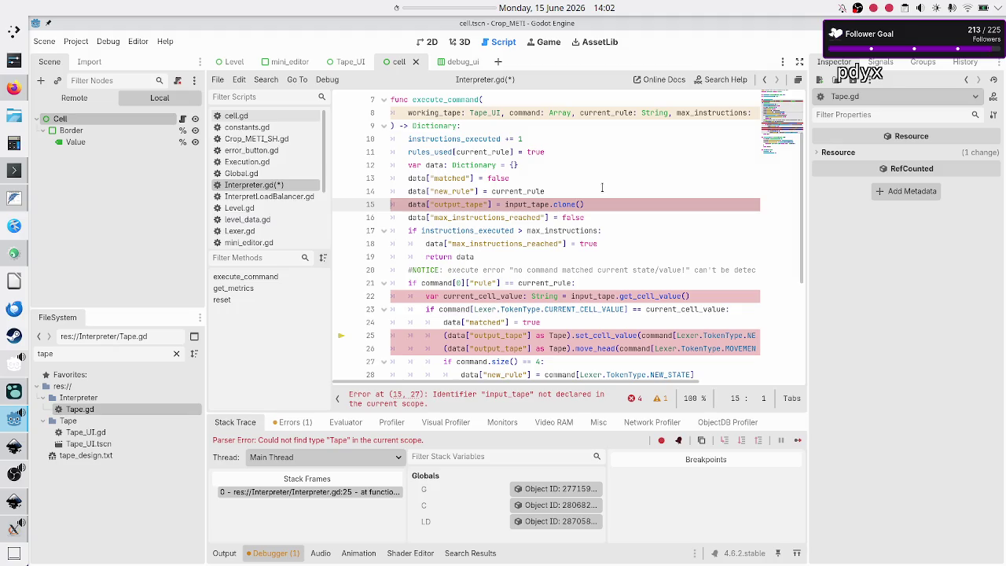
Review the matched, new_rule and output_tape lines, then return to line 13 above the data dictionary
{"action": "triple_click", "coordinate": [582, 204]}
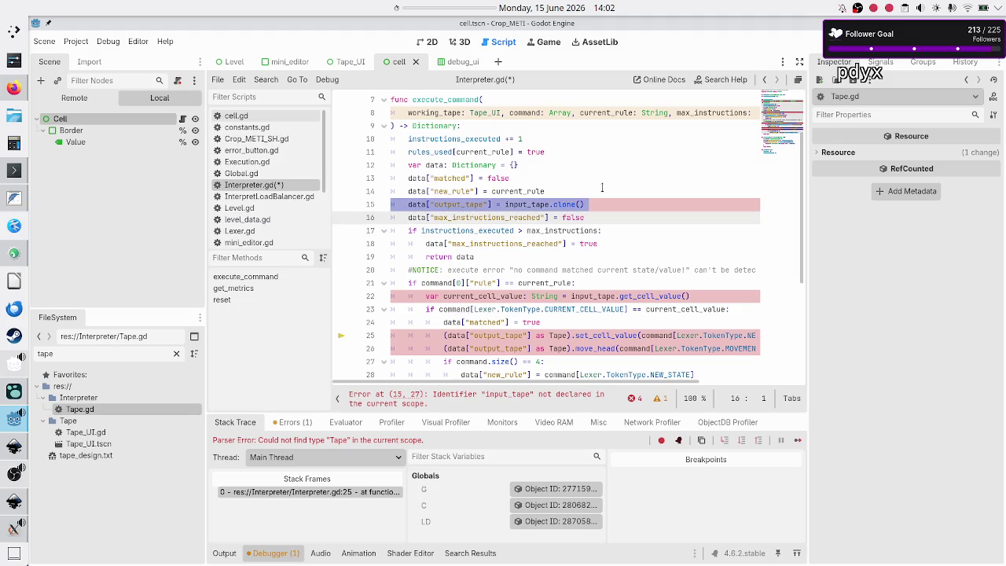
{"action": "key", "text": "Up"}
{"action": "key", "text": "Up"}
{"action": "key", "text": "Up"}
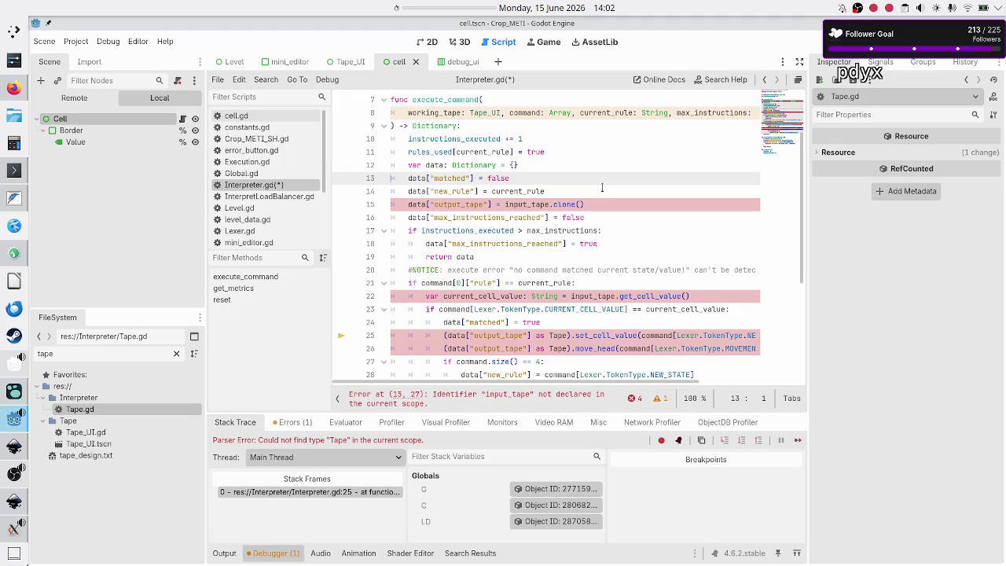
{"action": "key", "text": "shift+End"}
{"action": "key", "text": "Right"}
{"action": "key", "text": "Right"}
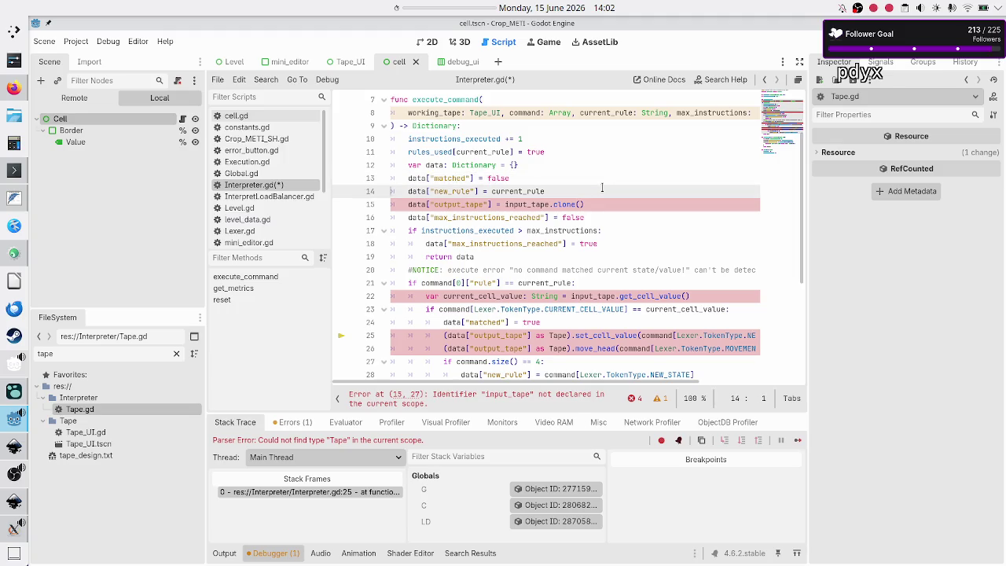
{"action": "key", "text": "shift+End"}
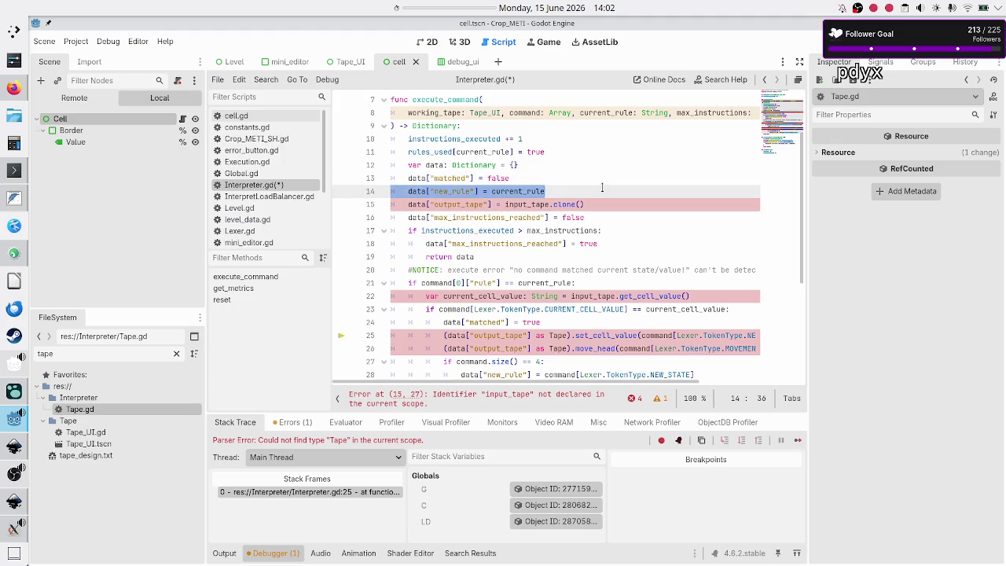
{"action": "key", "text": "Right"}
{"action": "key", "text": "Right"}
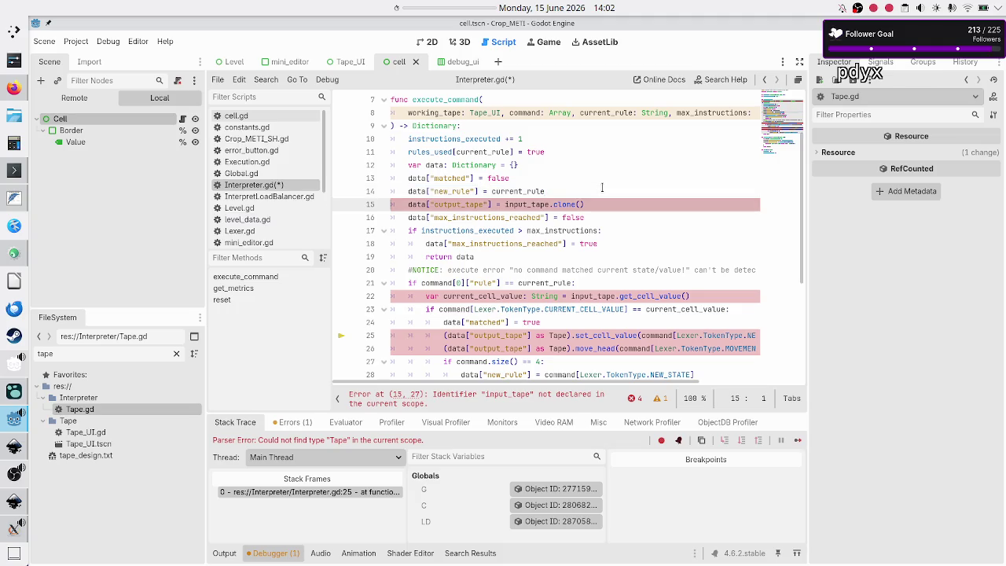
{"action": "key", "text": "Up"}
{"action": "key", "text": "Up"}
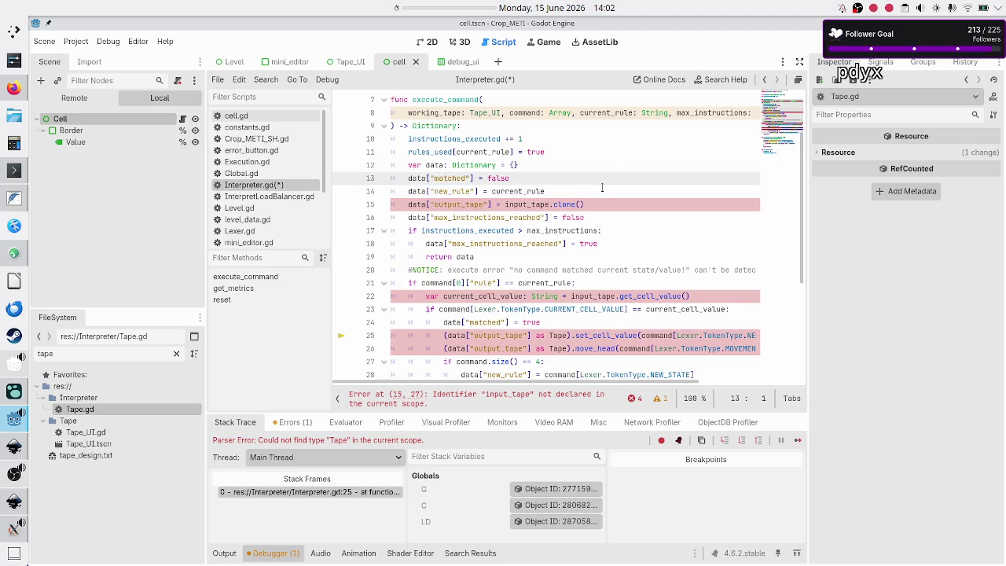
{"action": "key", "text": "Up"}
{"action": "key", "text": "Up"}
Add the comment '#this code comes from C++ mentality: data input -> data output' above the dictionary
{"action": "key", "text": "End"}
{"action": "key", "text": "Return"}
{"action": "type", "text": "#this code comes from C__ "}
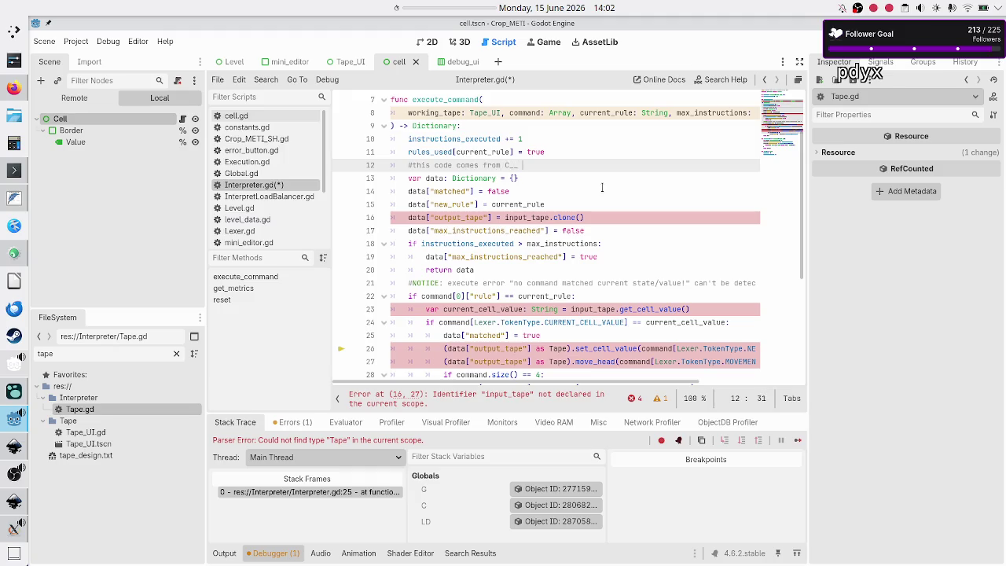
{"action": "type", "text": "menta"}
{"action": "type", "text": "lity:"}
{"action": "type", "text": "I"}
{"action": "type", "text": "data I"}
{"action": "key", "text": "BackSpace"}
{"action": "type", "text": "input -"}
{"action": "type", "text": "> "}
{"action": "type", "text": "data output"}
{"action": "key", "text": "Up"}
{"action": "key", "text": "Up"}
{"action": "key", "text": "Up"}
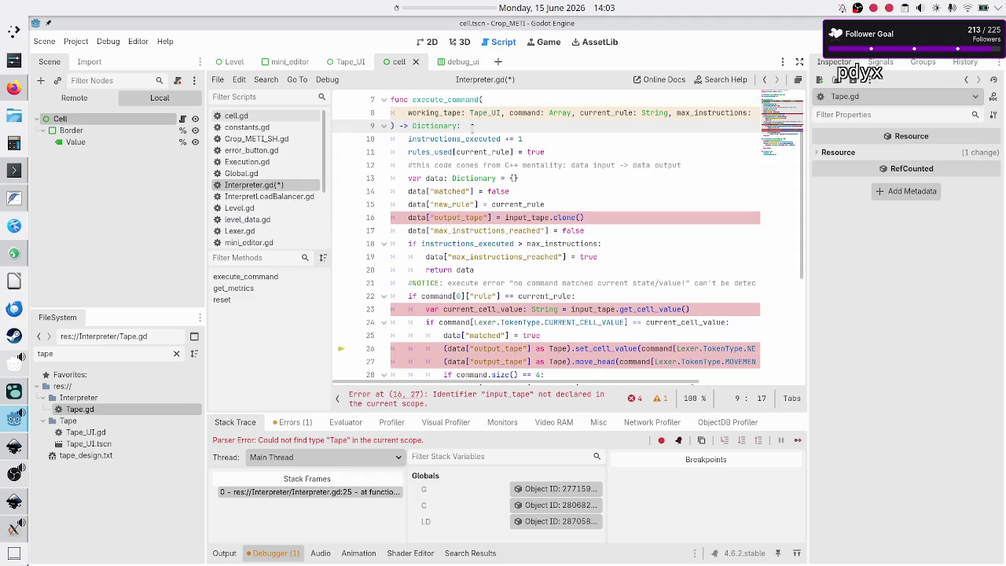
{"action": "scroll", "coordinate": [471, 128], "scroll_direction": "up", "scroll_amount": 2}
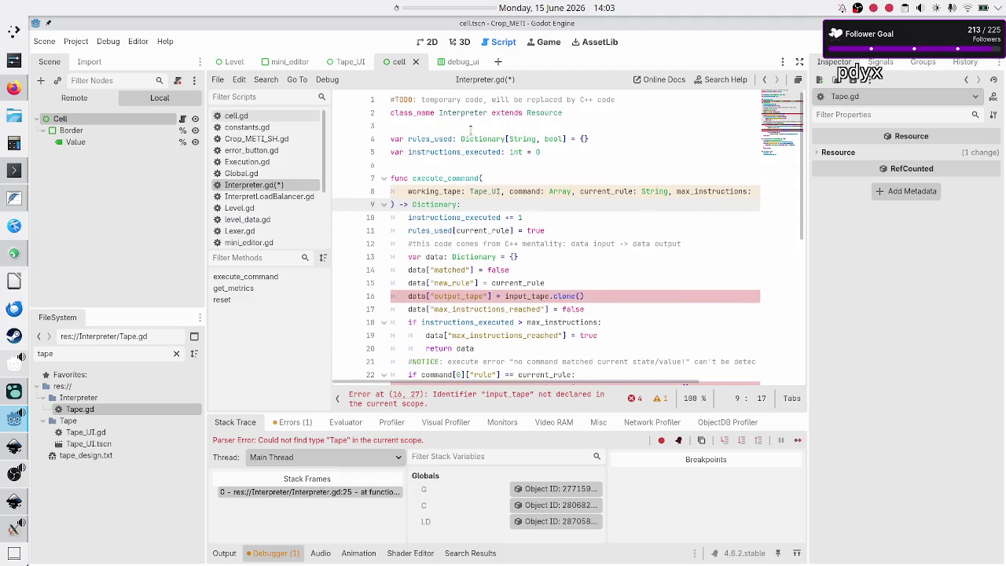
Compare the execute_command function header against the tape mockup in Inkscape
{"action": "key", "text": "alt+Tab"}
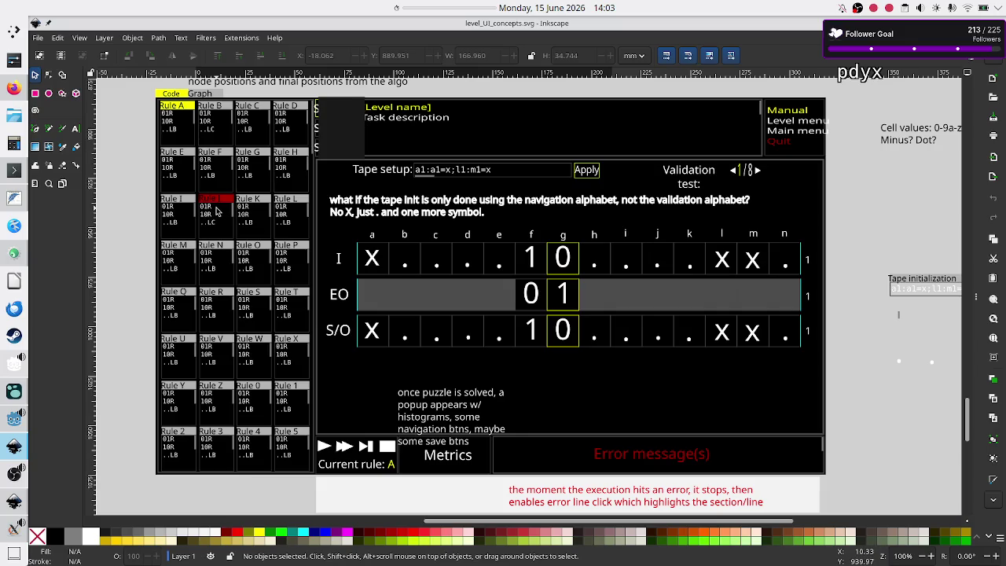
{"action": "key", "text": "alt+Tab"}
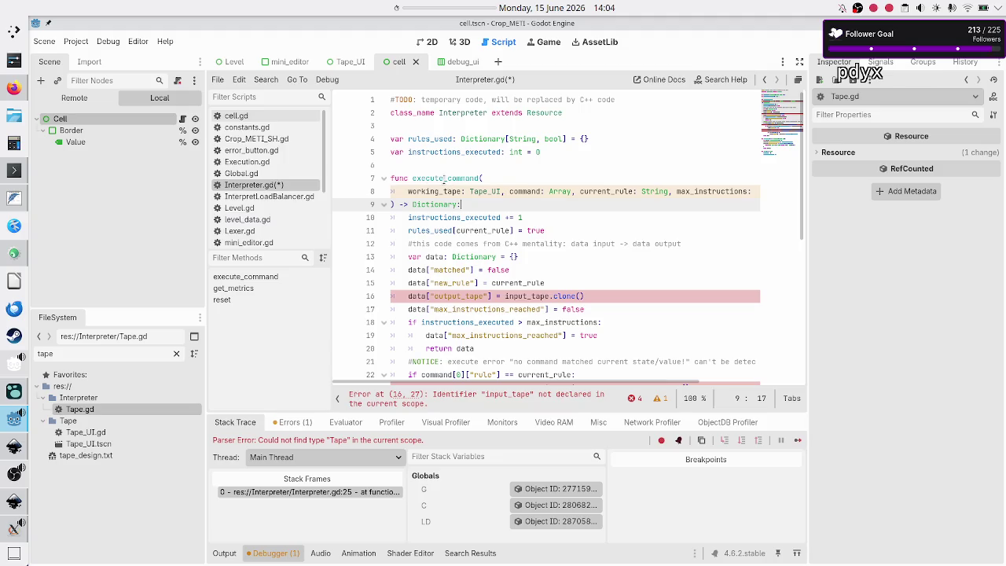
{"action": "scroll", "coordinate": [442, 178], "scroll_direction": "down", "scroll_amount": 2}
{"action": "scroll", "coordinate": [452, 180], "scroll_direction": "up", "scroll_amount": 2}
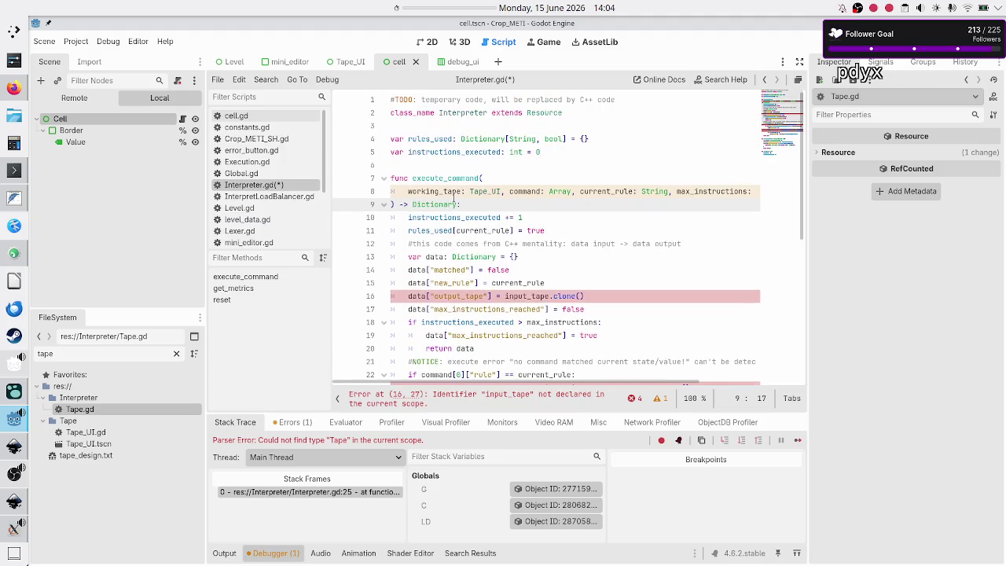
{"action": "double_click", "coordinate": [455, 181]}
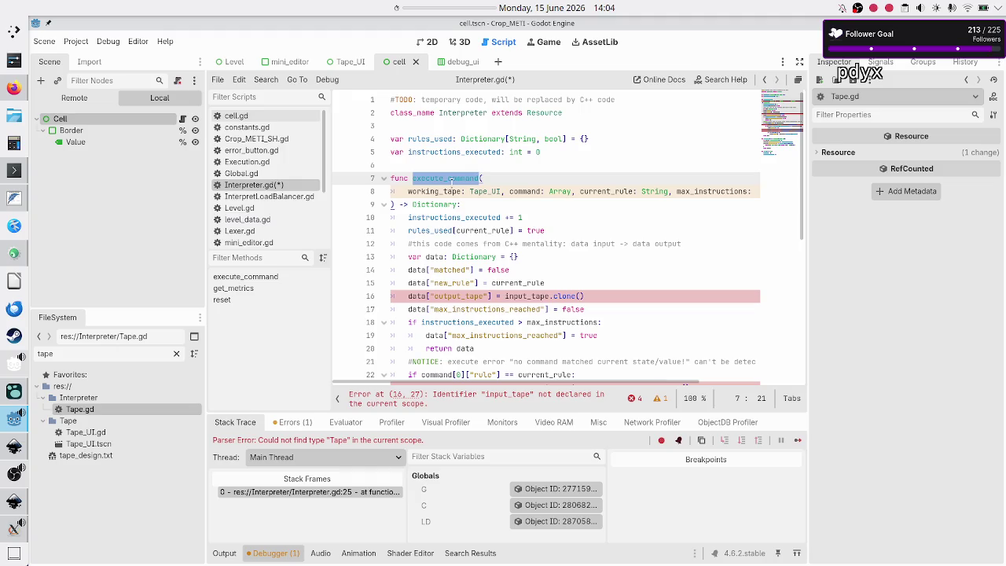
{"action": "triple_click", "coordinate": [454, 179]}
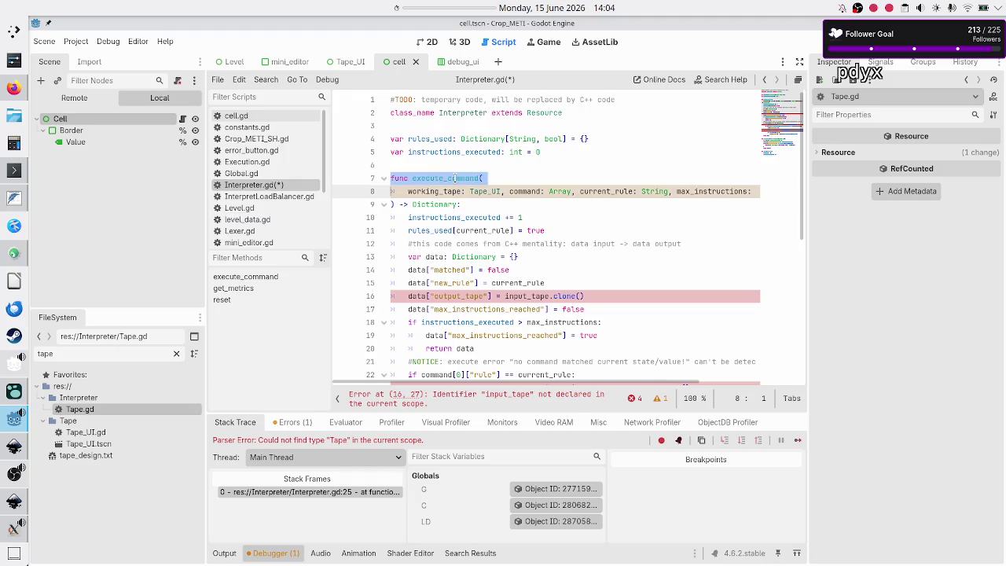
{"action": "double_click", "coordinate": [454, 179]}
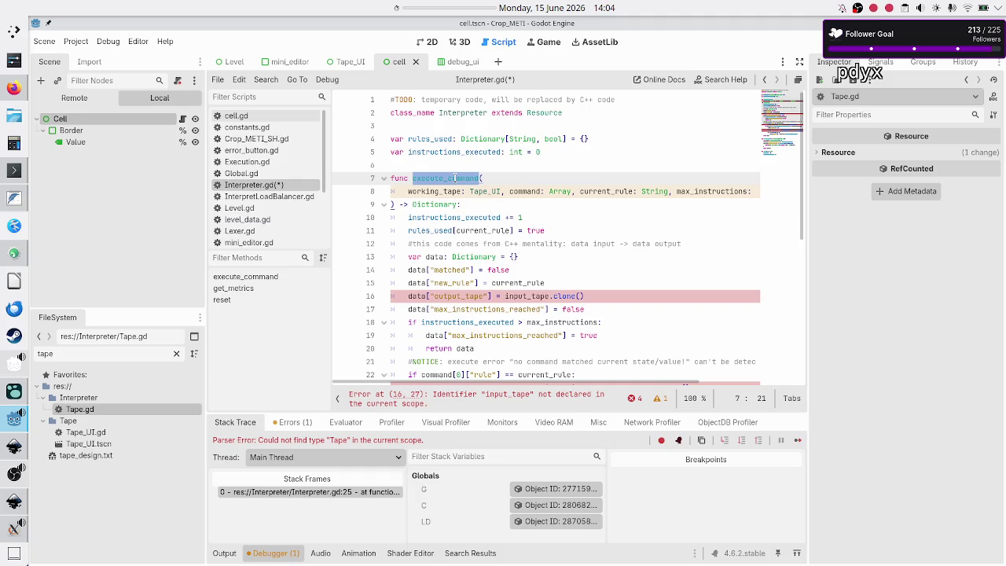
{"action": "key", "text": "alt+Tab"}
Insert an empty line at line 6, directly above func execute_command
{"action": "left_click", "coordinate": [446, 113]}
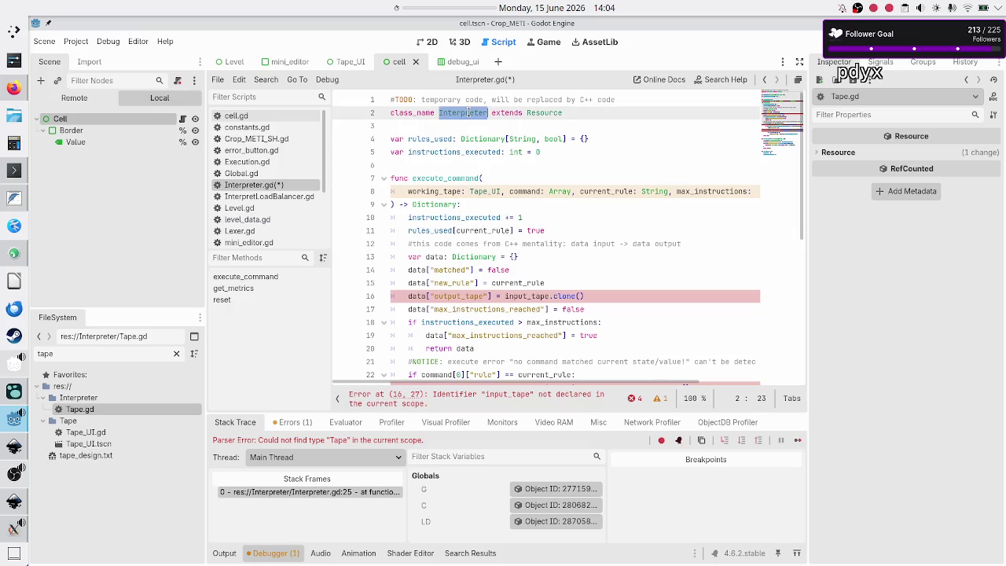
{"action": "left_click", "coordinate": [503, 177]}
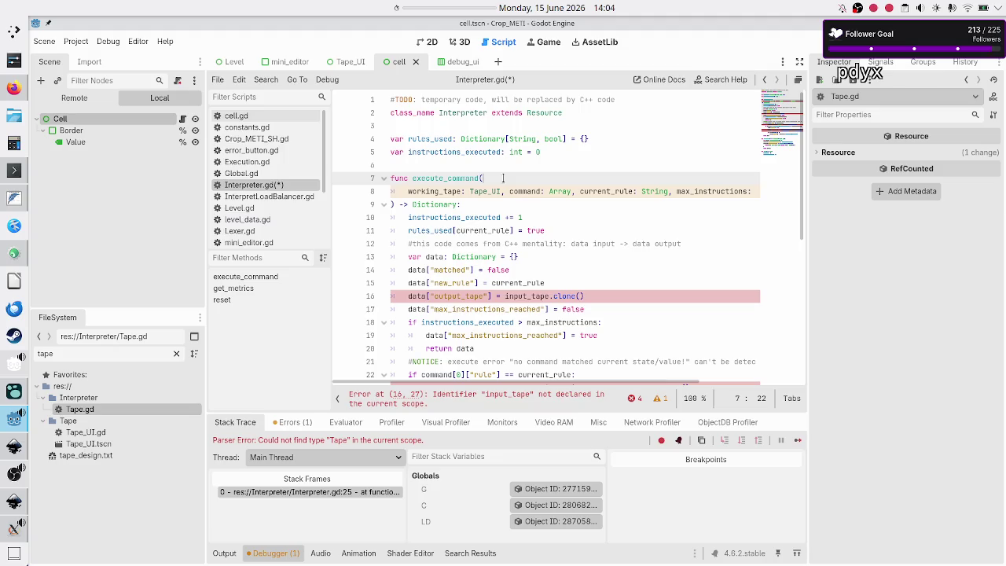
{"action": "scroll", "coordinate": [503, 207], "scroll_direction": "down", "scroll_amount": 2}
{"action": "scroll", "coordinate": [524, 256], "scroll_direction": "down", "scroll_amount": 3}
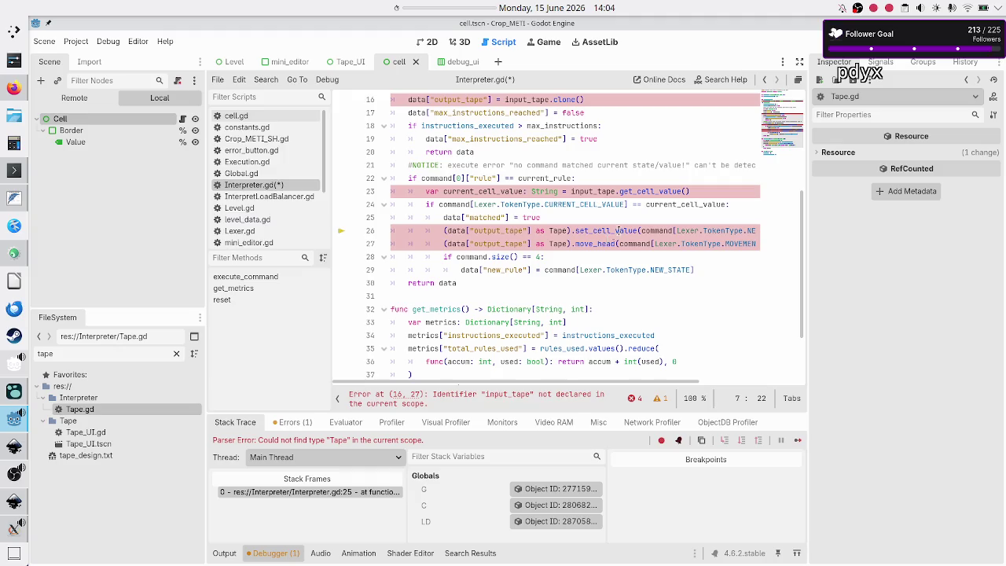
{"action": "mouse_move", "coordinate": [621, 244]}
{"action": "left_mouse_down"}
{"action": "mouse_move", "coordinate": [438, 244]}
{"action": "mouse_move", "coordinate": [438, 233]}
{"action": "left_mouse_up"}
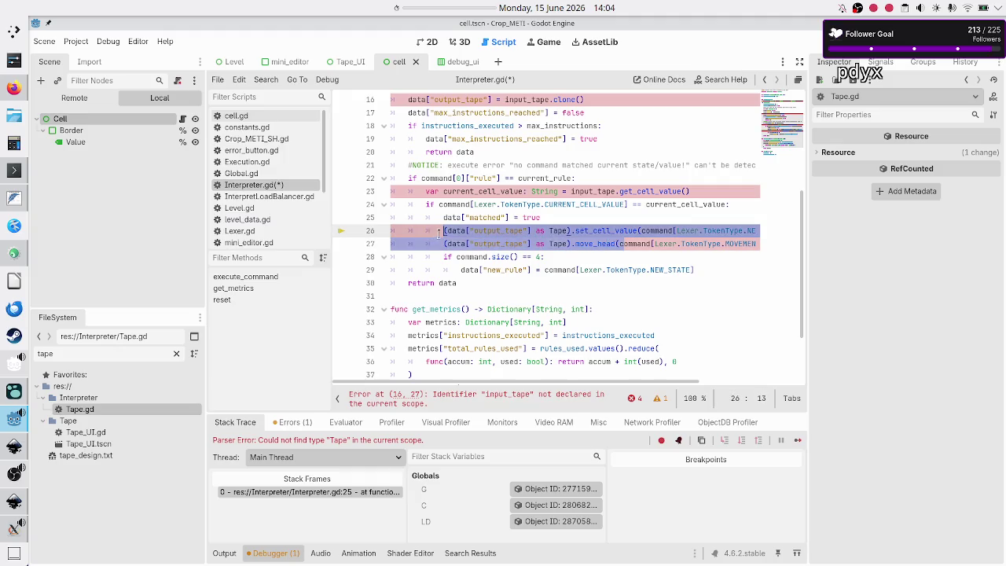
{"action": "scroll", "coordinate": [438, 235], "scroll_direction": "up", "scroll_amount": 5}
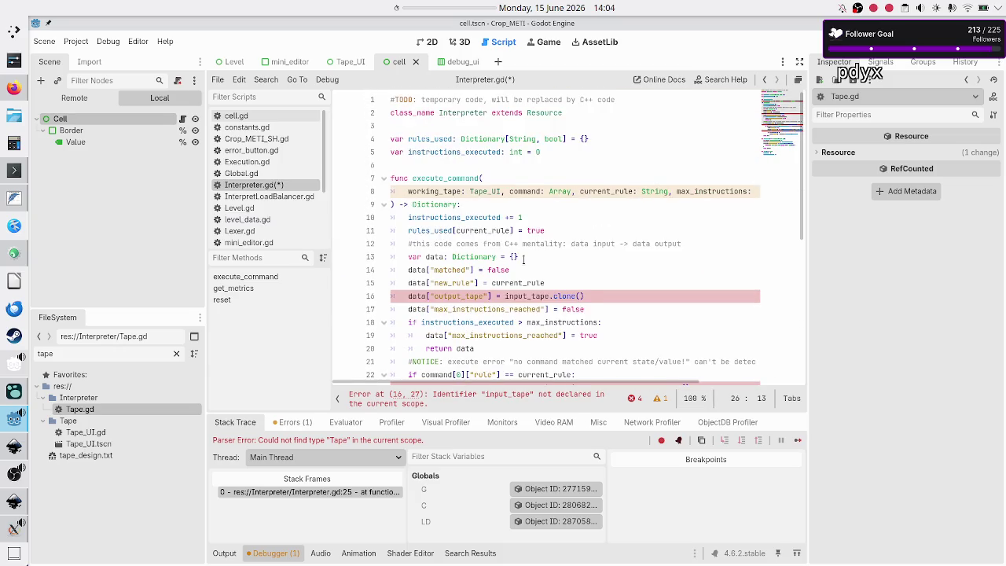
{"action": "left_click", "coordinate": [525, 257]}
{"action": "key", "text": "Right"}
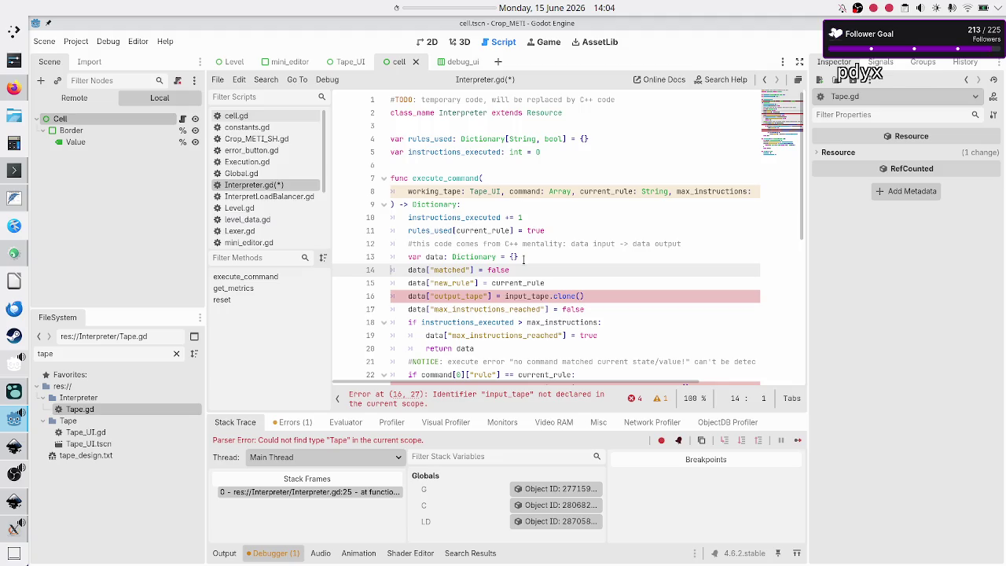
{"action": "key", "text": "Up"}
{"action": "key", "text": "Up"}
{"action": "key", "text": "Up"}
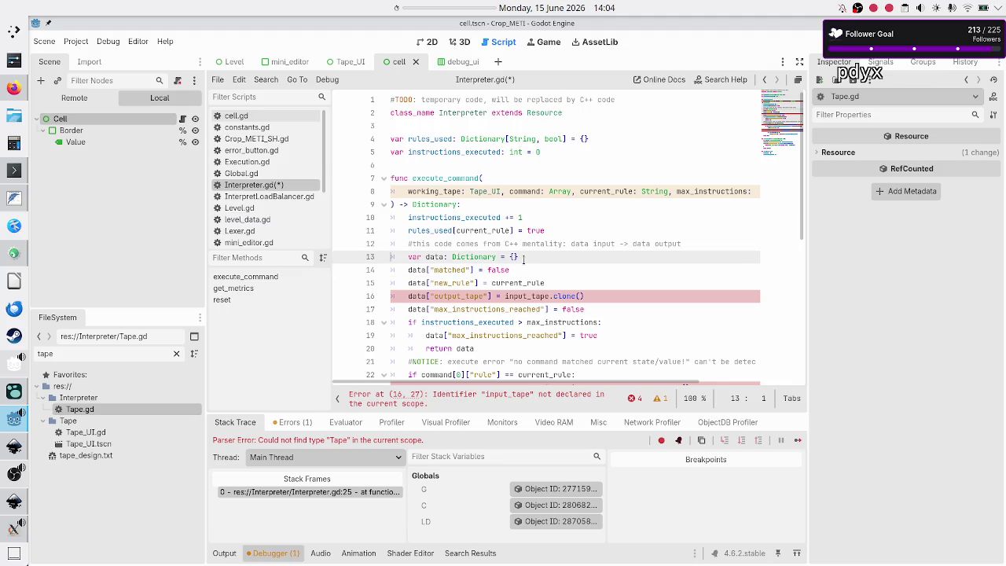
{"action": "key", "text": "Return"}
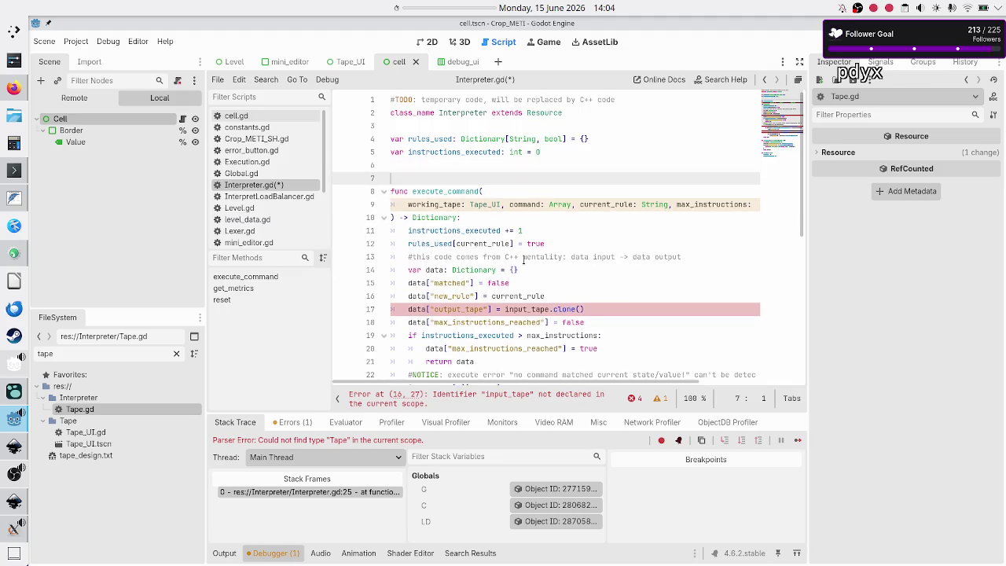
Write comments: no UI connection, return side effects; the calling parent is better suited to talk to the UI
{"action": "type", "text": "#"}
{"action": "type", "text": "no c"}
{"action": "type", "text": "onnection "}
{"action": "type", "text": "to UI, "}
{"action": "type", "text": "instead "}
{"action": "type", "text": "return s"}
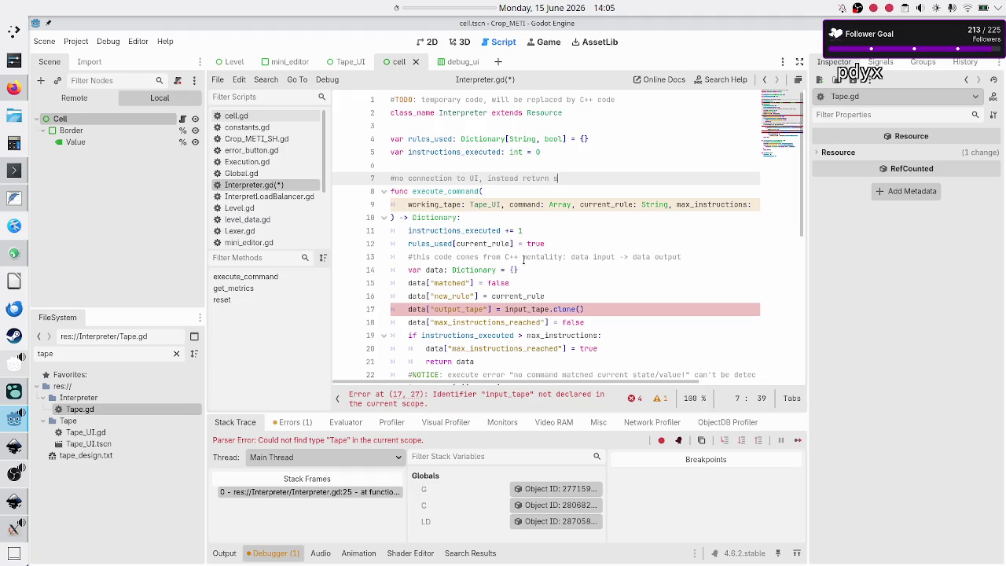
{"action": "type", "text": "ide effects"}
{"action": "type", "text": ": what should "}
{"action": "type", "text": "happen"}
{"action": "key", "text": "Return"}
{"action": "type", "text": "#"}
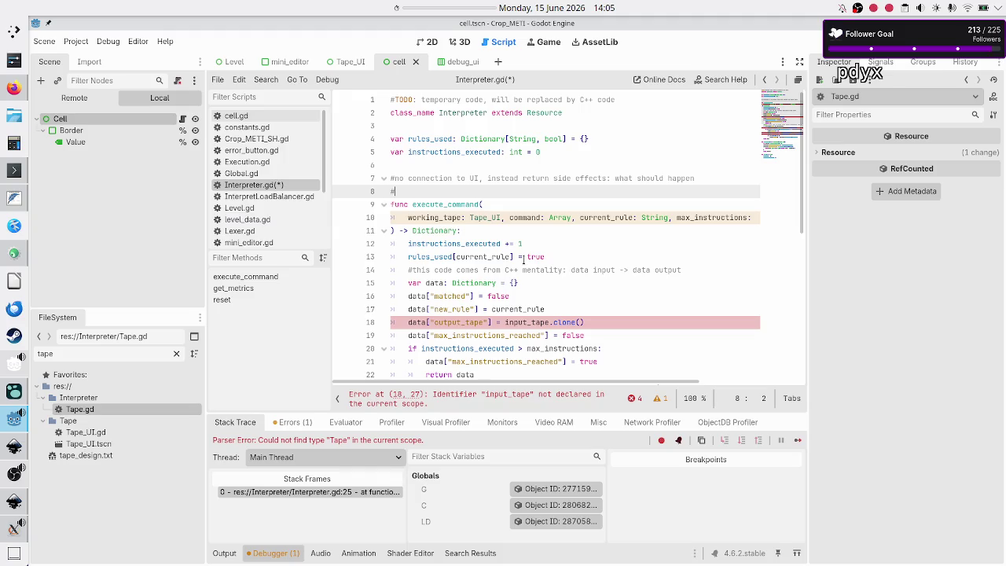
{"action": "type", "text": "the parent f."}
{"action": "type", "text": " that called "}
{"action": "type", "text": "execut"}
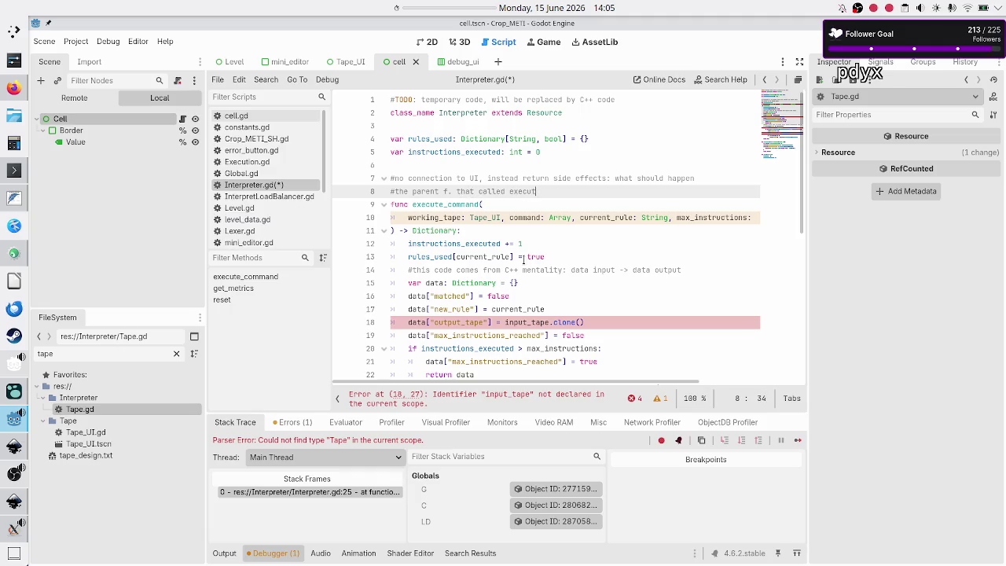
{"action": "type", "text": "e() is "}
{"action": "type", "text": "in better po"}
{"action": "key", "text": "BackSpace"}
{"action": "key", "text": "BackSpace"}
{"action": "key", "text": "BackSpace"}
{"action": "key", "text": "BackSpace"}
{"action": "key", "text": "BackSpace"}
{"action": "type", "text": "better"}
{"action": "type", "text": " suited to "}
{"action": "type", "text": "talk to the UI "}
{"action": "type", "text": "a"}
{"action": "key", "text": "BackSpace"}
{"action": "key", "text": "BackSpace"}
Review the 'what should happen' wording in the first comment, then return to the top of the file
{"action": "key", "text": "Up"}
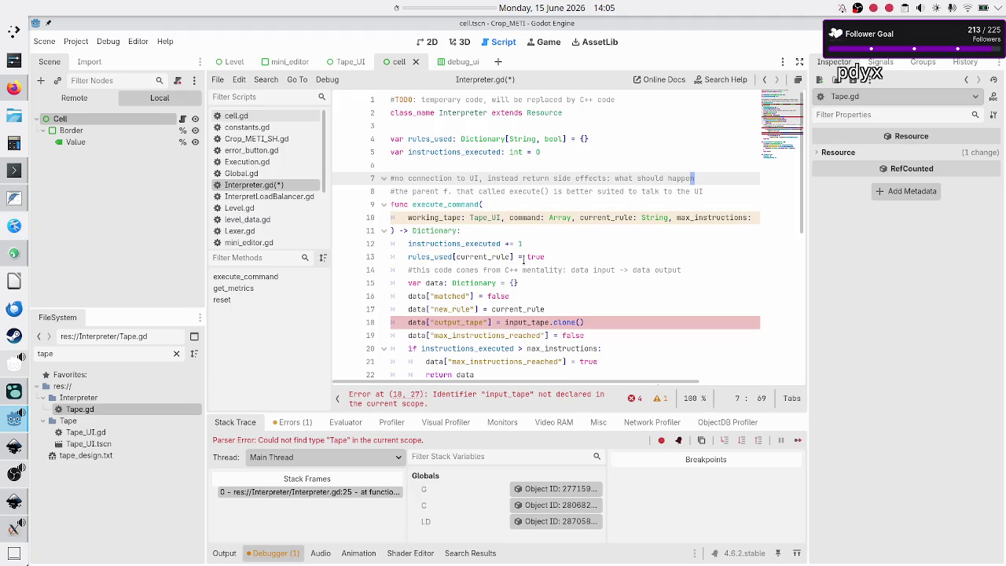
{"action": "key", "text": "shift+Left"}
{"action": "key", "text": "shift+Left"}
{"action": "key", "text": "shift+Left"}
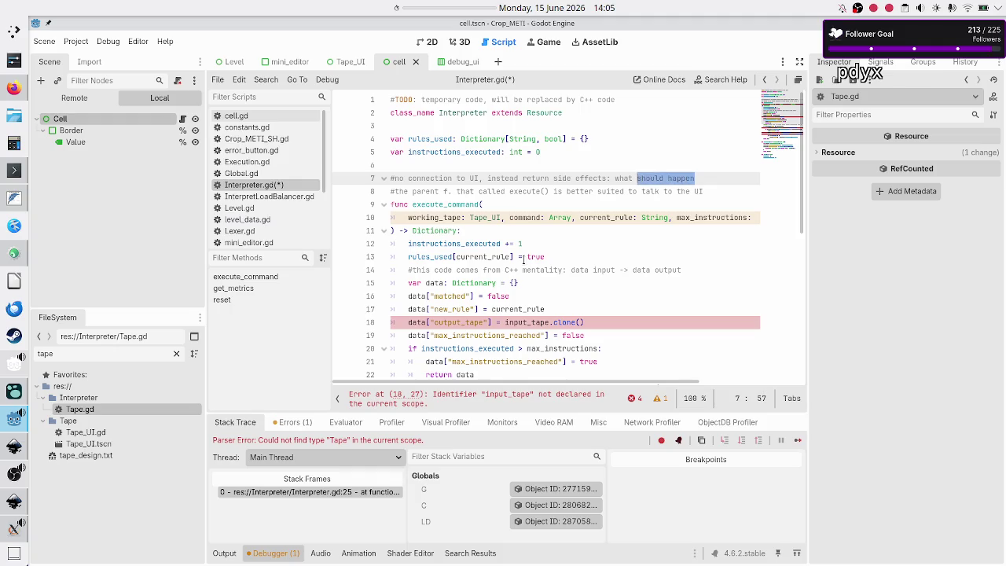
{"action": "key", "text": "Left"}
{"action": "key", "text": "shift+Right"}
{"action": "key", "text": "shift+Right"}
{"action": "key", "text": "shift+Right"}
{"action": "key", "text": "shift+Right"}
{"action": "key", "text": "shift+Down"}
{"action": "key", "text": "shift+Up"}
{"action": "key", "text": "ctrl+Home"}
{"action": "key", "text": "Down"}
{"action": "key", "text": "Down"}
{"action": "key", "text": "Up"}
{"action": "key", "text": "Up"}
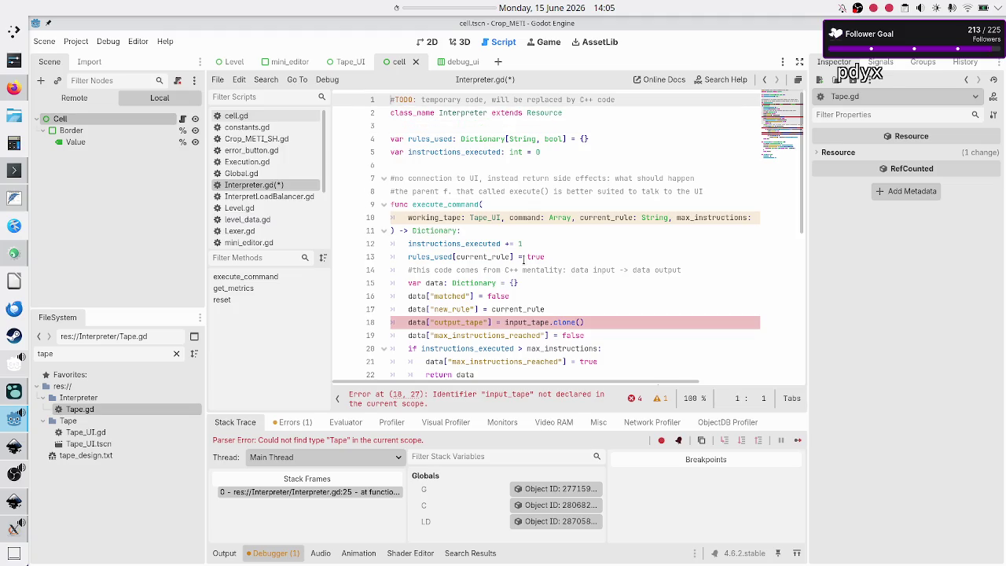
Replace execute_command's first parameter 'working_tape: Tape_UI' with 'current_cell_value: int'
{"action": "key", "text": "Down"}
{"action": "key", "text": "Down"}
{"action": "key", "text": "Down"}
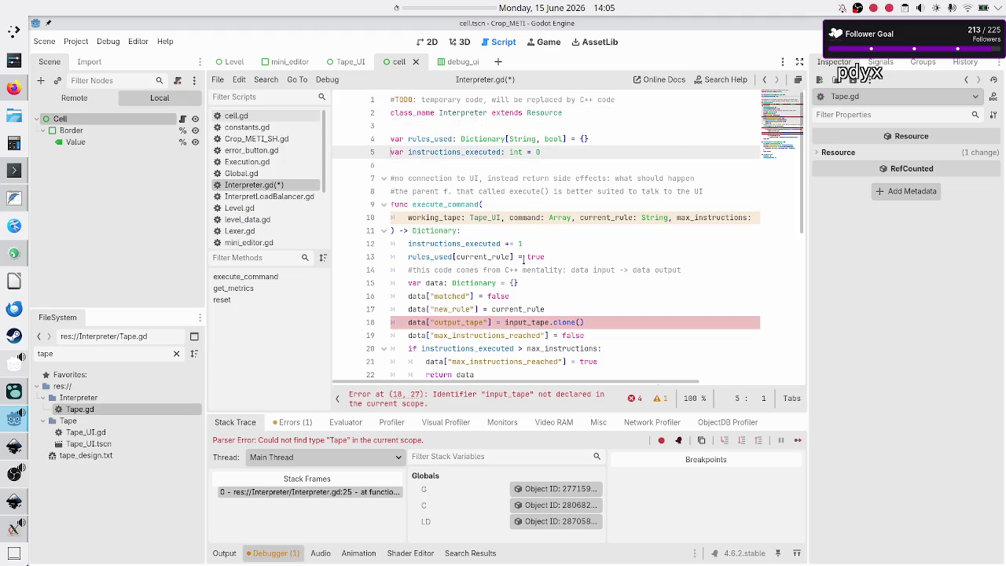
{"action": "key", "text": "ctrl+Right"}
{"action": "key", "text": "ctrl+Right"}
{"action": "key", "text": "shift+Left"}
{"action": "key", "text": "shift+Left"}
{"action": "key", "text": "shift+Left"}
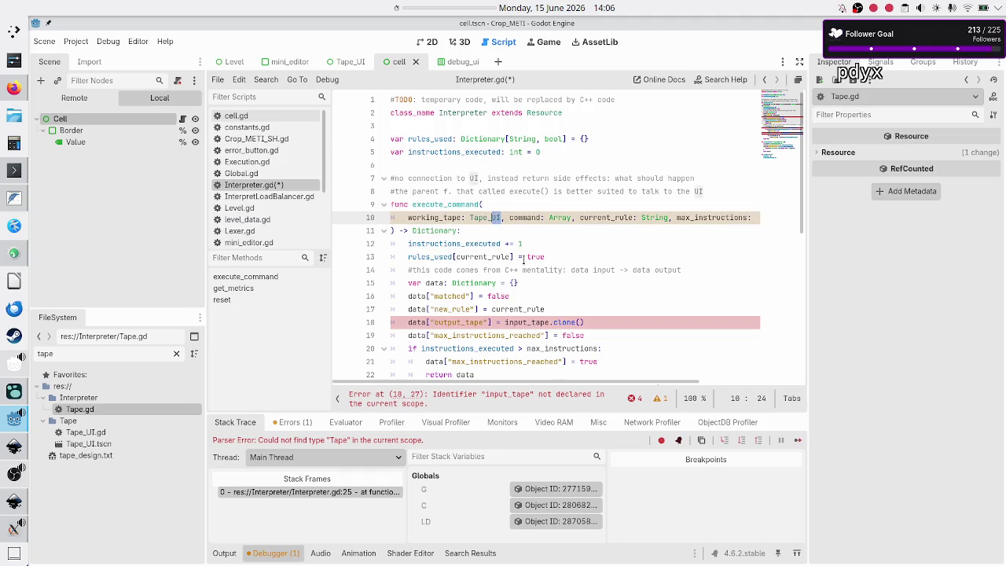
{"action": "key", "text": "shift+Left"}
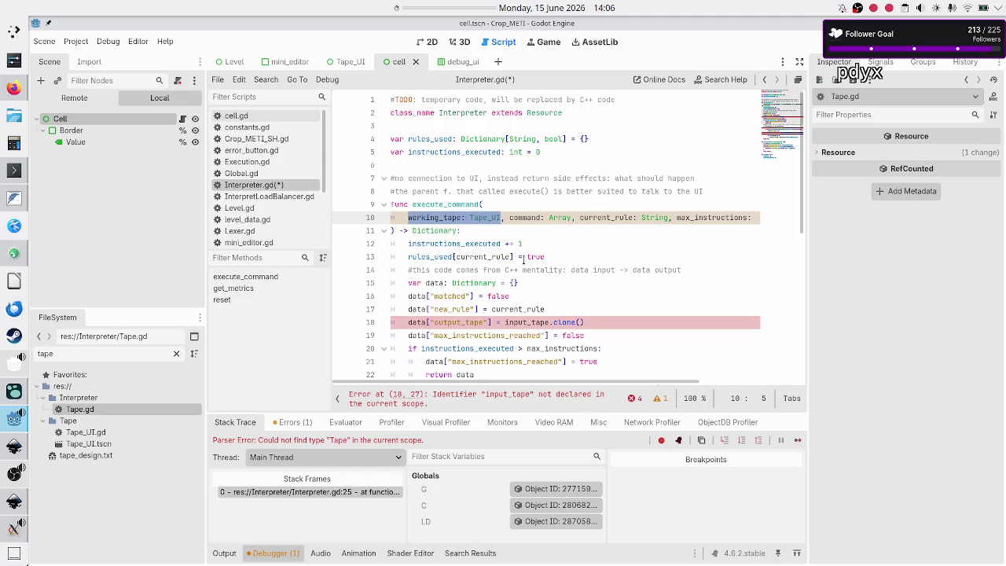
{"action": "key", "text": "alt+Tab"}
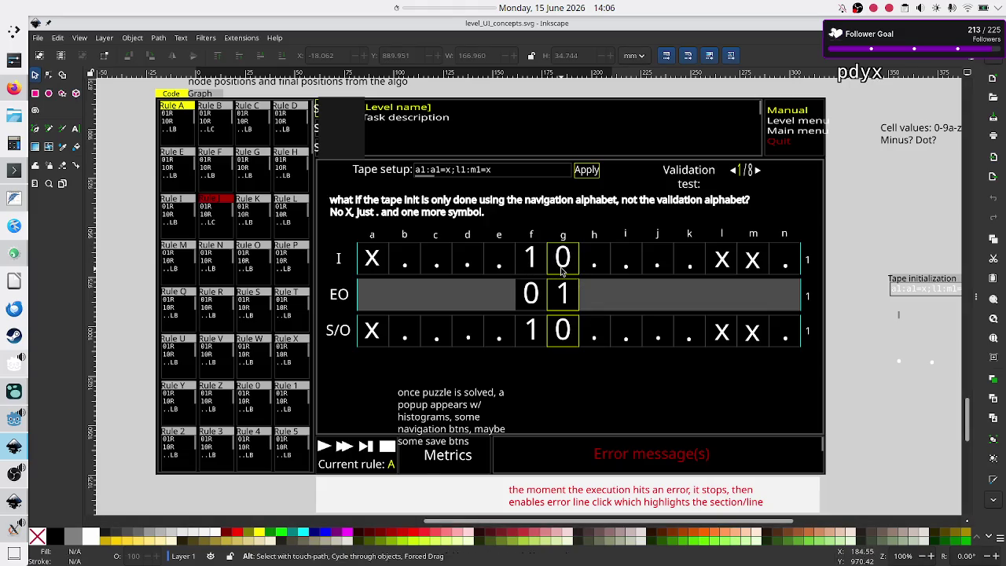
{"action": "key", "text": "alt+Tab"}
{"action": "type", "text": "curr"}
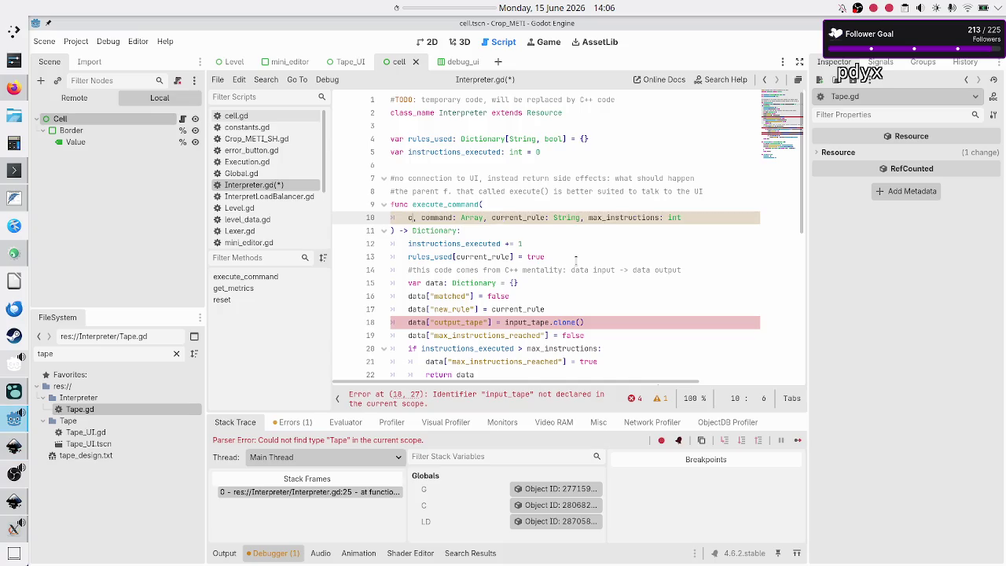
{"action": "type", "text": "ent_cell_value: int"}
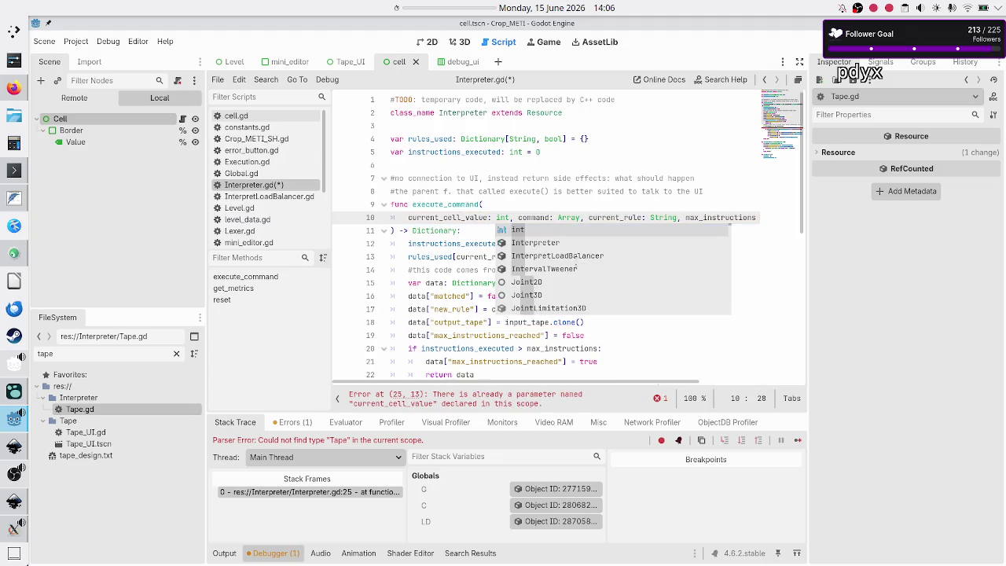
{"action": "key", "text": "Escape"}
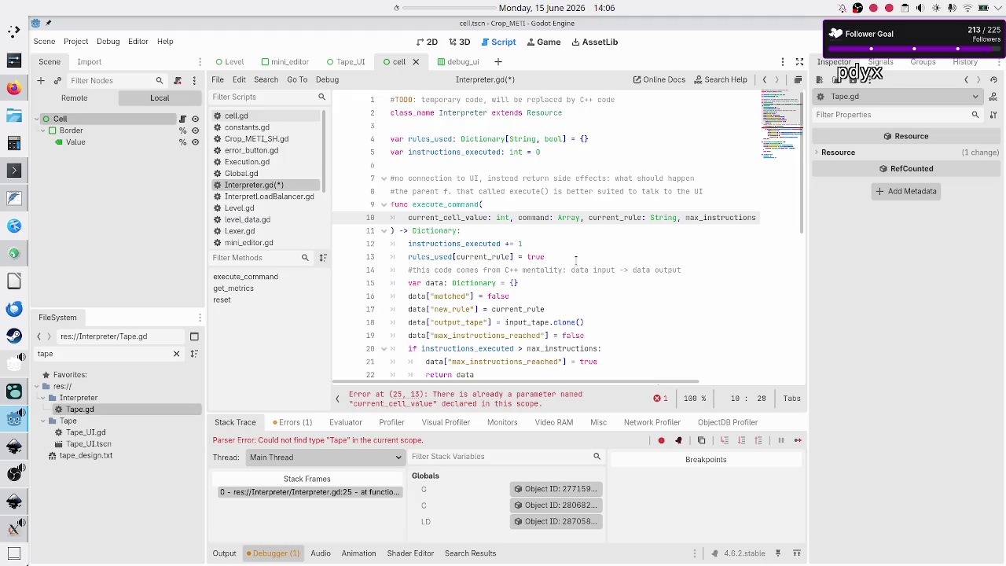
{"action": "key", "text": "Right"}
{"action": "key", "text": "Right"}
{"action": "key", "text": "End"}
{"action": "key", "text": "Right"}
{"action": "key", "text": "Right"}
{"action": "key", "text": "Right"}
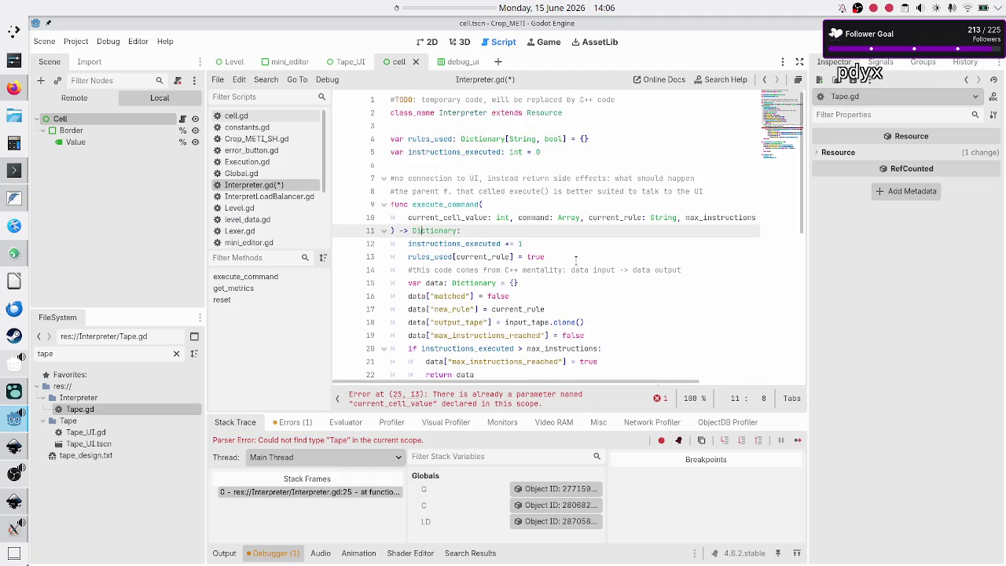
Change the comment's ending from 'data output' to 'what should happen to UI'
{"action": "key", "text": "Right"}
{"action": "key", "text": "Right"}
{"action": "key", "text": "Right"}
{"action": "key", "text": "Right"}
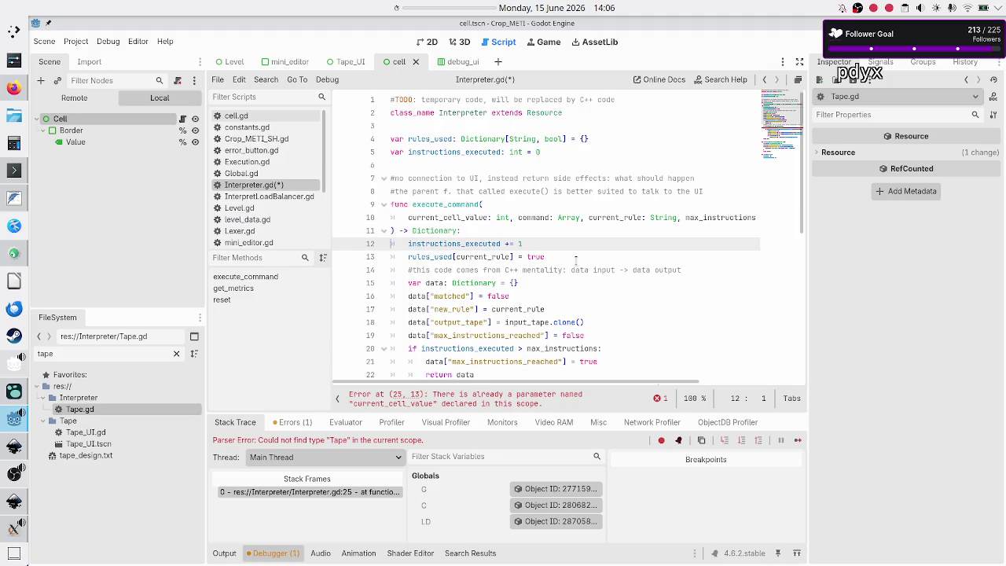
{"action": "key", "text": "Up"}
{"action": "key", "text": "Up"}
{"action": "key", "text": "Up"}
{"action": "key", "text": "Down"}
{"action": "key", "text": "Down"}
{"action": "key", "text": "Down"}
{"action": "key", "text": "Down"}
{"action": "key", "text": "Down"}
{"action": "key", "text": "Down"}
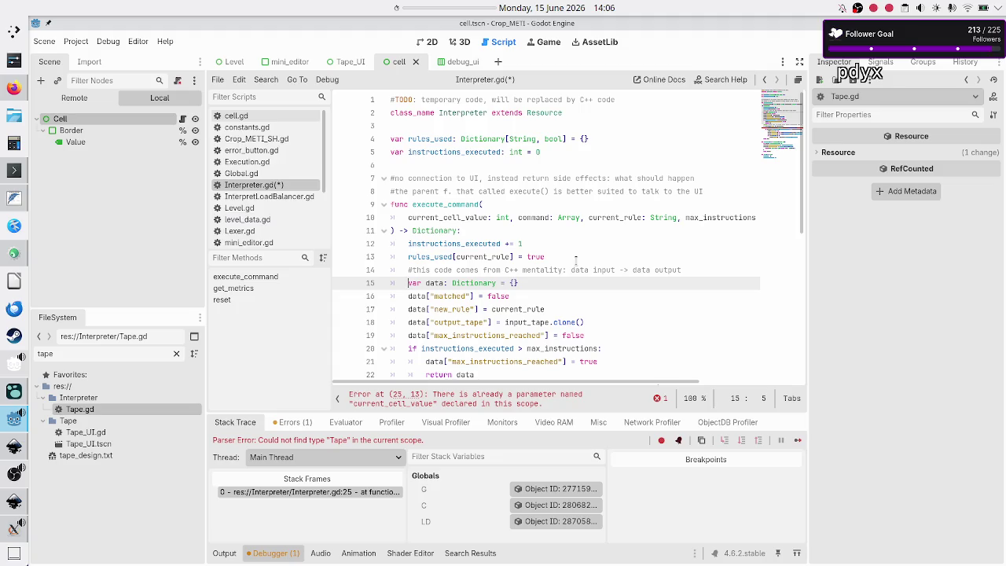
{"action": "key", "text": "Up"}
{"action": "key", "text": "Up"}
{"action": "key", "text": "Up"}
{"action": "key", "text": "Down"}
{"action": "key", "text": "Down"}
{"action": "key", "text": "Down"}
{"action": "key", "text": "Home"}
{"action": "key", "text": "Left"}
{"action": "key", "text": "BackSpace"}
{"action": "key", "text": "BackSpace"}
{"action": "key", "text": "BackSpace"}
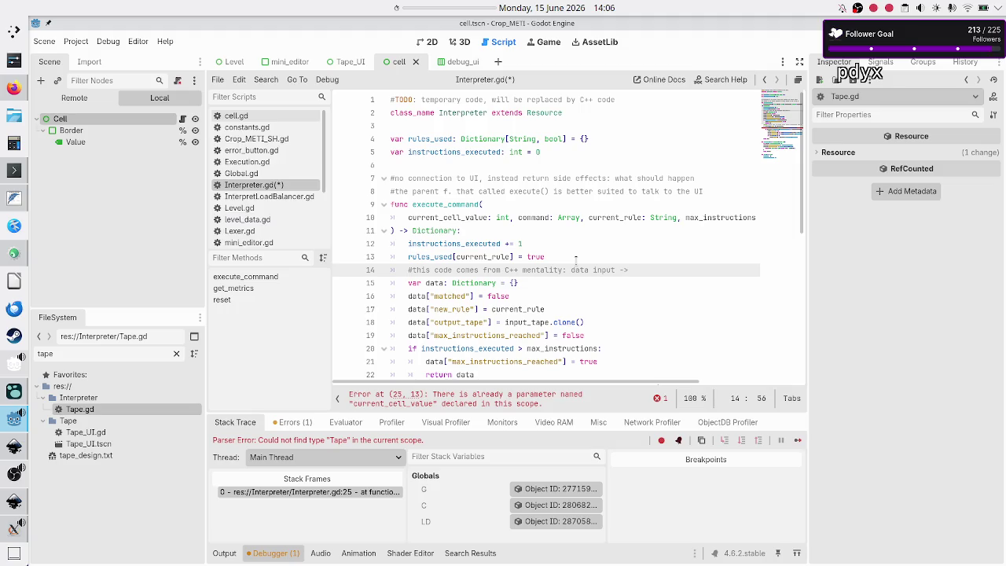
{"action": "type", "text": "what should happen to UI"}
{"action": "key", "text": "Right"}
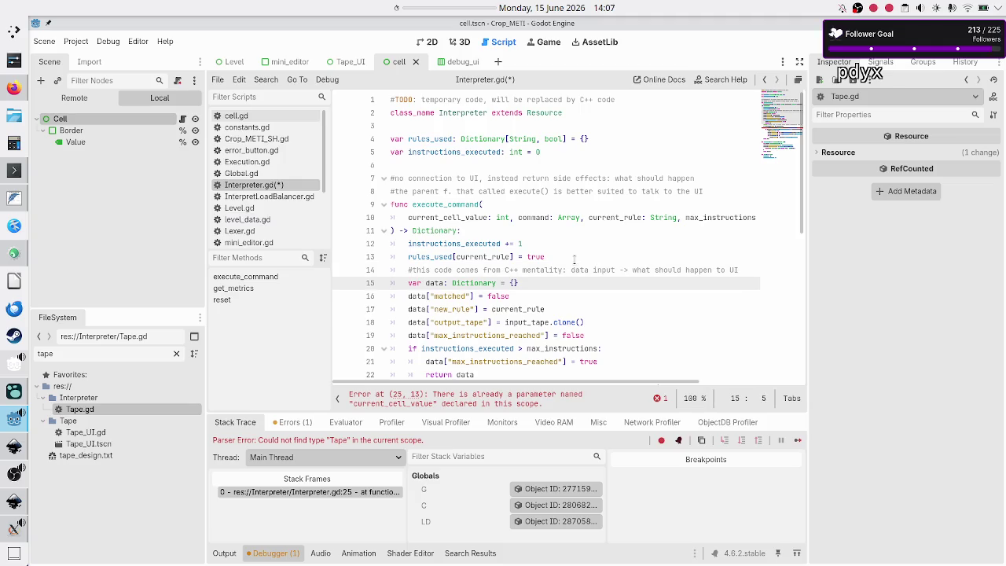
{"action": "key", "text": "Down"}
{"action": "key", "text": "Down"}
{"action": "key", "text": "Down"}
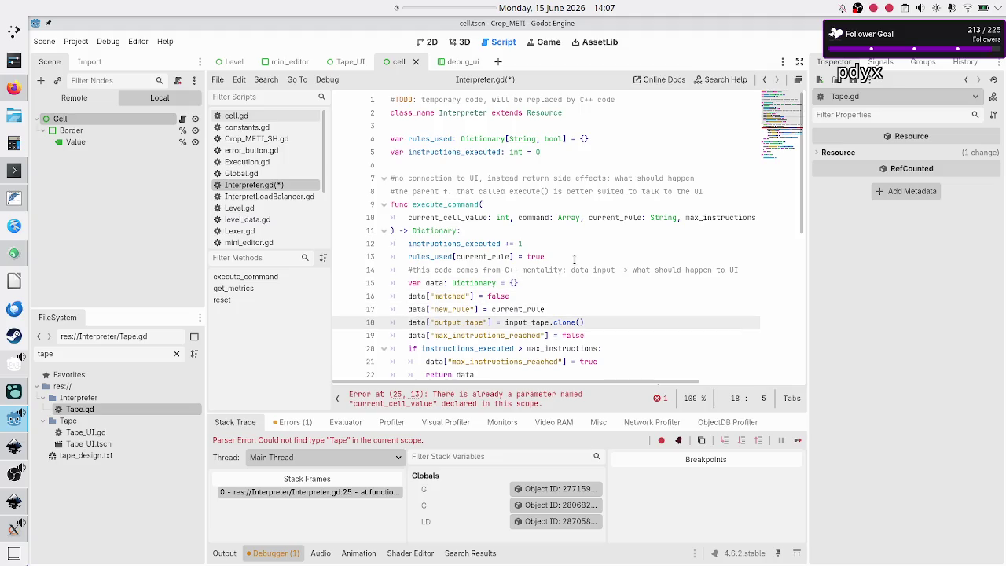
Rename line 18's data key from output_tape to new_current_cell_value
{"action": "left_click", "coordinate": [657, 270]}
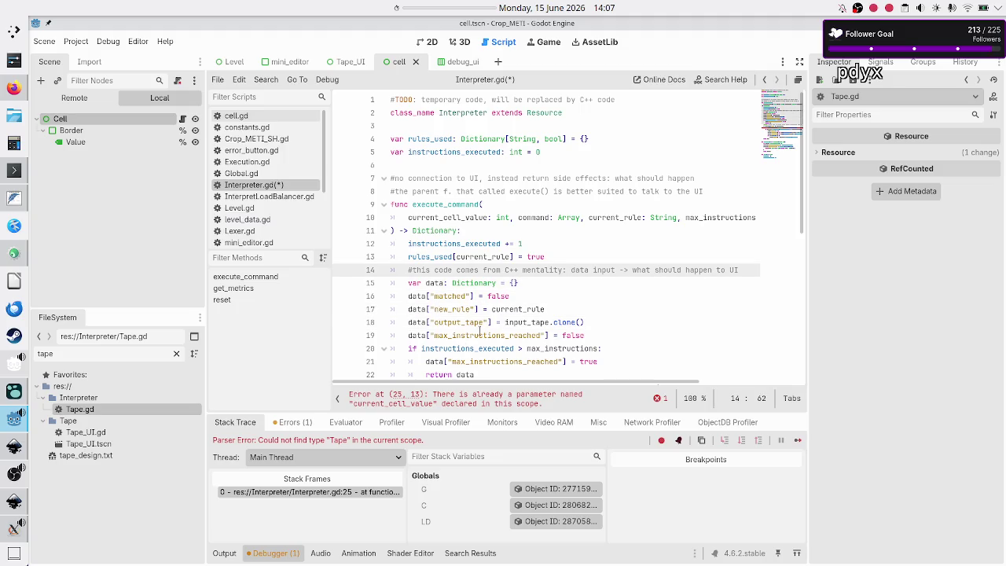
{"action": "double_click", "coordinate": [483, 322]}
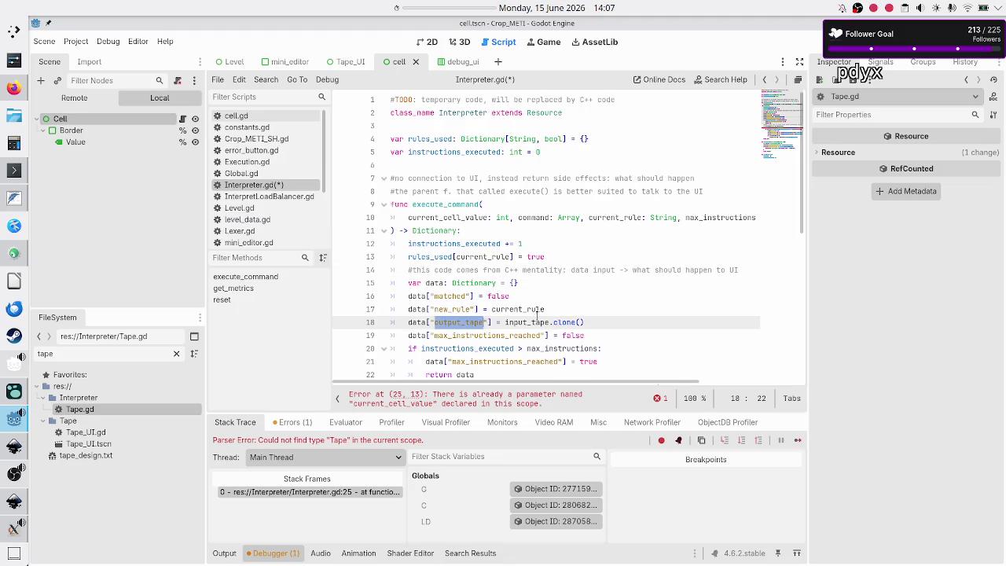
{"action": "double_click", "coordinate": [537, 322]}
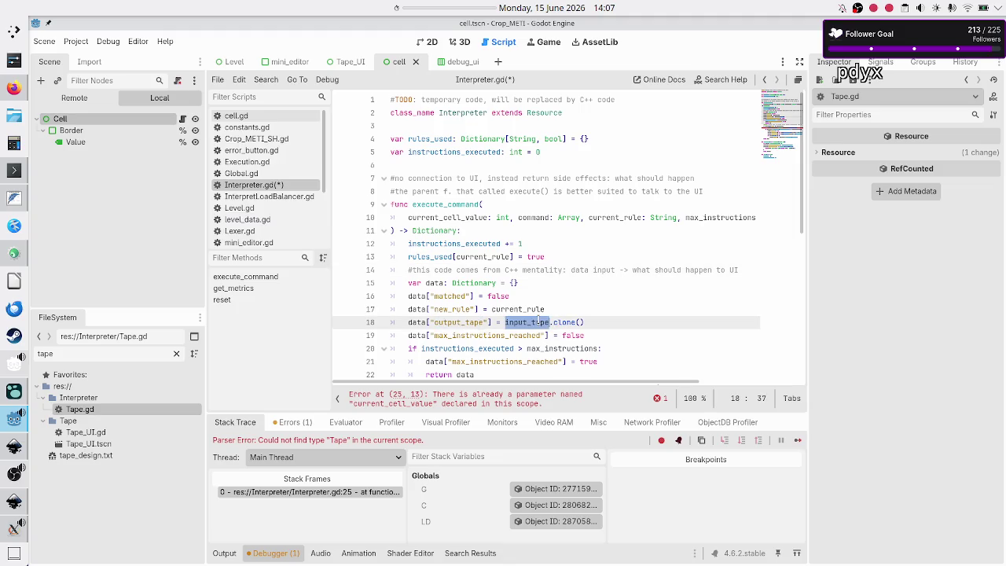
{"action": "left_click", "coordinate": [596, 323]}
{"action": "key", "text": "Home"}
{"action": "key", "text": "Home"}
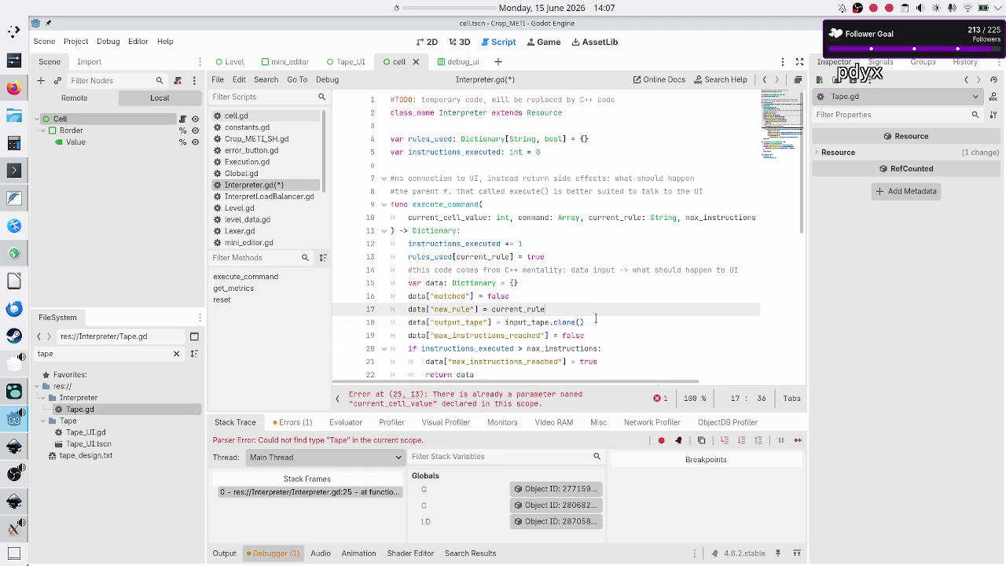
{"action": "key", "text": "shift+Down"}
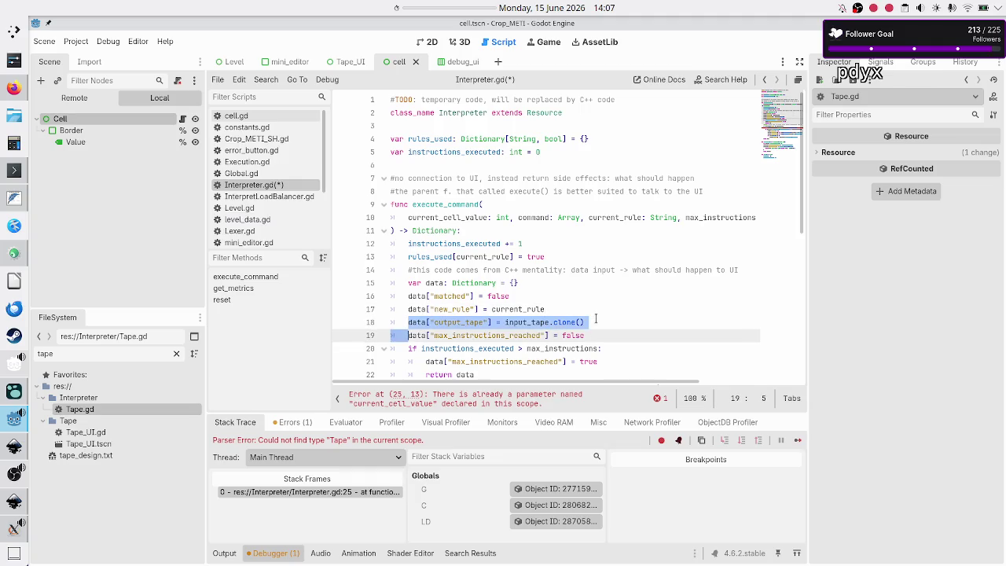
{"action": "key", "text": "shift+Left"}
{"action": "key", "text": "shift+Left"}
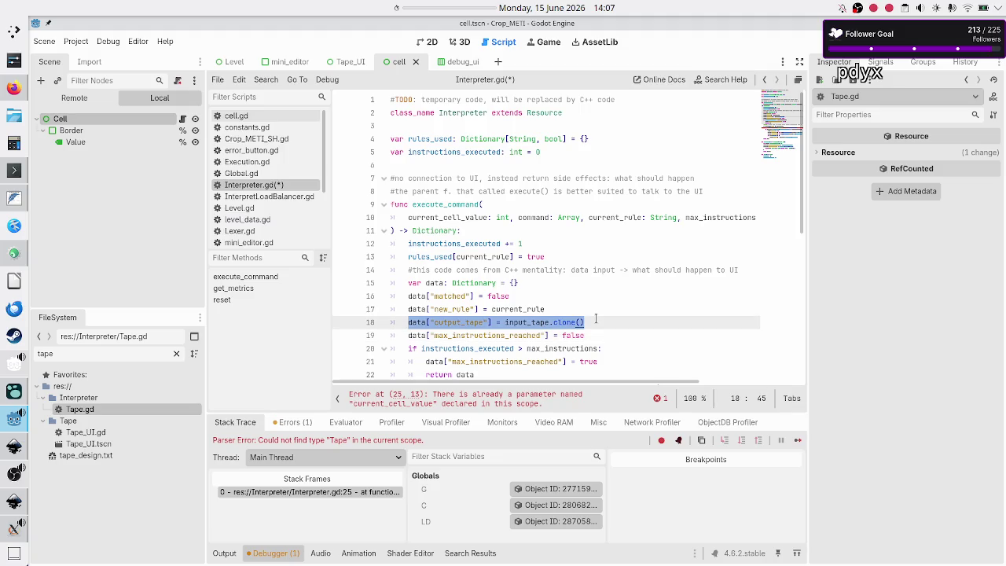
{"action": "key", "text": "alt+Tab"}
{"action": "key", "text": "alt+Tab"}
{"action": "key", "text": "Home"}
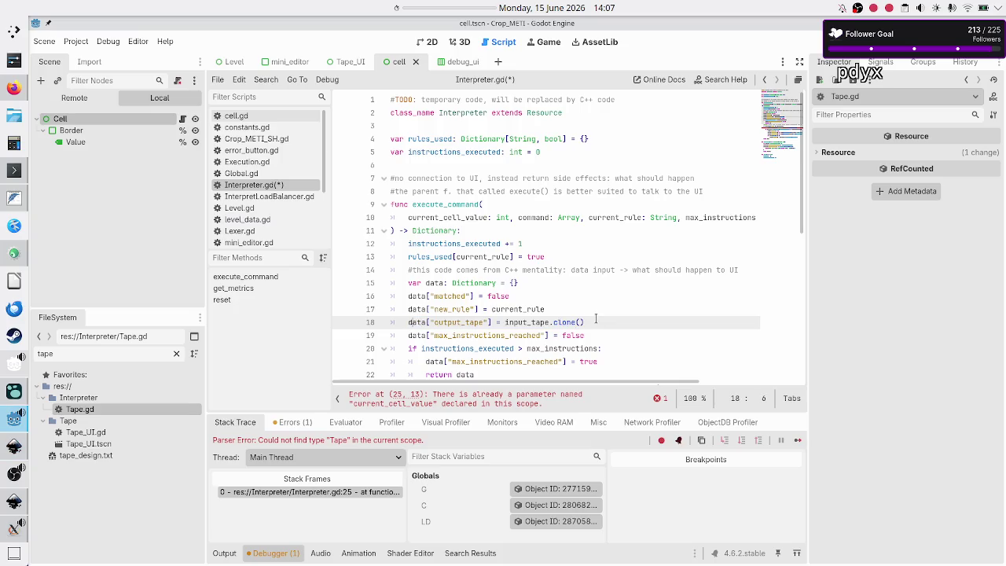
{"action": "key", "text": "Right"}
{"action": "key", "text": "Right"}
{"action": "key", "text": "Right"}
{"action": "key", "text": "BackSpace"}
{"action": "key", "text": "BackSpace"}
{"action": "key", "text": "BackSpace"}
{"action": "double_click", "coordinate": [469, 220]}
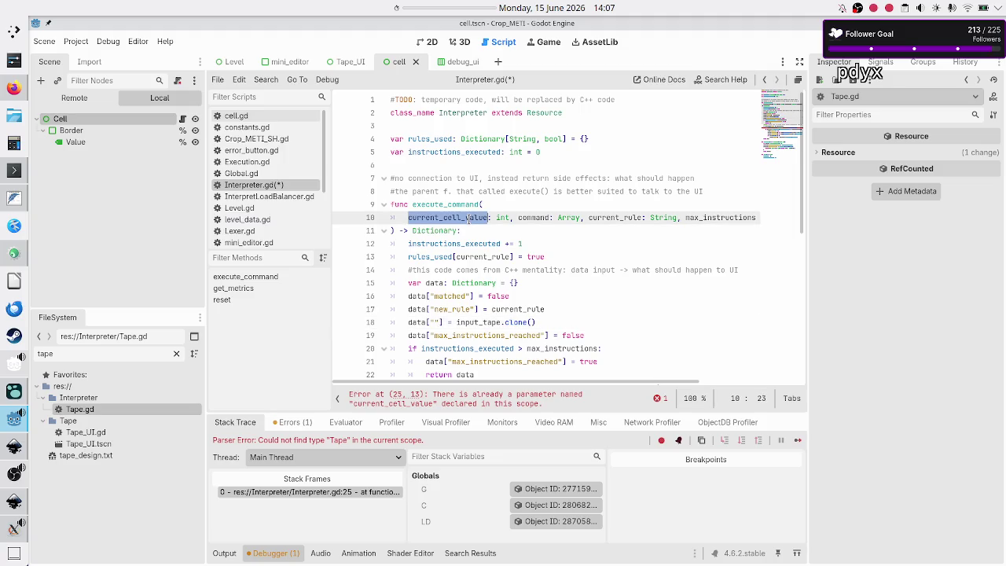
{"action": "left_click", "coordinate": [433, 322]}
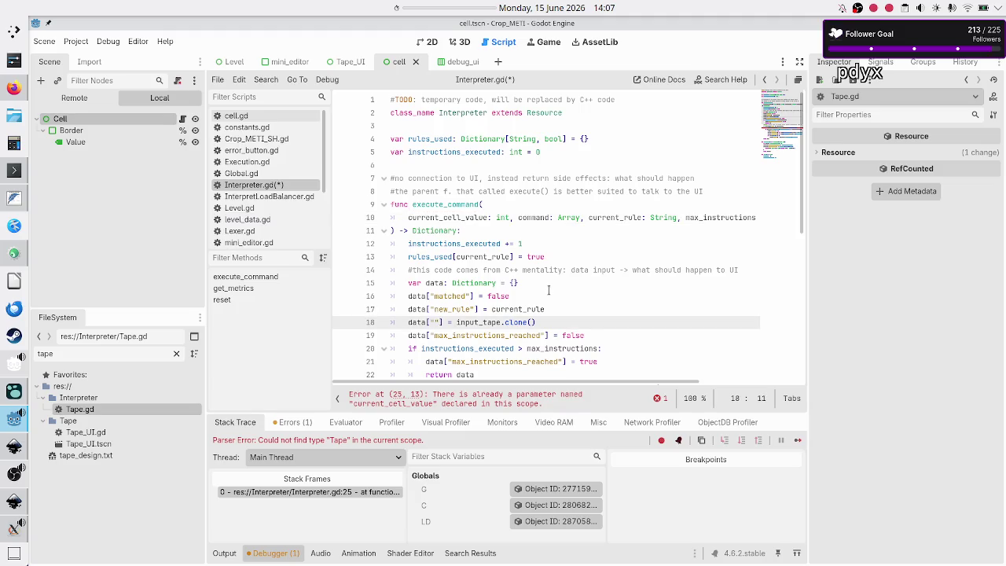
{"action": "type", "text": "new_curre"}
{"action": "type", "text": "nt_cell_"}
{"action": "type", "text": "value"}
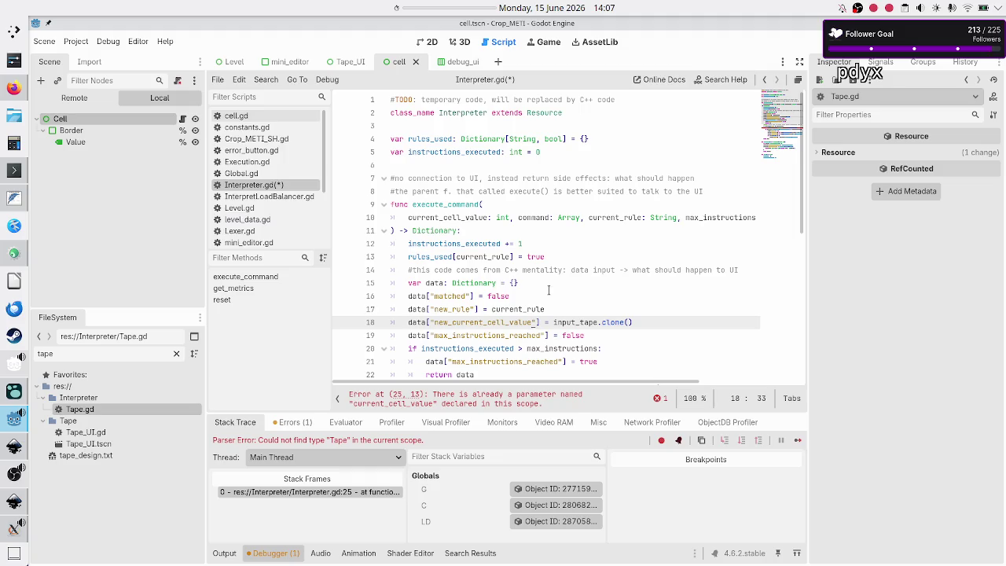
Replace input_tape.clone() on line 18 with current_cell_value via autocomplete
{"action": "key", "text": "End"}
{"action": "key", "text": "BackSpace"}
{"action": "key", "text": "BackSpace"}
{"action": "key", "text": "BackSpace"}
{"action": "key", "text": "BackSpace"}
{"action": "key", "text": "BackSpace"}
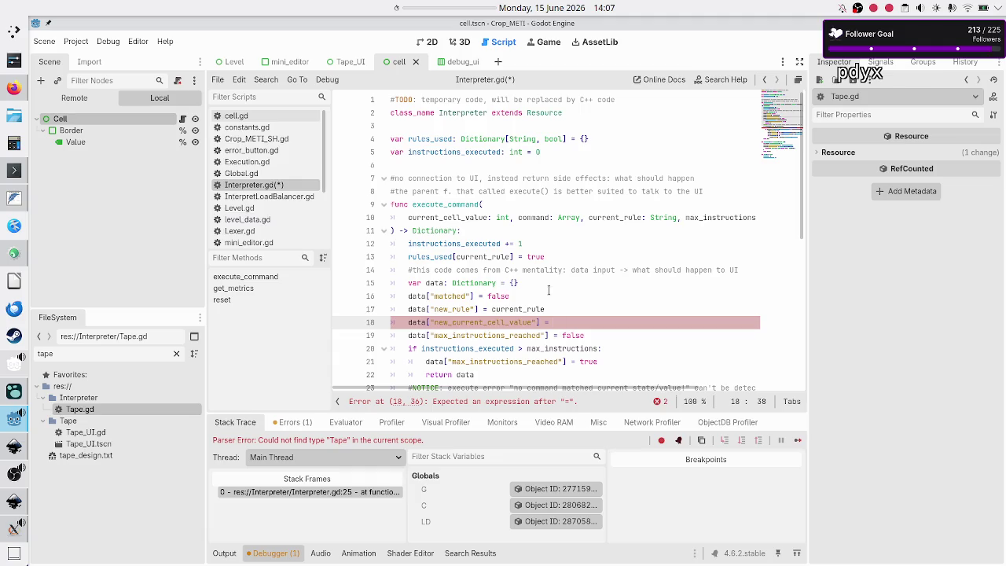
{"action": "type", "text": "curr"}
{"action": "key", "text": "Return"}
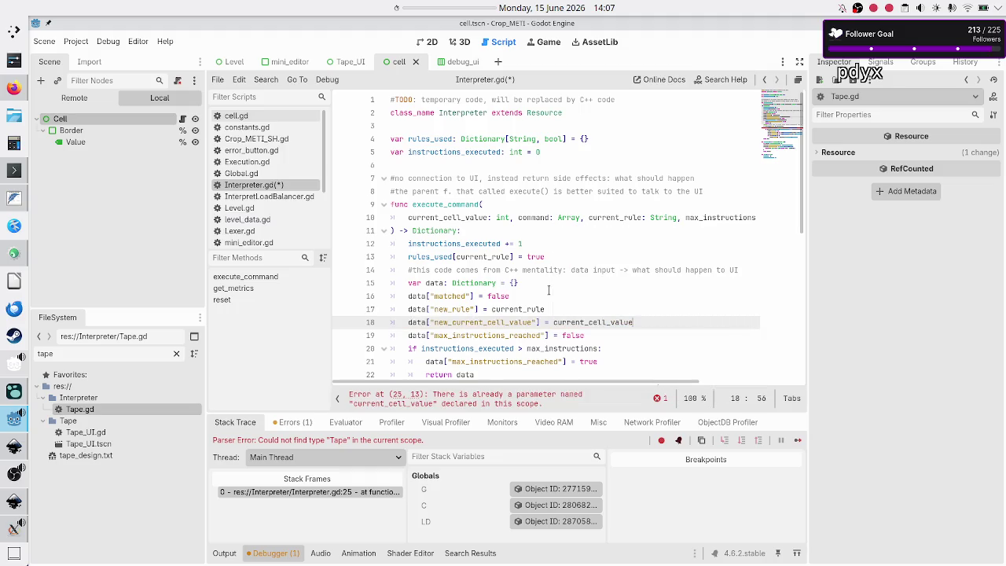
{"action": "key", "text": "Up"}
{"action": "key", "text": "Up"}
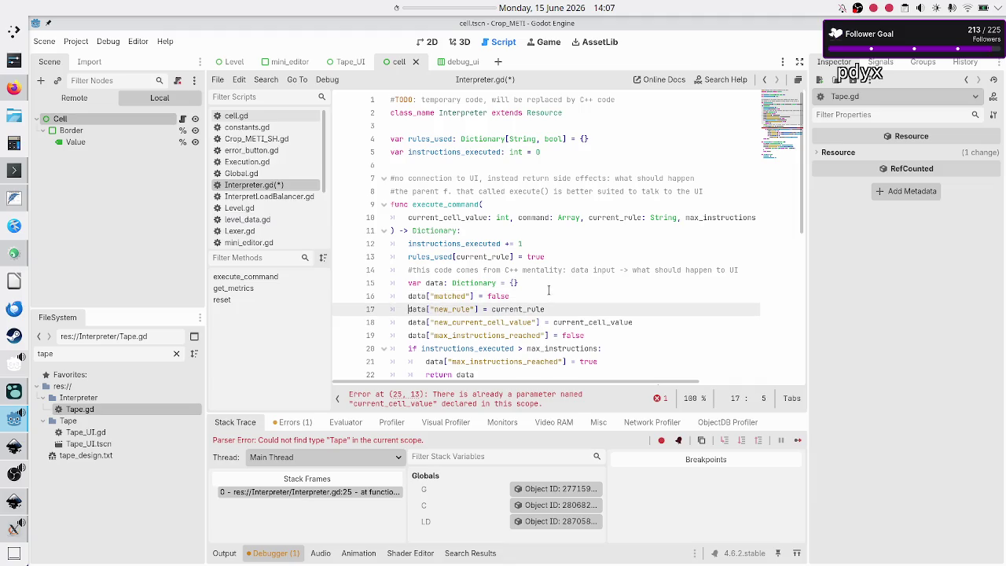
Step through execute_command's rule-matching block down to the local current_cell_value declaration on line 25
{"action": "key", "text": "Down"}
{"action": "key", "text": "Down"}
{"action": "key", "text": "Down"}
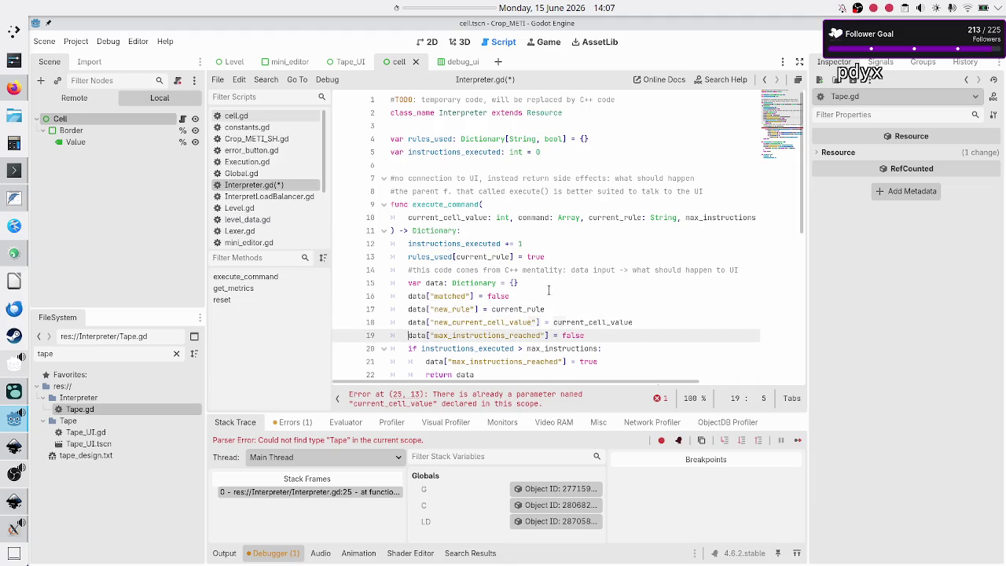
{"action": "key", "text": "Up"}
{"action": "key", "text": "Up"}
{"action": "key", "text": "Up"}
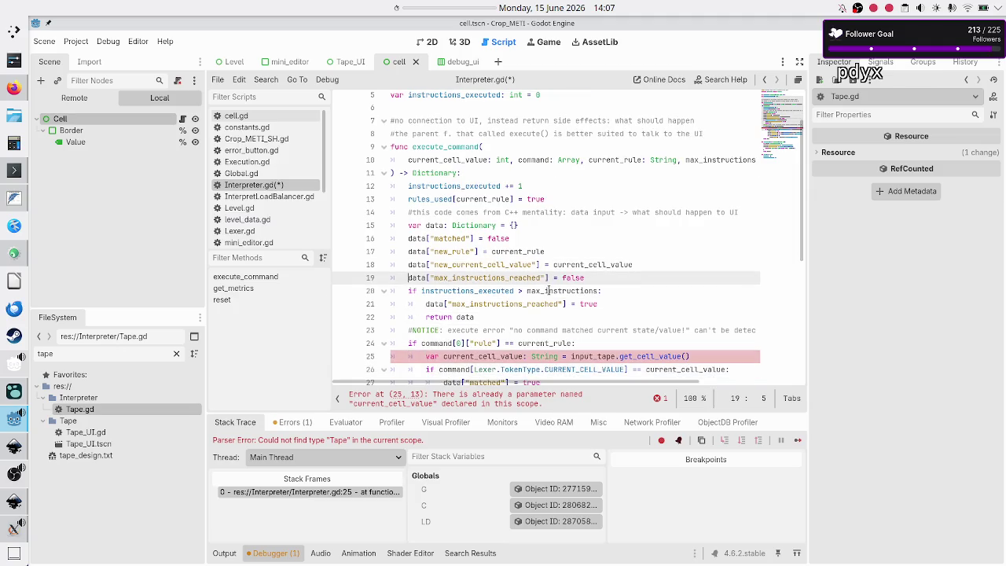
{"action": "key", "text": "Down"}
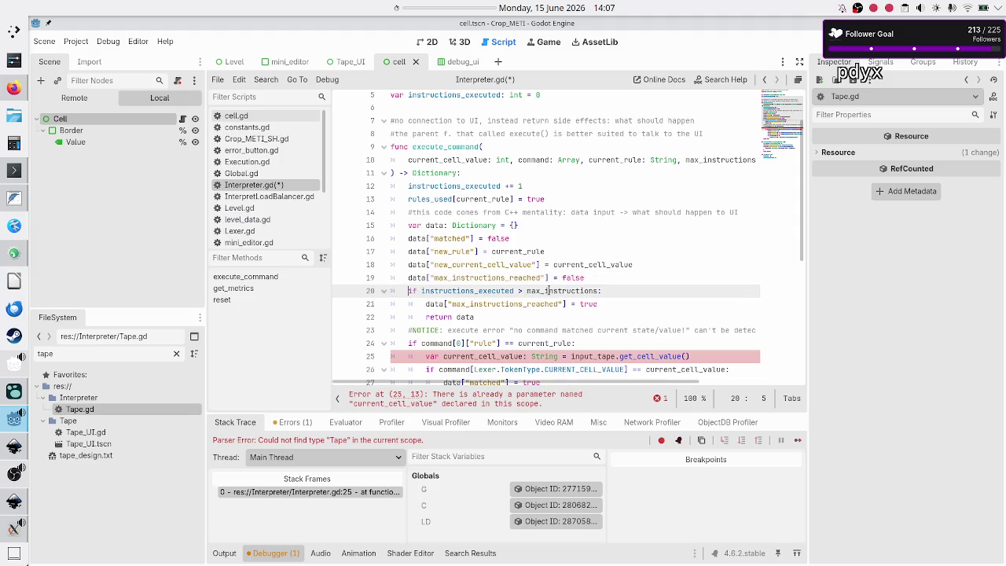
{"action": "key", "text": "Down"}
{"action": "key", "text": "Down"}
{"action": "key", "text": "Down"}
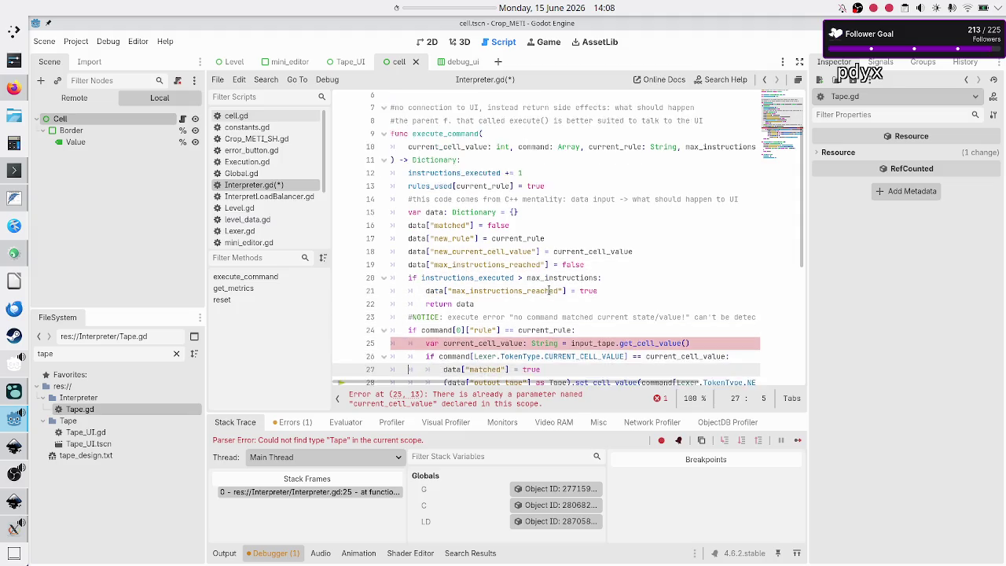
{"action": "key", "text": "Down"}
{"action": "key", "text": "Down"}
{"action": "key", "text": "Down"}
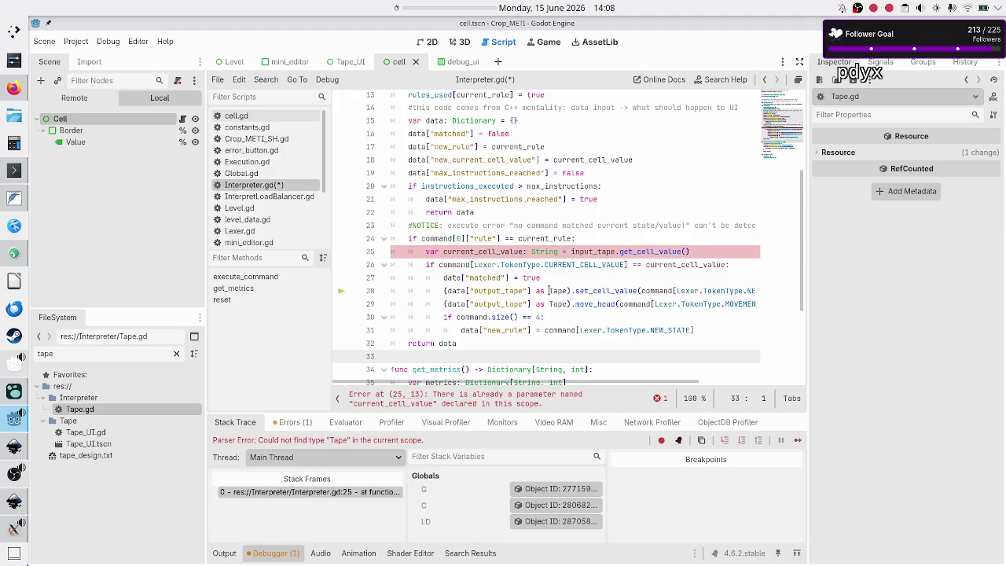
{"action": "key", "text": "Up"}
{"action": "key", "text": "Up"}
{"action": "key", "text": "Up"}
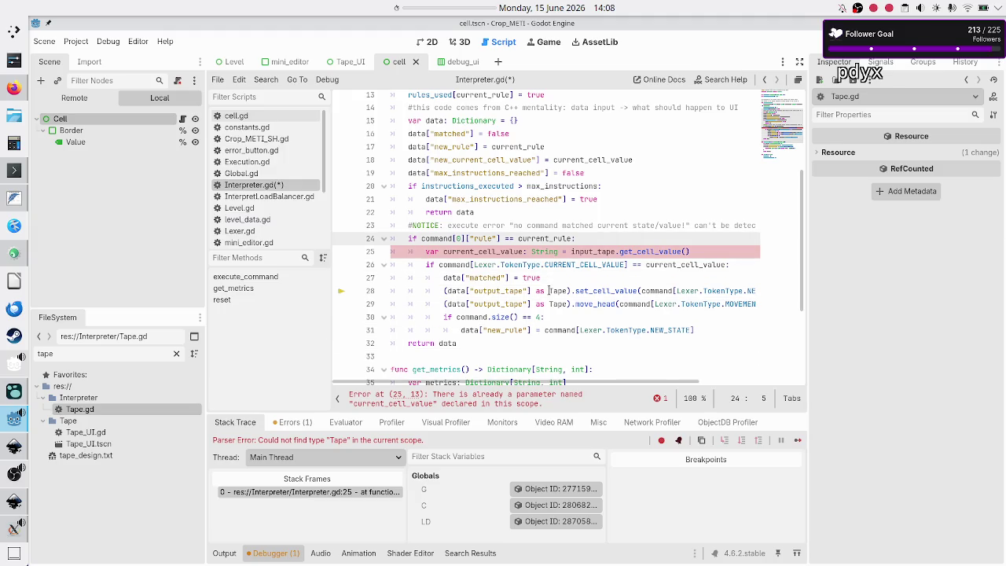
{"action": "key", "text": "Down"}
{"action": "key", "text": "Right"}
{"action": "key", "text": "Right"}
{"action": "key", "text": "Right"}
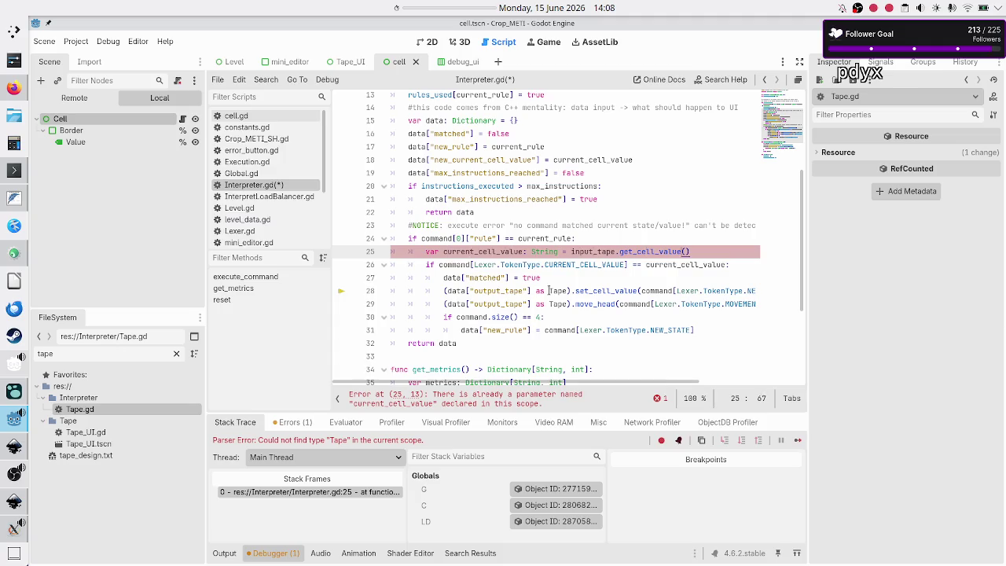
{"action": "key", "text": "Right"}
{"action": "key", "text": "Left"}
Delete the line 'var current_cell_value: String = input_tape.get_cell_value()' and its leftover empty line
{"action": "key", "text": "shift+Left"}
{"action": "key", "text": "shift+Left"}
{"action": "key", "text": "shift+Left"}
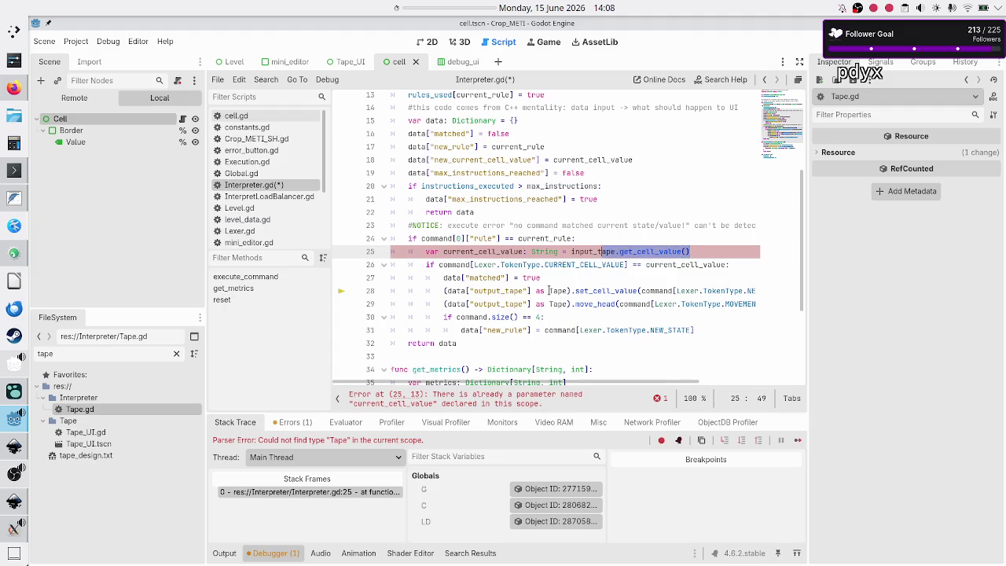
{"action": "key", "text": "shift+Left"}
{"action": "key", "text": "shift+Left"}
{"action": "key", "text": "shift+Left"}
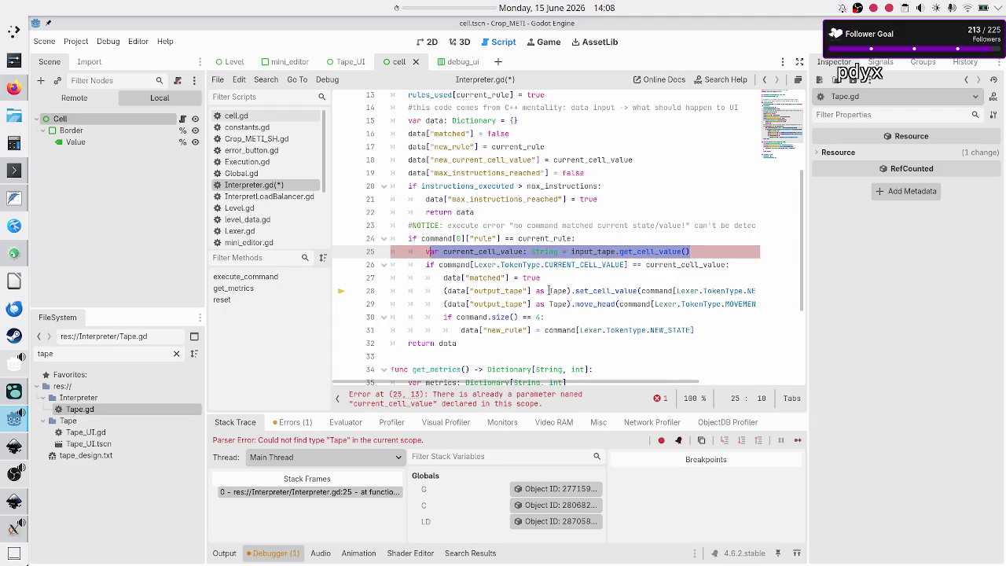
{"action": "scroll", "coordinate": [551, 276], "scroll_direction": "up", "scroll_amount": 3}
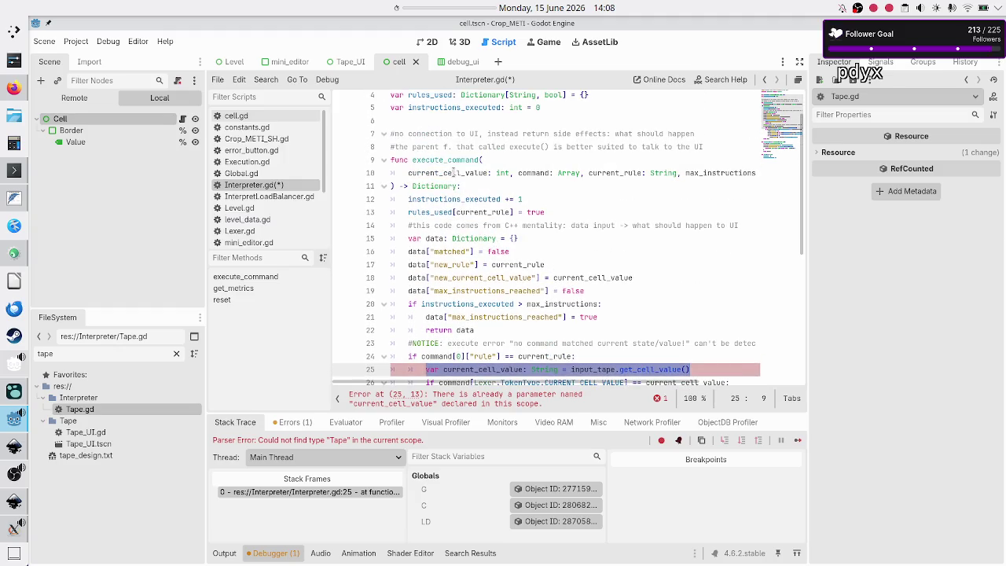
{"action": "scroll", "coordinate": [545, 247], "scroll_direction": "down", "scroll_amount": 2}
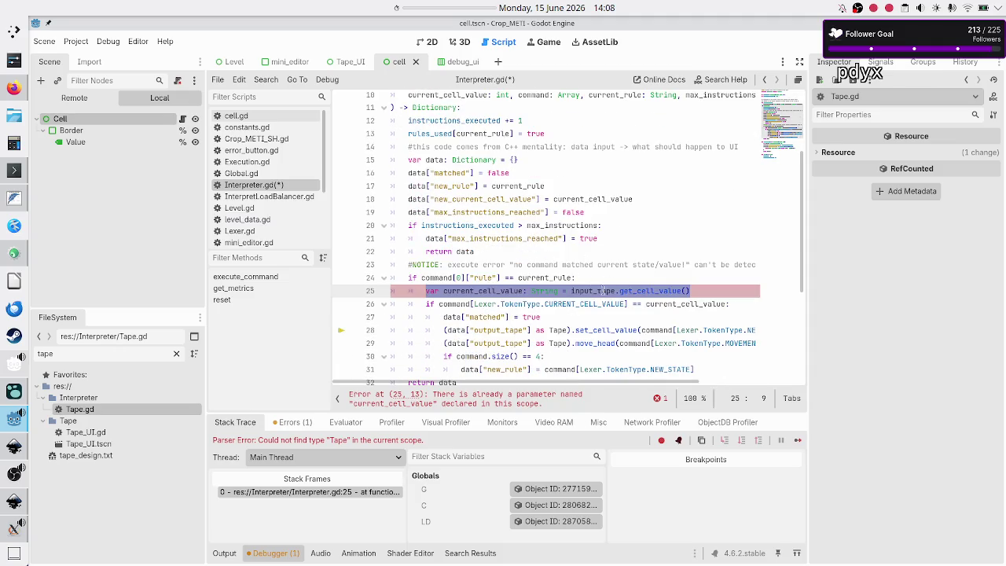
{"action": "scroll", "coordinate": [450, 277], "scroll_direction": "up", "scroll_amount": 3}
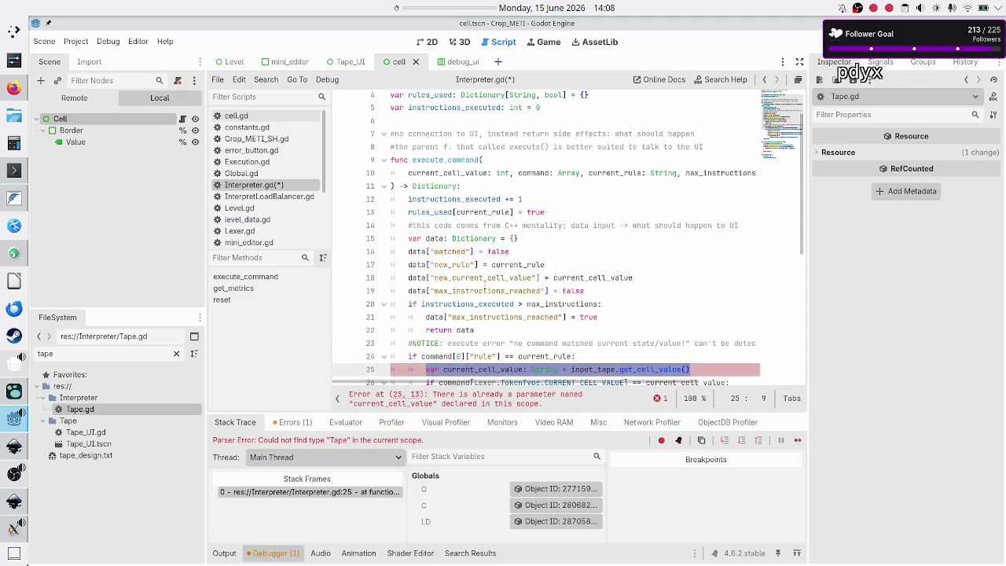
{"action": "scroll", "coordinate": [503, 217], "scroll_direction": "down", "scroll_amount": 3}
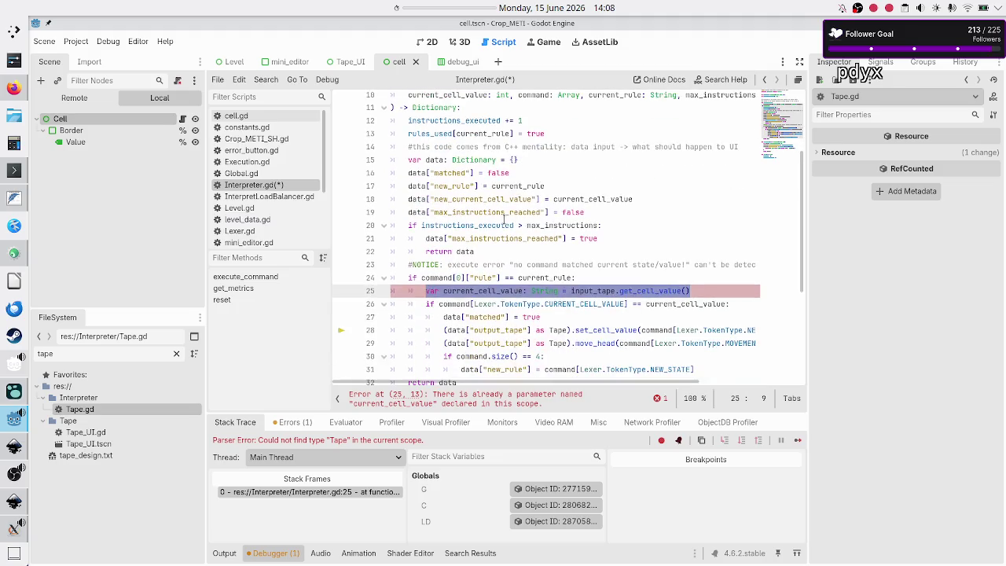
{"action": "key", "text": "BackSpace"}
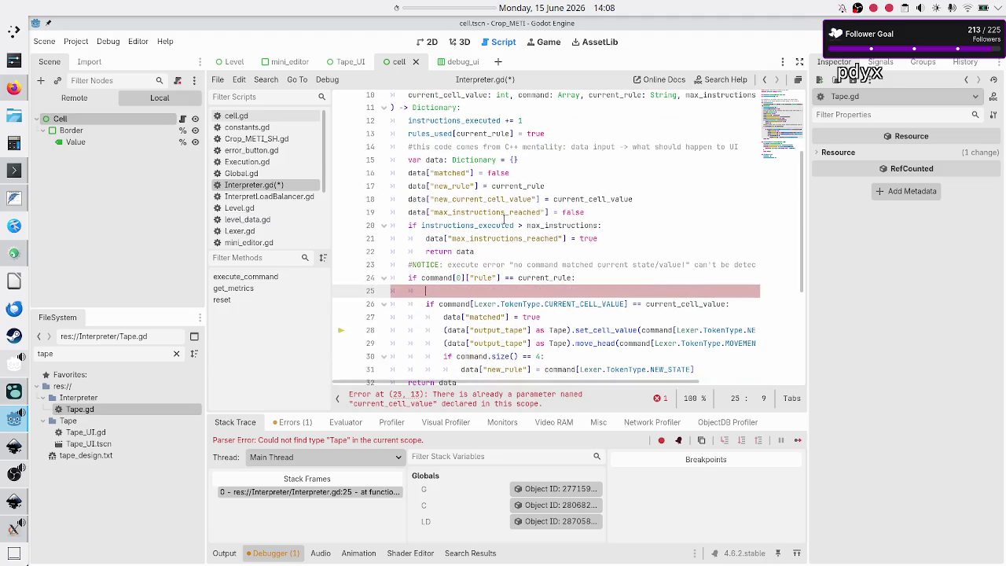
{"action": "key", "text": "BackSpace"}
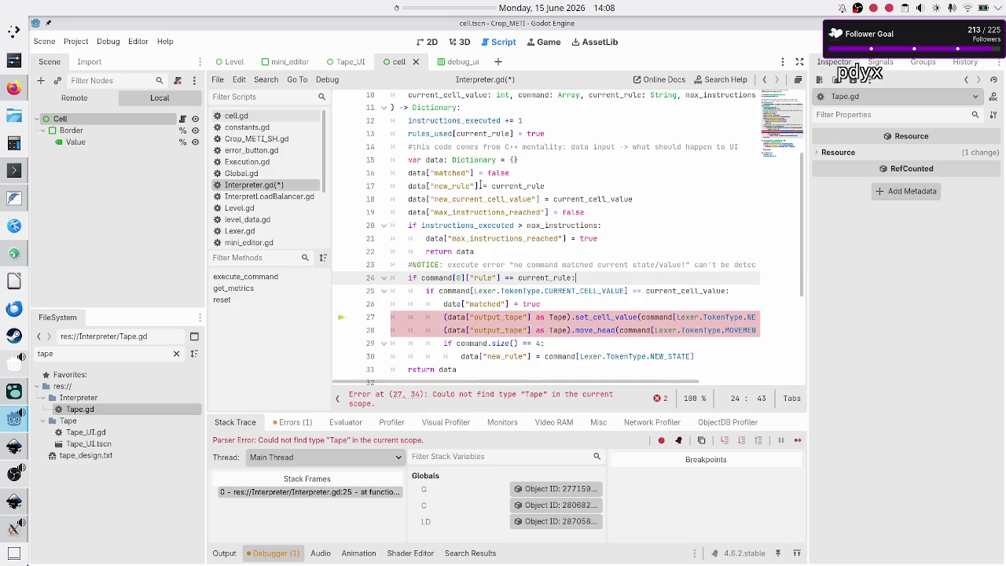
Highlight the current_cell_value uses to confirm the cell value comparison now uses the parameter
{"action": "scroll", "coordinate": [480, 186], "scroll_direction": "up", "scroll_amount": 1}
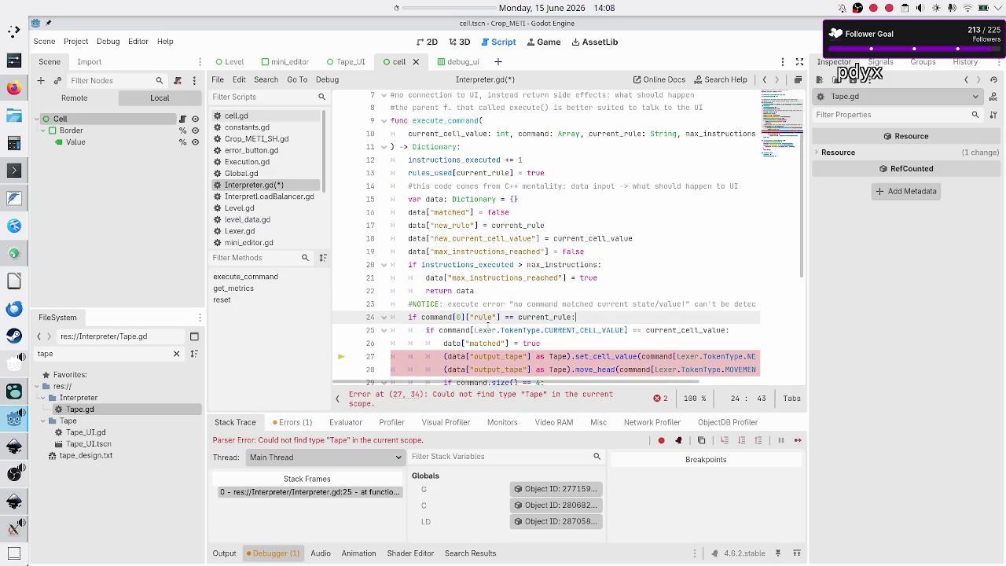
{"action": "double_click", "coordinate": [702, 330]}
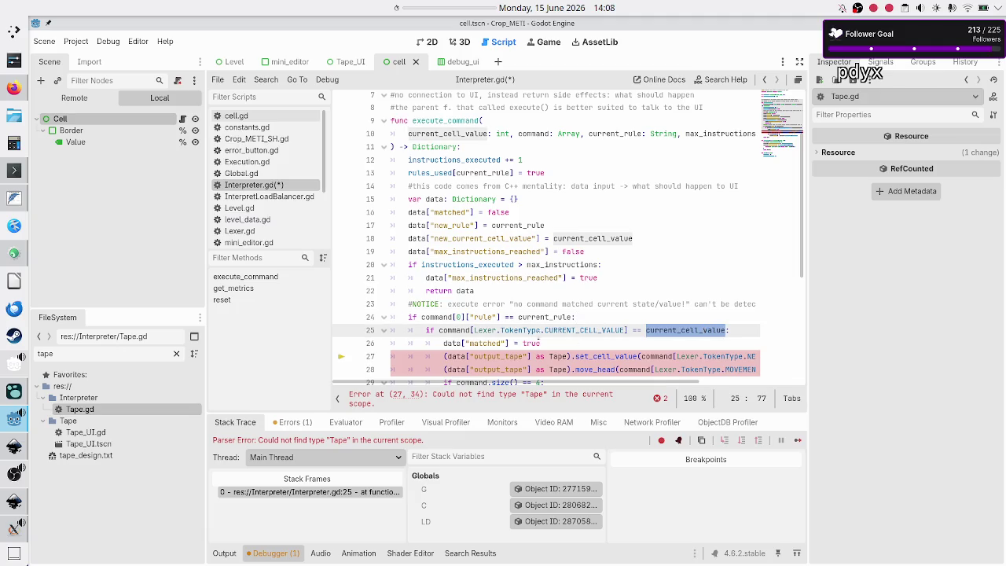
{"action": "double_click", "coordinate": [458, 330]}
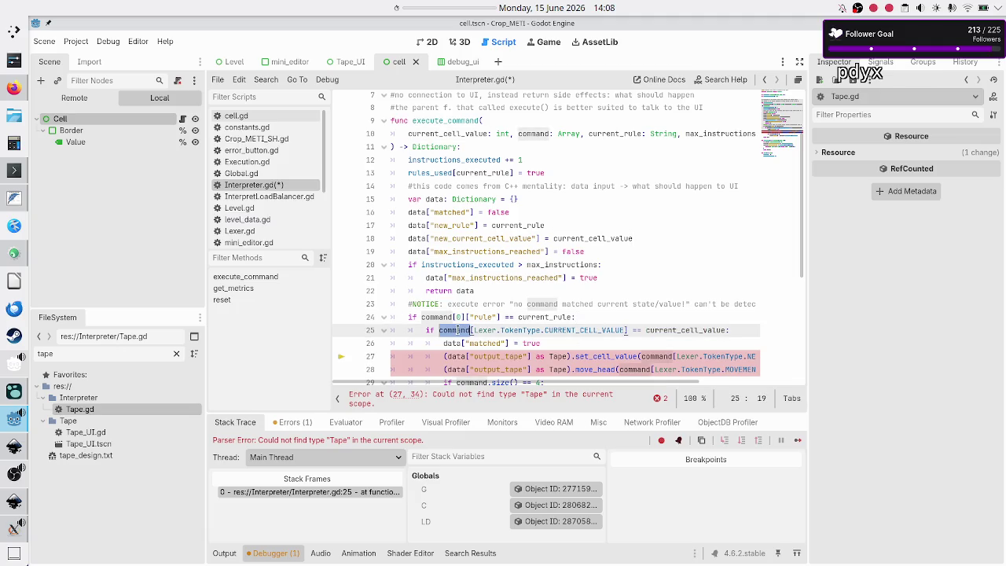
{"action": "left_click", "coordinate": [682, 330]}
{"action": "scroll", "coordinate": [682, 330], "scroll_direction": "down", "scroll_amount": 3}
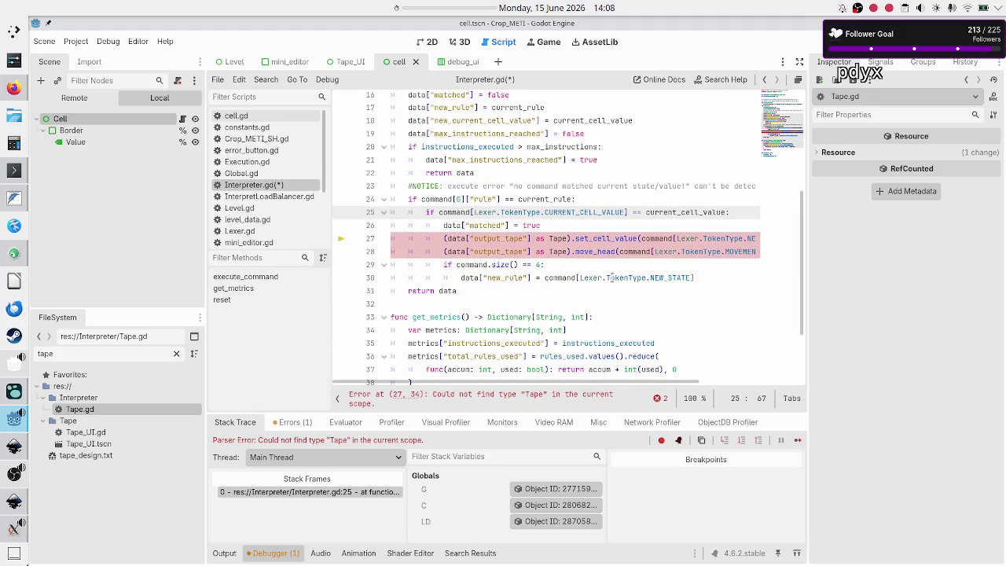
Comment out the two output Tape calls and open a blank line 29 before the size check
{"action": "double_click", "coordinate": [555, 225]}
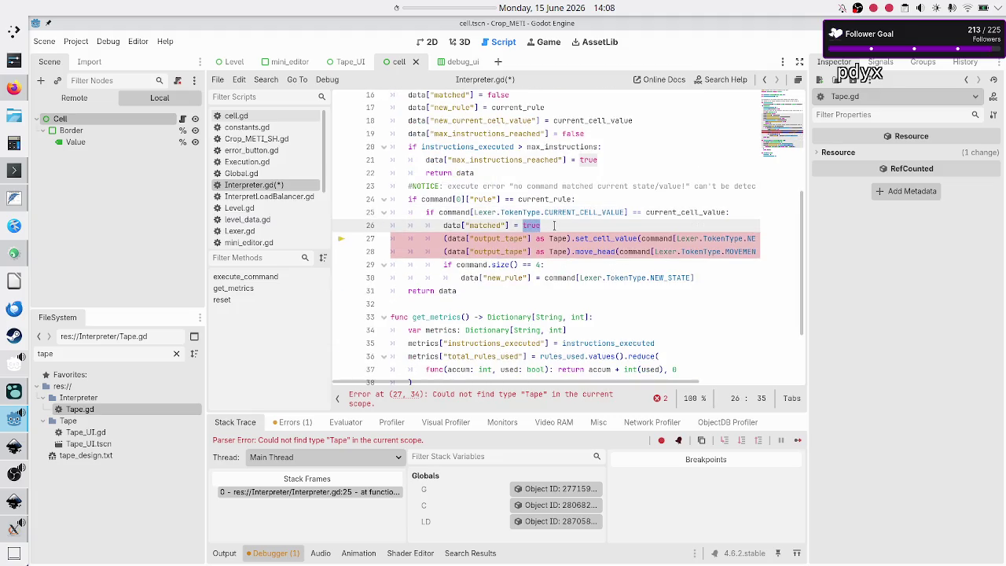
{"action": "key", "text": "Down"}
{"action": "key", "text": "Home"}
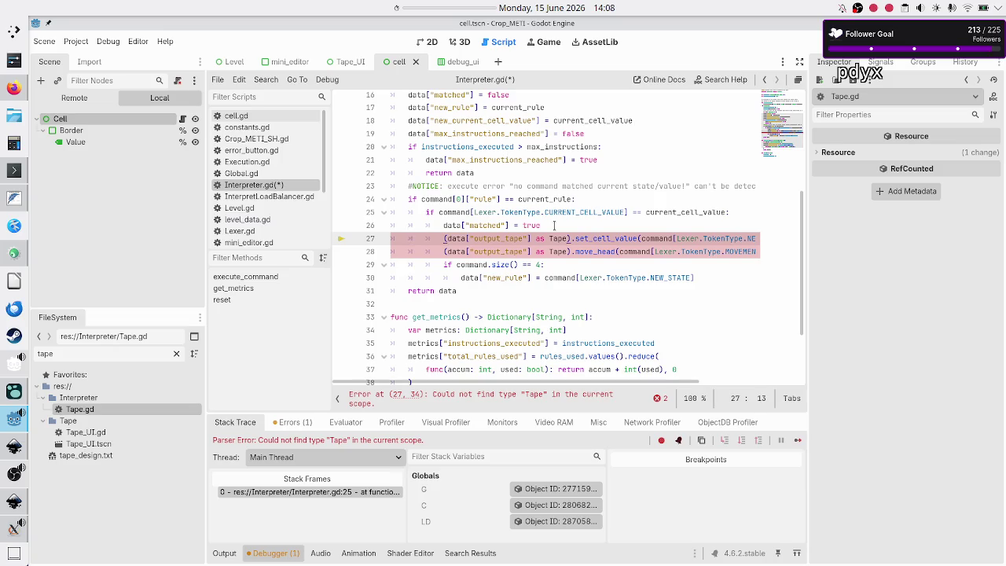
{"action": "key", "text": "ctrl+k"}
{"action": "key", "text": "Down"}
{"action": "key", "text": "ctrl+k"}
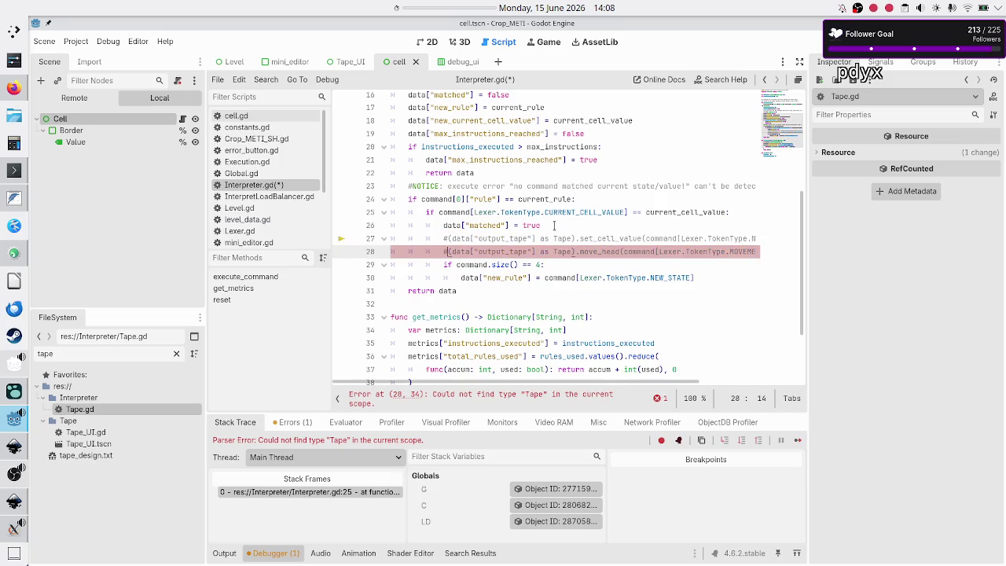
{"action": "key", "text": "Down"}
{"action": "key", "text": "Left"}
{"action": "key", "text": "Left"}
{"action": "key", "text": "Left"}
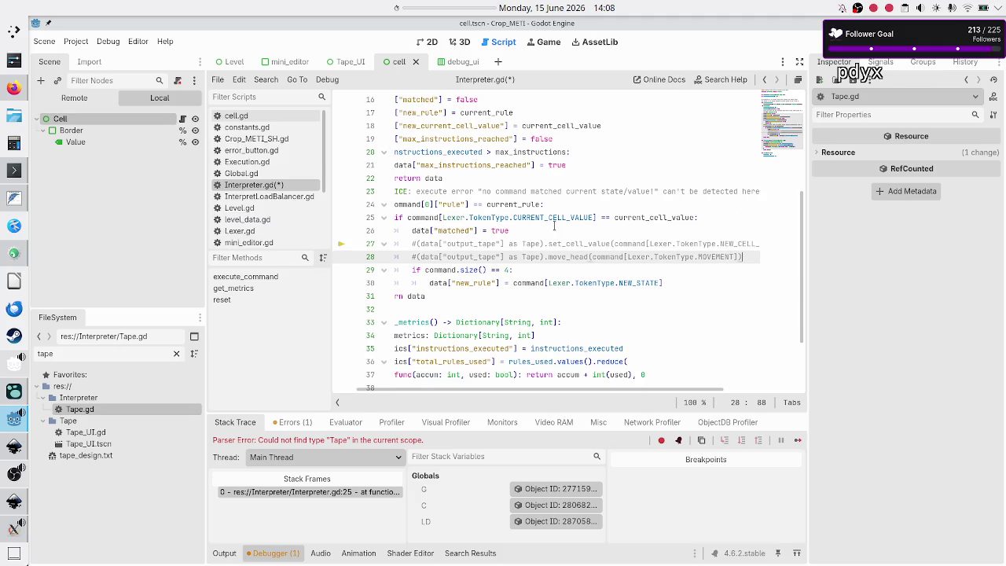
{"action": "key", "text": "Right"}
{"action": "key", "text": "Return"}
{"action": "key", "text": "BackSpace"}
{"action": "key", "text": "Return"}
{"action": "key", "text": "Left"}
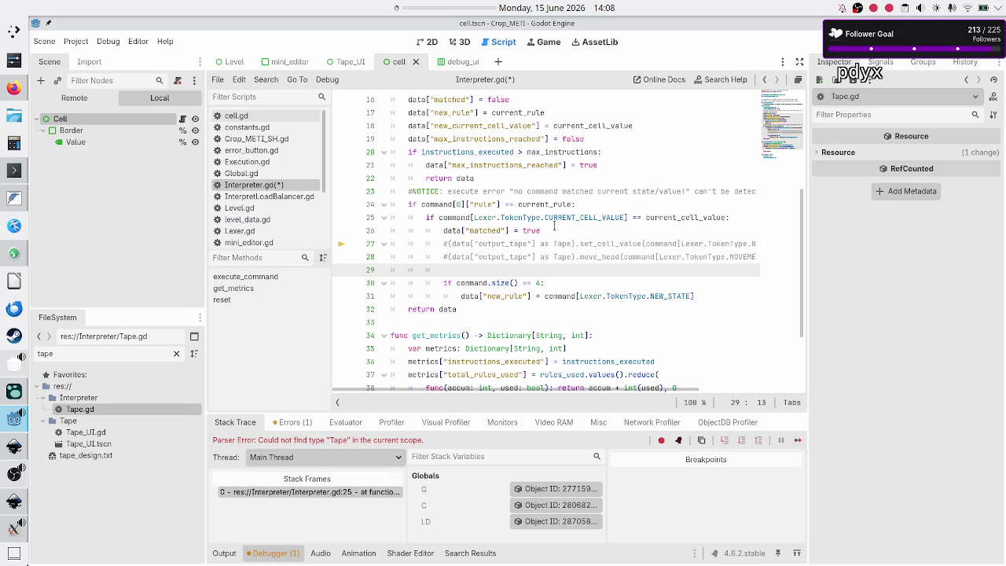
Start line 29 as data["new_current_cell_value"], pasting the key text from line 18
{"action": "type", "text": "data"}
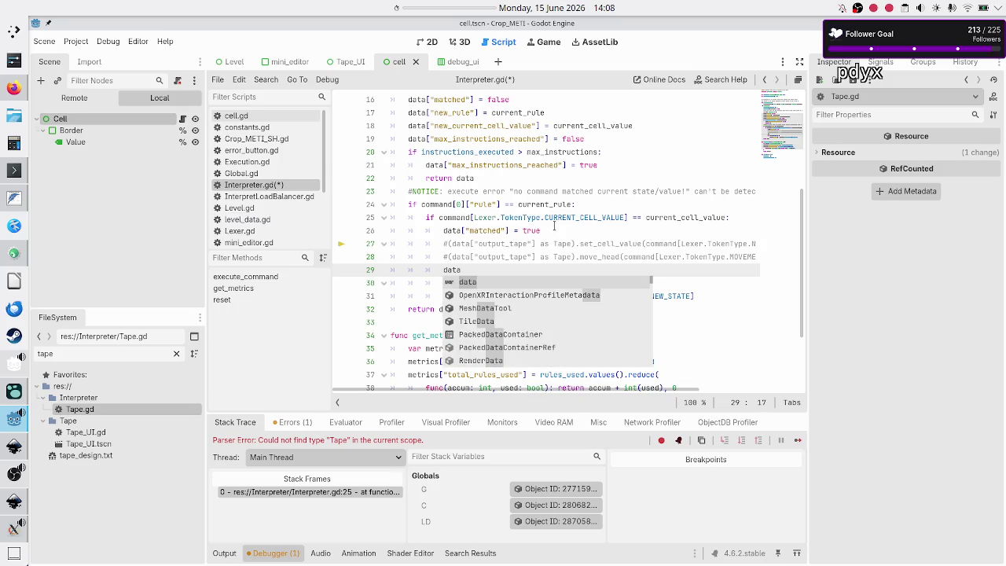
{"action": "type", "text": "["}
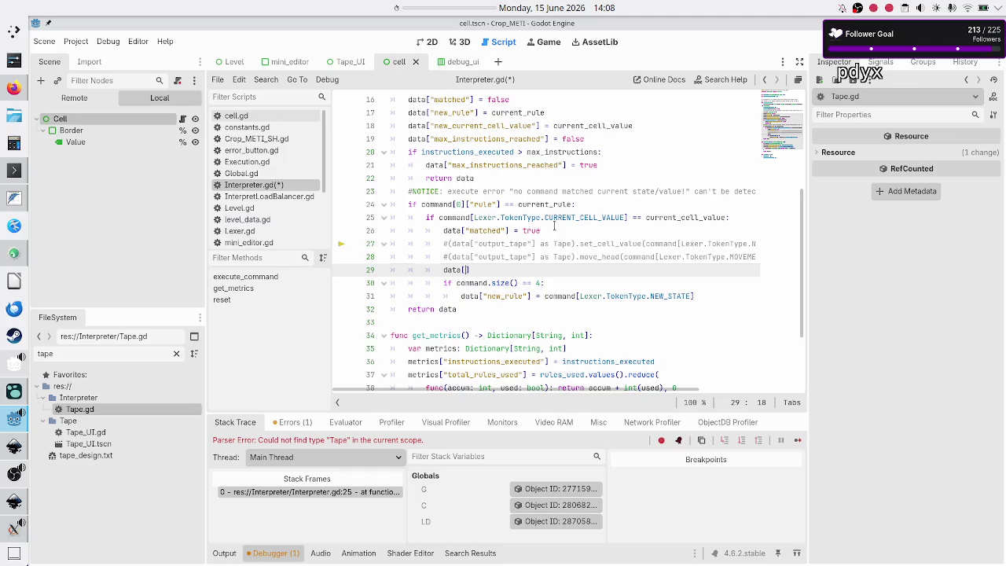
{"action": "key", "text": "Up"}
{"action": "key", "text": "Up"}
{"action": "key", "text": "Up"}
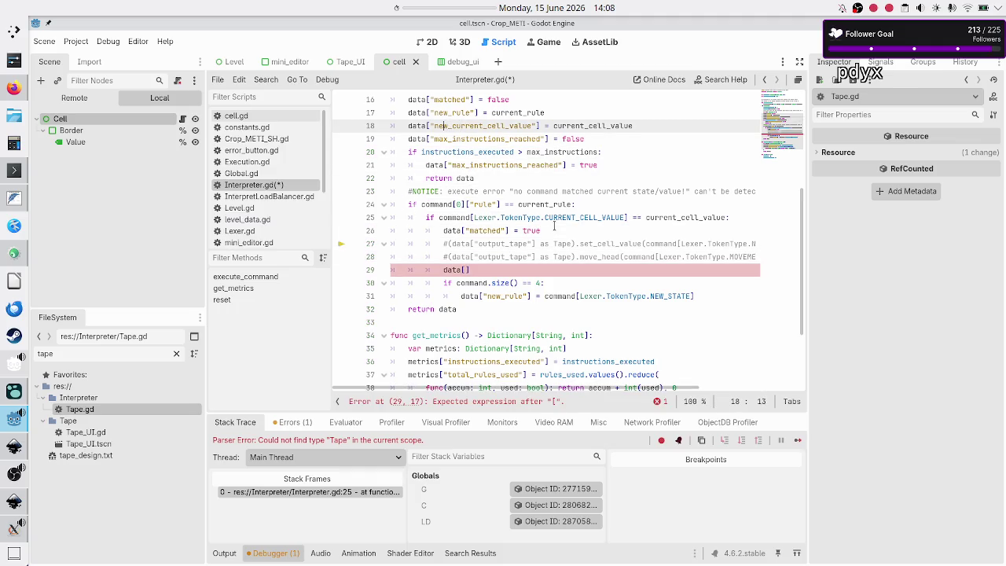
{"action": "key", "text": "shift+Right"}
{"action": "key", "text": "shift+Right"}
{"action": "key", "text": "shift+Right"}
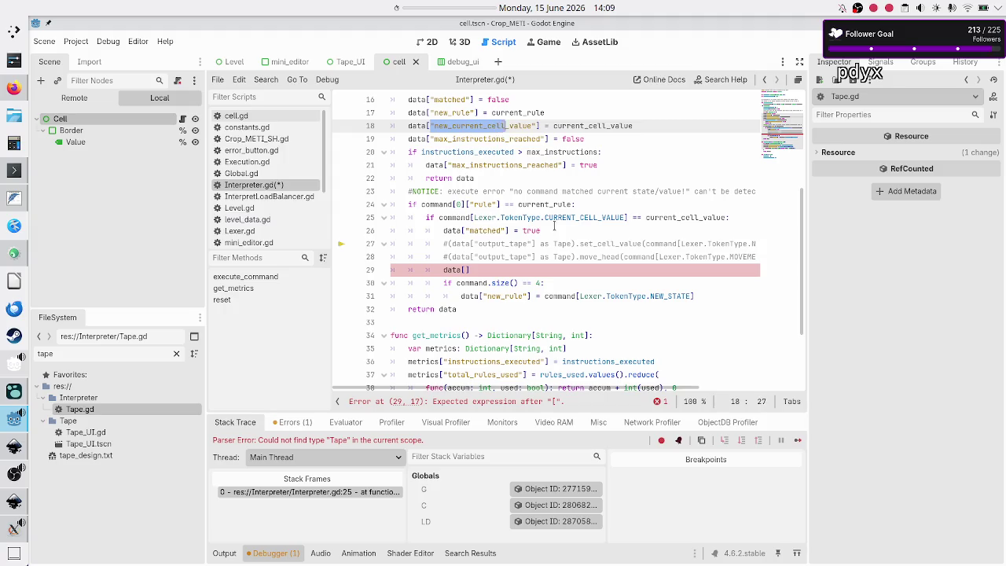
{"action": "key", "text": "shift+Right"}
{"action": "key", "text": "ctrl+c"}
{"action": "key", "text": "Down"}
{"action": "key", "text": "Down"}
{"action": "key", "text": "Down"}
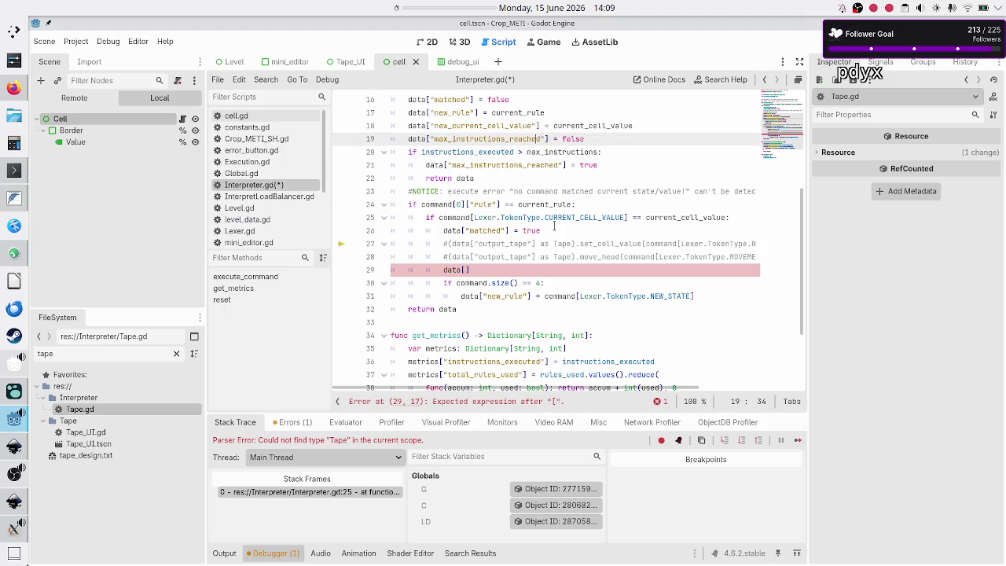
{"action": "key", "text": "ctrl+v"}
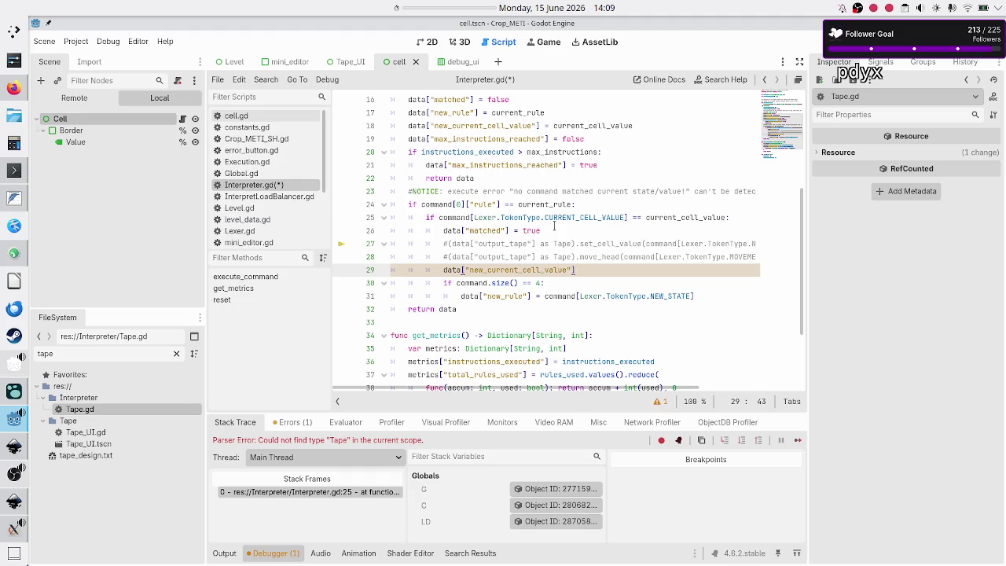
Move command[Lexer.TokenType.NEW_CELL_VALUE] from the commented call into the new assignment
{"action": "key", "text": "Up"}
{"action": "key", "text": "Up"}
{"action": "key", "text": "Right"}
{"action": "key", "text": "Right"}
{"action": "key", "text": "Right"}
{"action": "key", "text": "shift+Right"}
{"action": "key", "text": "shift+Right"}
{"action": "key", "text": "shift+Right"}
{"action": "key", "text": "shift+Right"}
{"action": "key", "text": "shift+Right"}
{"action": "key", "text": "shift+Right"}
{"action": "key", "text": "shift+Right"}
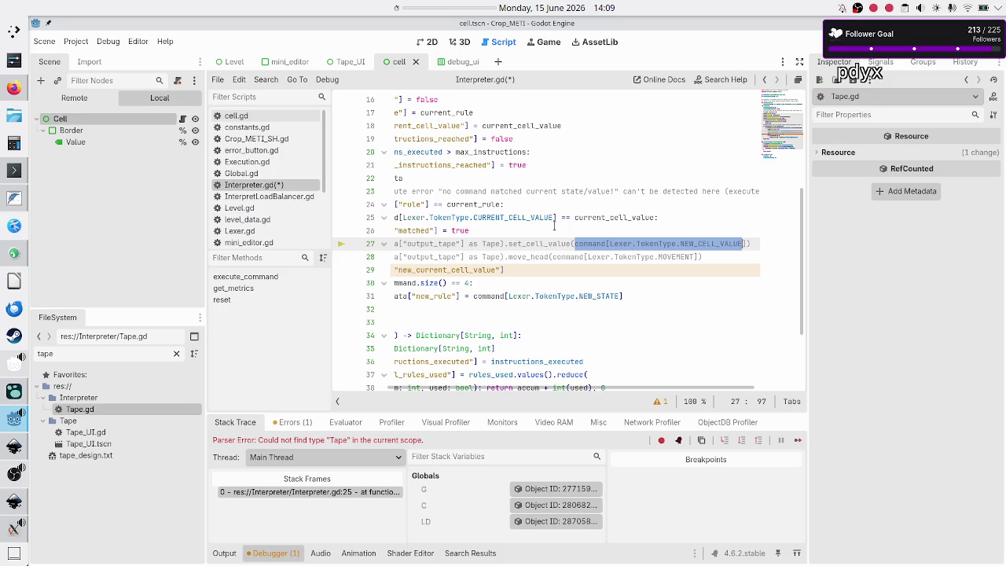
{"action": "key", "text": "shift+Right"}
{"action": "key", "text": "ctrl+c"}
{"action": "key", "text": "Delete"}
{"action": "type", "text": ")"}
{"action": "key", "text": "Down"}
{"action": "key", "text": "Down"}
{"action": "key", "text": "Home"}
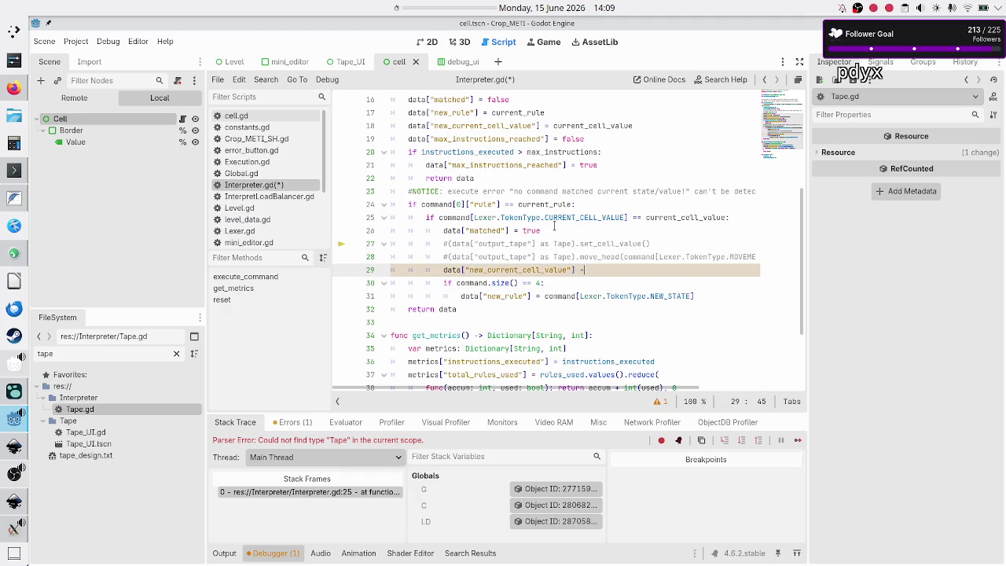
{"action": "key", "text": "ctrl+v"}
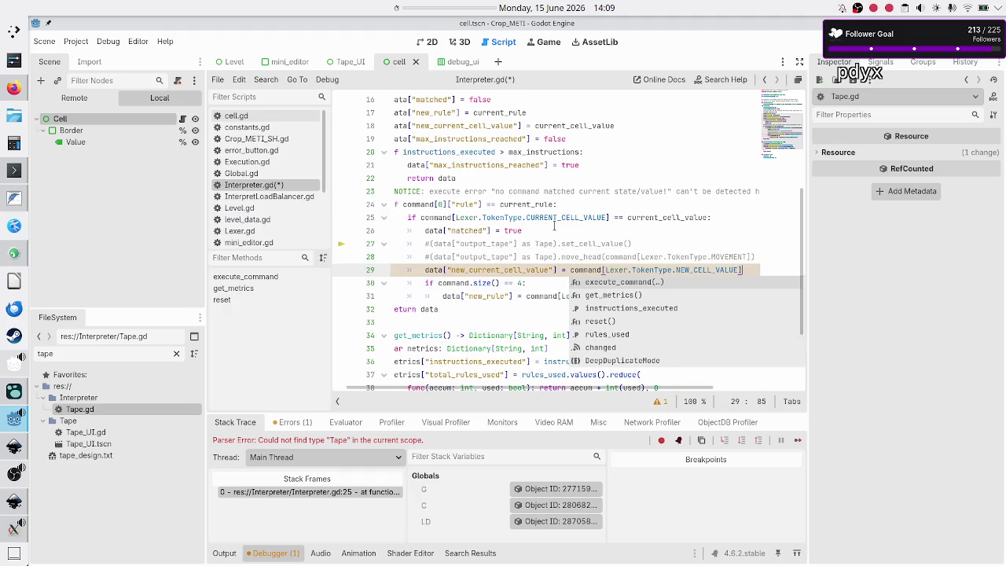
{"action": "key", "text": "Escape"}
Delete the commented set_cell_value line and add a blank line after the assignment
{"action": "key", "text": "Home"}
{"action": "key", "text": "Up"}
{"action": "key", "text": "Up"}
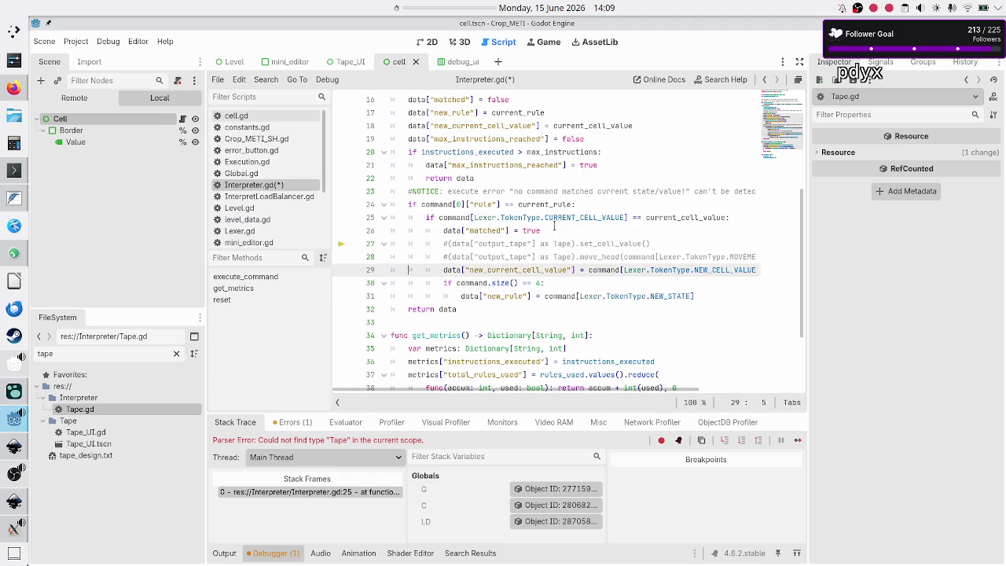
{"action": "key", "text": "shift+End"}
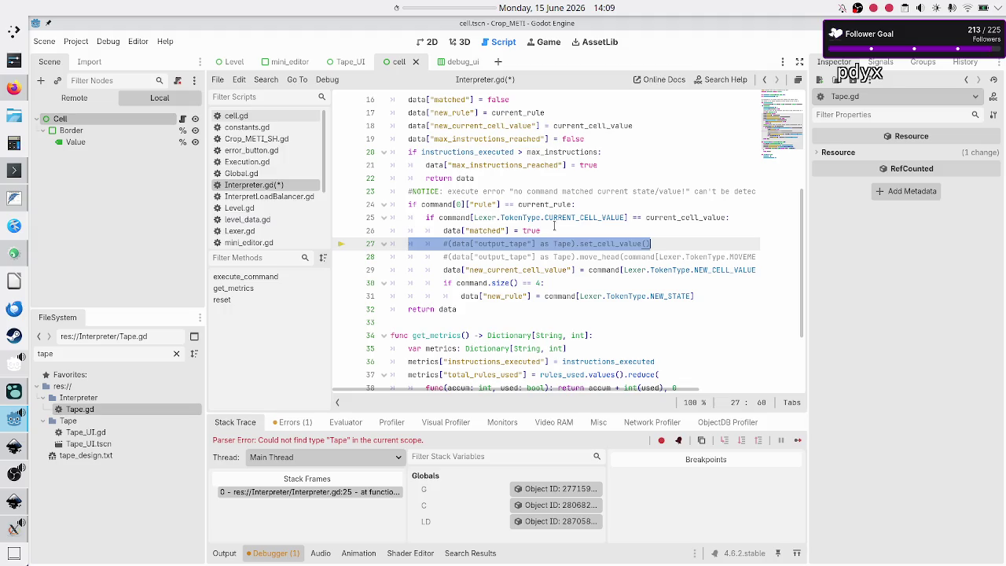
{"action": "key", "text": "Delete"}
{"action": "key", "text": "Home"}
{"action": "key", "text": "ctrl+shift+k"}
{"action": "key", "text": "Down"}
{"action": "key", "text": "End"}
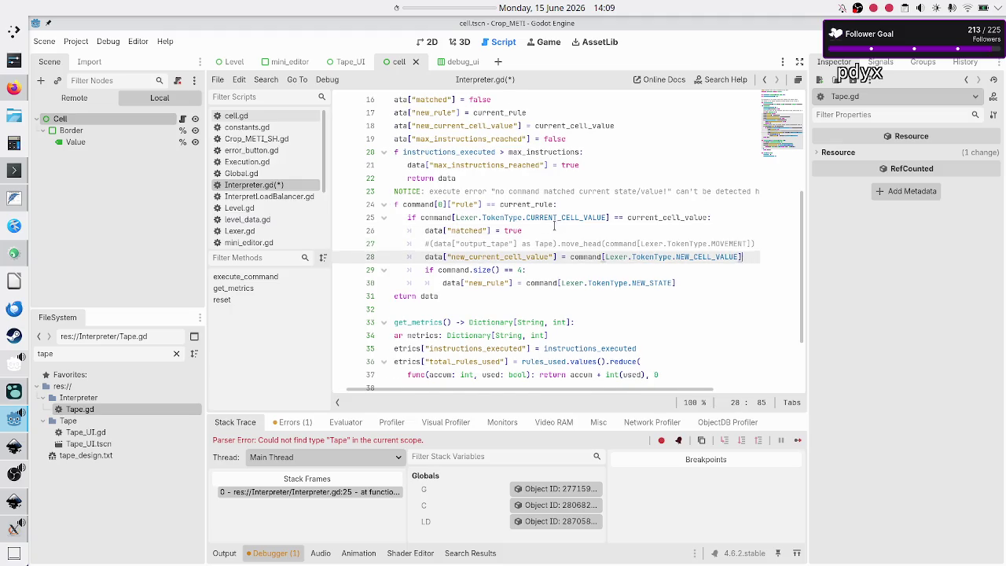
{"action": "key", "text": "Return"}
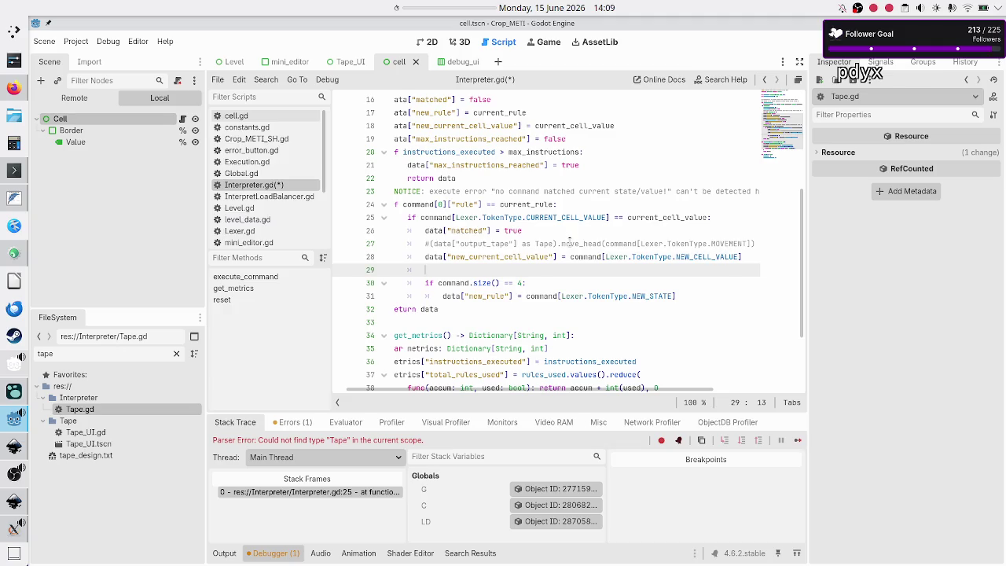
Check the tape layout mock-up in Inkscape and return to the interpreter code
{"action": "double_click", "coordinate": [571, 244]}
{"action": "key", "text": "alt+Tab"}
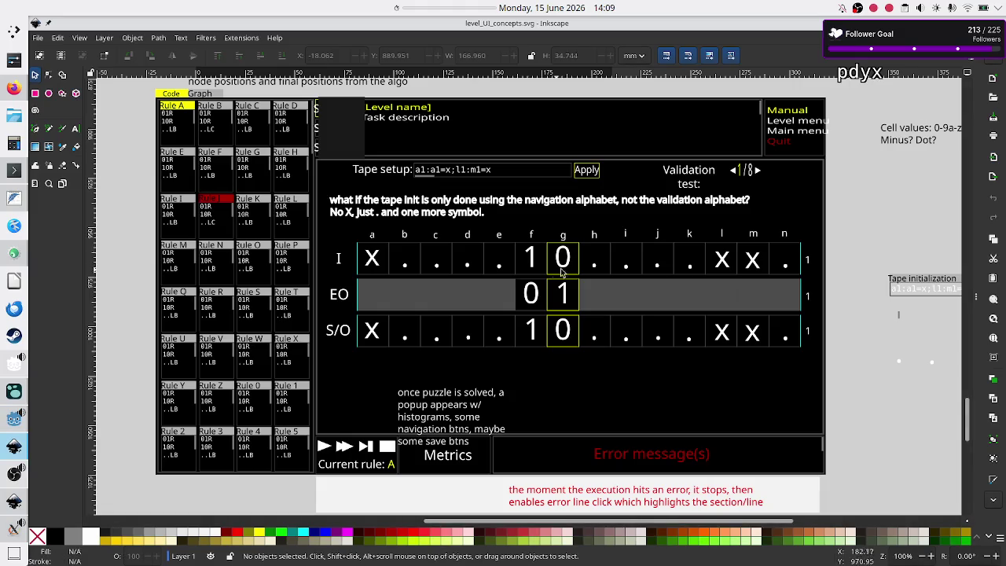
{"action": "key", "text": "alt+Tab"}
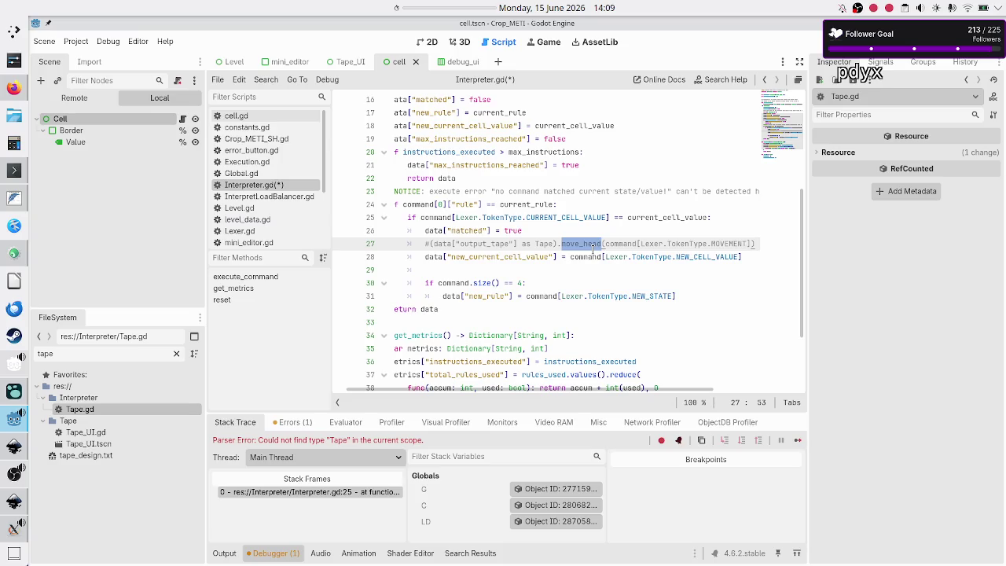
{"action": "key", "text": "ctrl+k"}
{"action": "left_click", "coordinate": [621, 230]}
Add data["tape_movement"] = "" as line 19 of the data dictionary
{"action": "key", "text": "Up"}
{"action": "key", "text": "Up"}
{"action": "key", "text": "Up"}
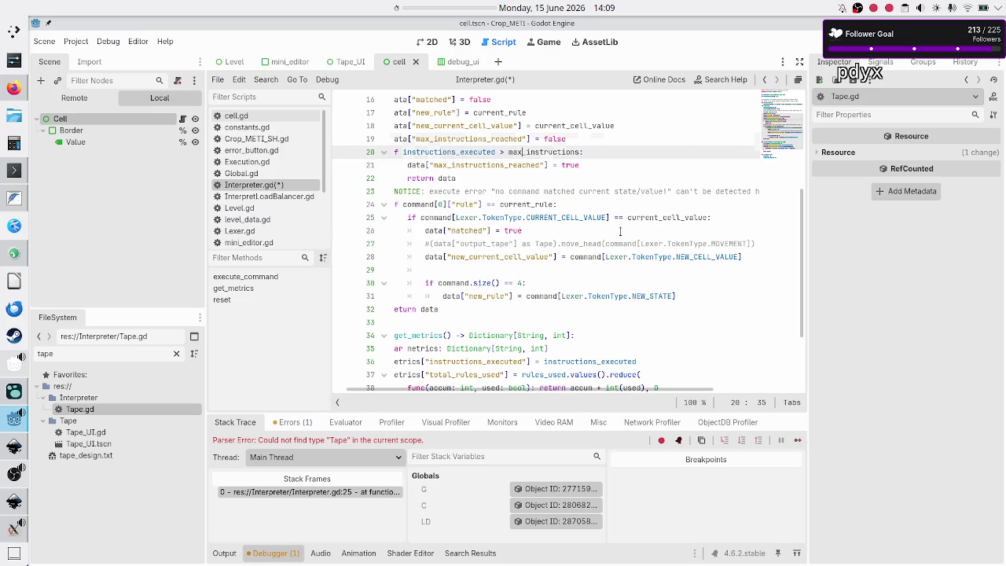
{"action": "key", "text": "Down"}
{"action": "key", "text": "Down"}
{"action": "key", "text": "Down"}
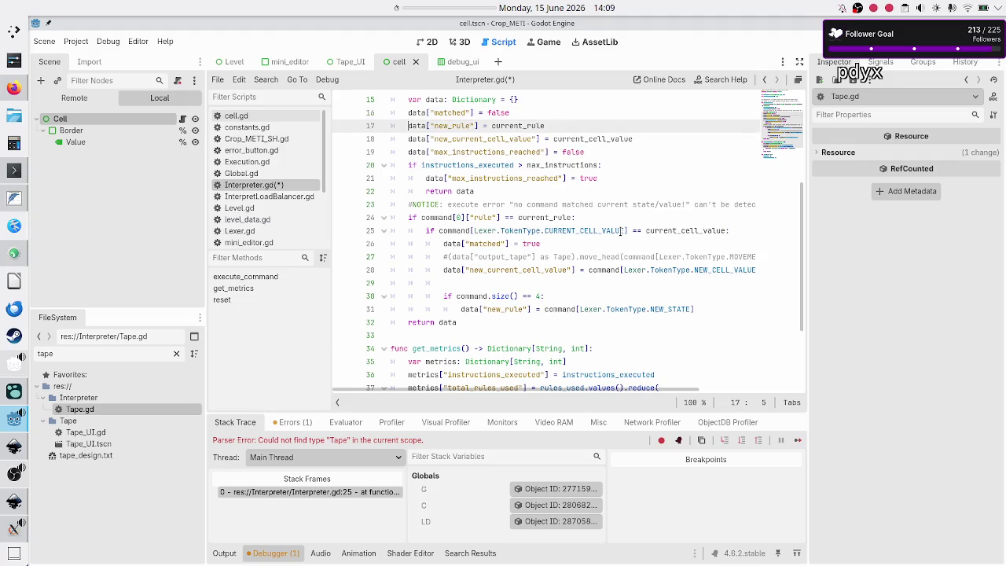
{"action": "key", "text": "End"}
{"action": "key", "text": "Return"}
{"action": "type", "text": "data[\"\""}
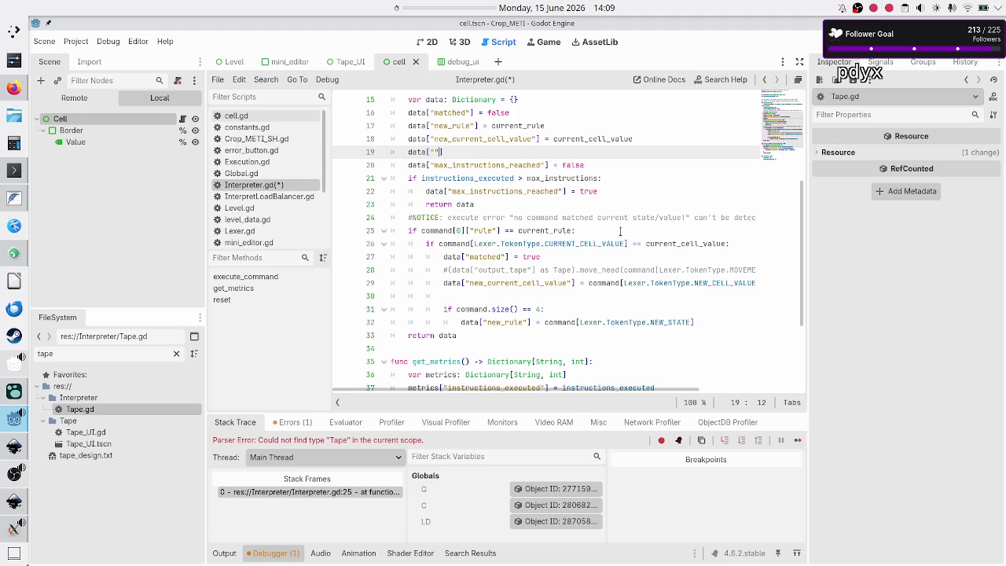
{"action": "type", "text": "tap"}
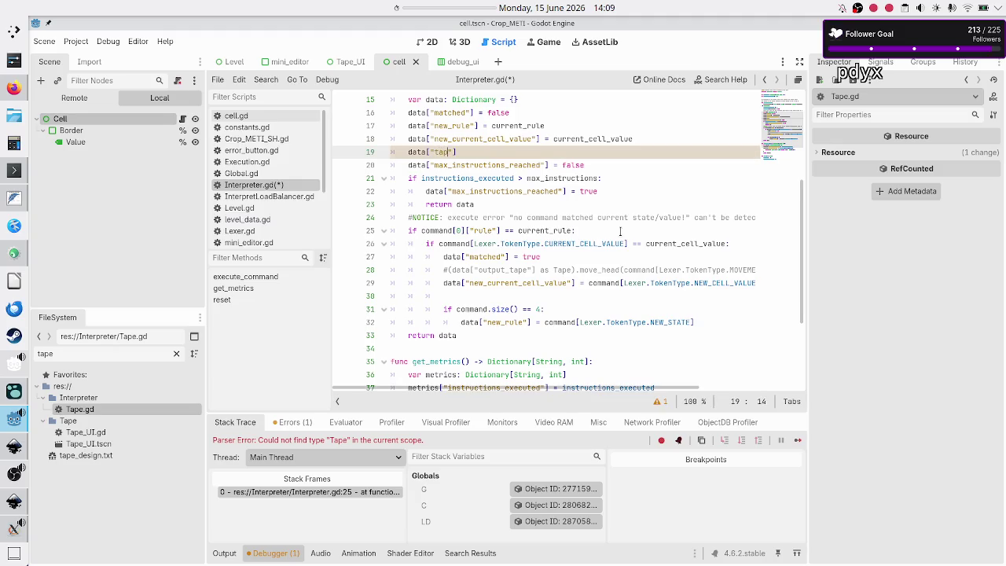
{"action": "key", "text": "BackSpace"}
{"action": "type", "text": "tape_moveme"}
{"action": "type", "text": "nt"}
{"action": "key", "text": "End"}
{"action": "type", "text": "= \""}
Review the execute_command signature and the surrounding interpreter code
{"action": "key", "text": "Up"}
{"action": "key", "text": "Up"}
{"action": "key", "text": "Up"}
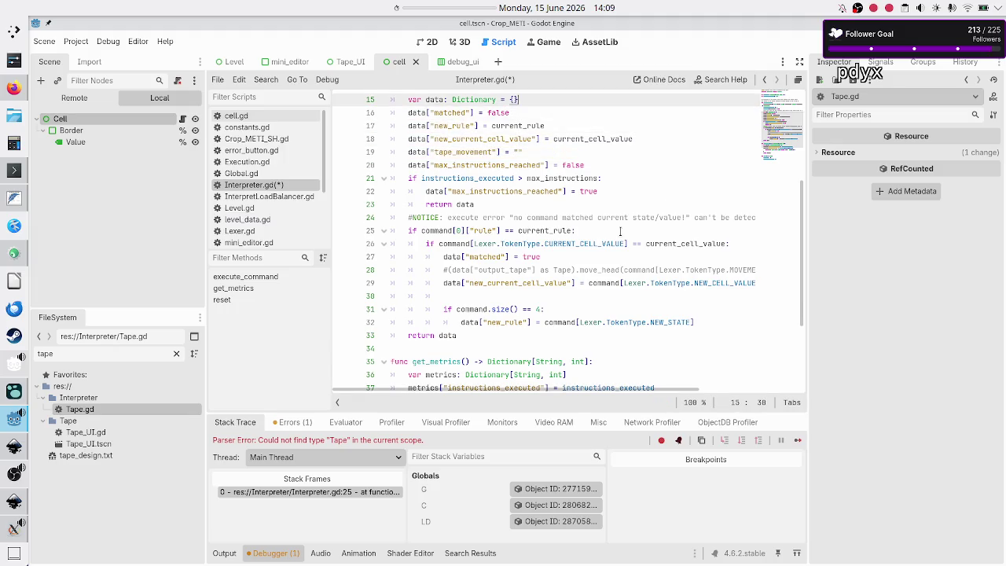
{"action": "key", "text": "Up"}
{"action": "key", "text": "Up"}
{"action": "key", "text": "Up"}
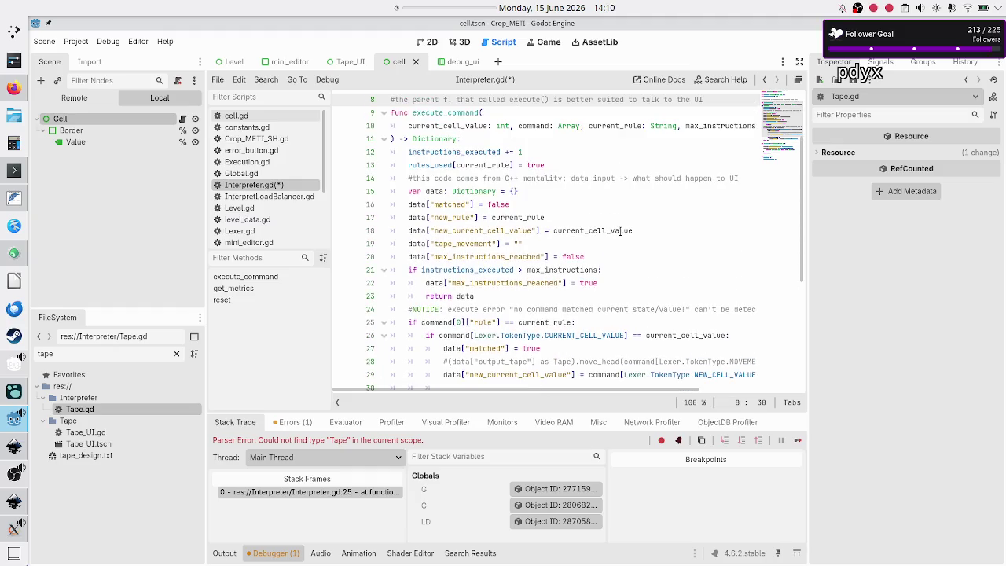
{"action": "key", "text": "Down"}
{"action": "key", "text": "Down"}
{"action": "key", "text": "Down"}
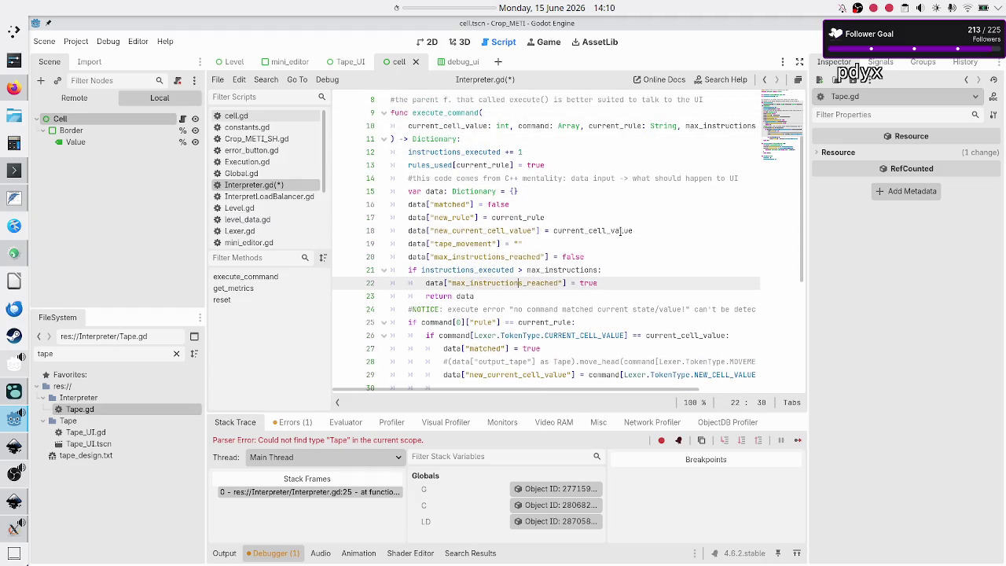
{"action": "key", "text": "Up"}
{"action": "key", "text": "Up"}
{"action": "key", "text": "Up"}
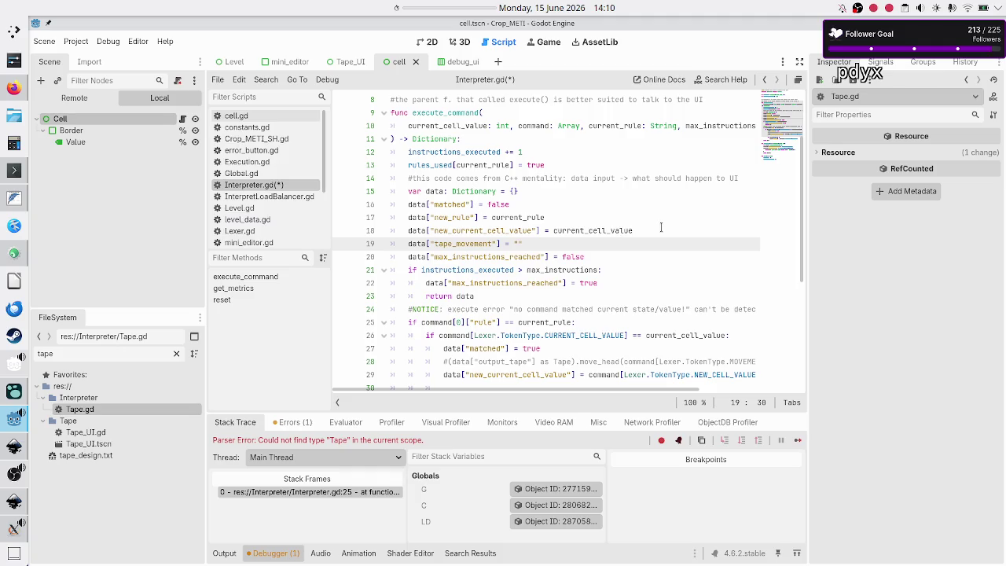
{"action": "scroll", "coordinate": [661, 227], "scroll_direction": "down", "scroll_amount": 1}
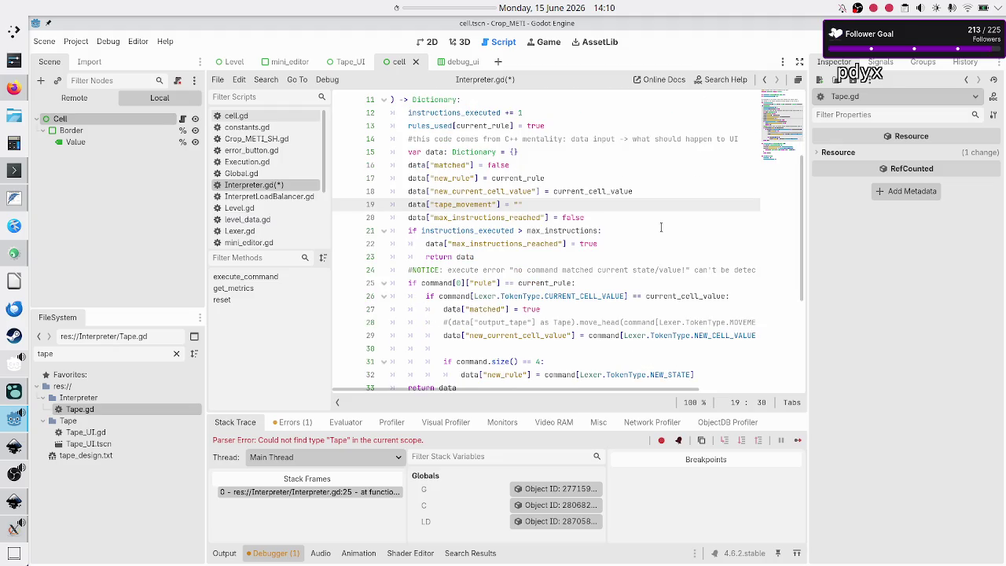
{"action": "scroll", "coordinate": [661, 227], "scroll_direction": "down", "scroll_amount": 2}
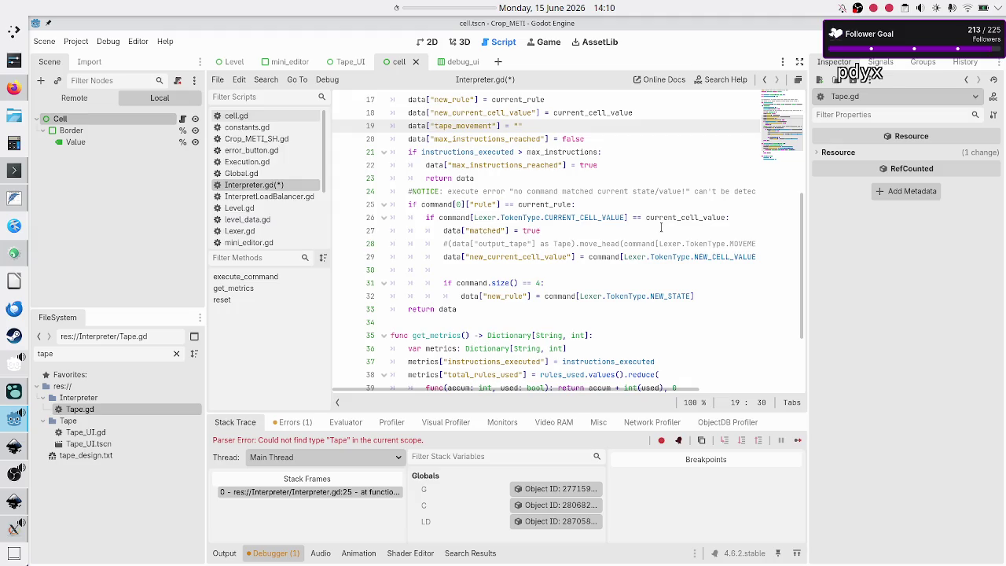
{"action": "scroll", "coordinate": [661, 228], "scroll_direction": "up", "scroll_amount": 1}
{"action": "scroll", "coordinate": [661, 227], "scroll_direction": "right", "scroll_amount": 1}
{"action": "scroll", "coordinate": [661, 227], "scroll_direction": "down", "scroll_amount": 1}
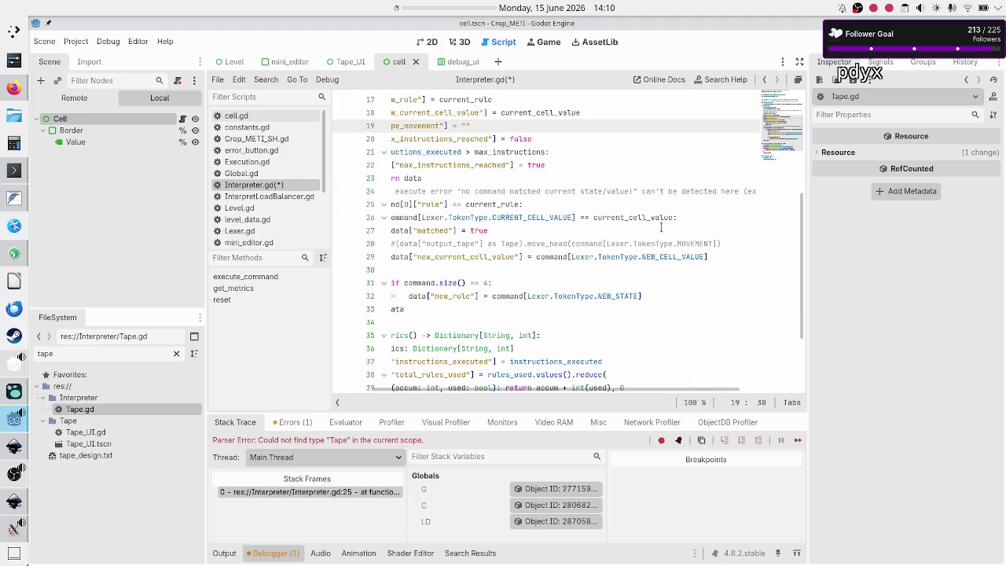
{"action": "scroll", "coordinate": [261, 199], "scroll_direction": "down", "scroll_amount": 3}
Inspect move_head's direction parameter in Tape_UI.gd's update_UI
{"action": "left_click", "coordinate": [254, 183]}
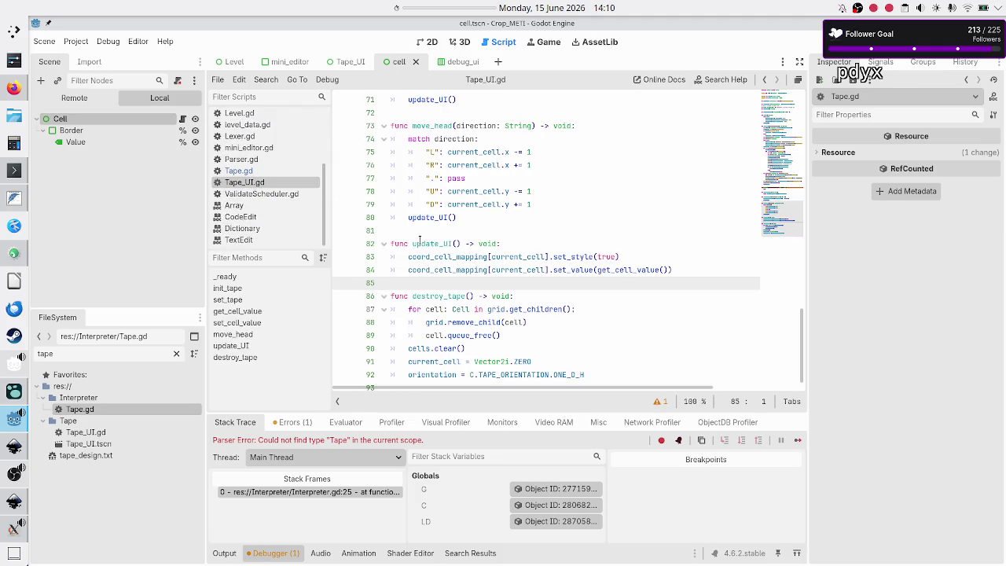
{"action": "left_click", "coordinate": [468, 231]}
{"action": "double_click", "coordinate": [476, 127]}
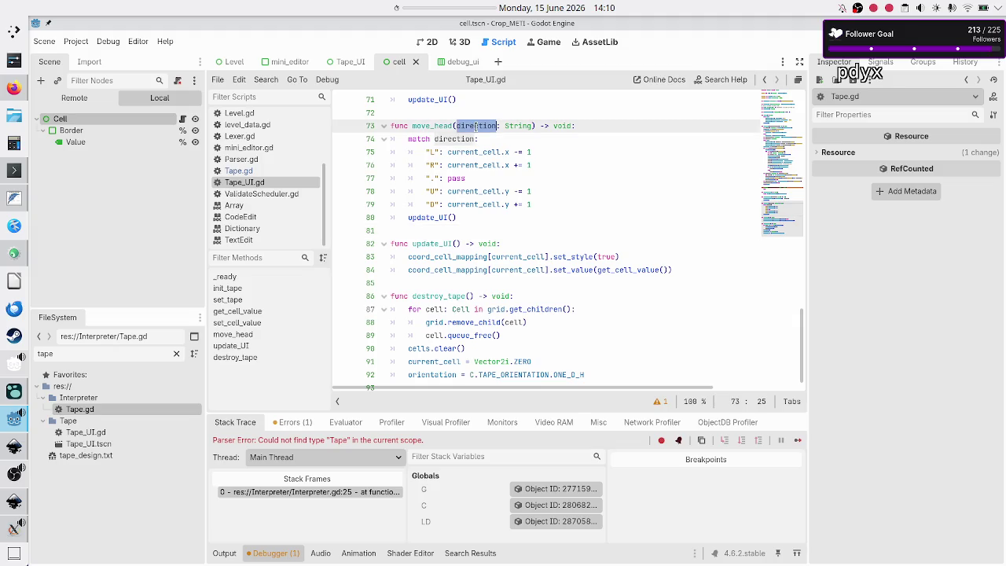
{"action": "scroll", "coordinate": [275, 163], "scroll_direction": "up", "scroll_amount": 3}
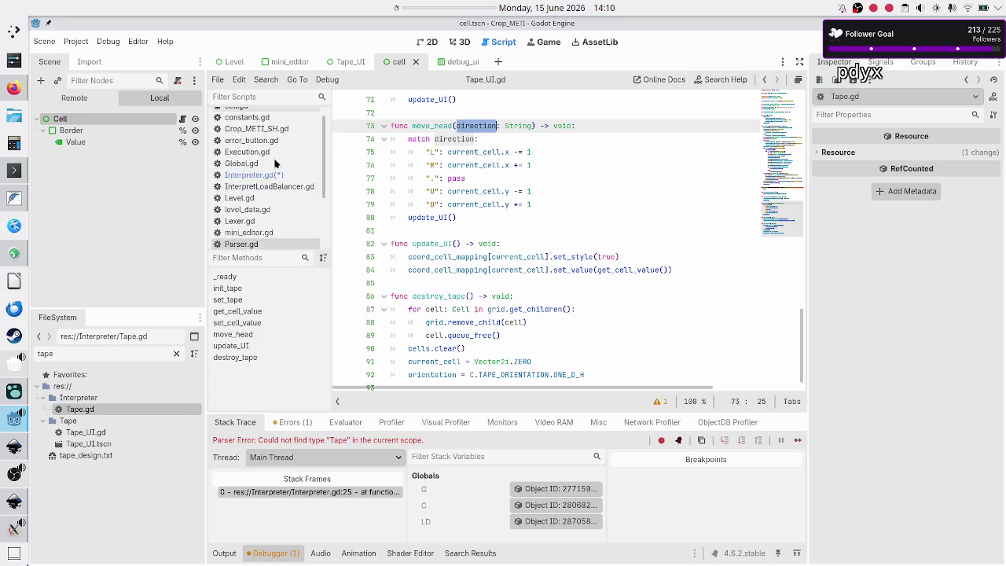
Return to Interpreter.gd and place the caret after tape_movement on line 19
{"action": "left_click", "coordinate": [252, 174]}
{"action": "scroll", "coordinate": [465, 145], "scroll_direction": "up", "scroll_amount": 1}
{"action": "scroll", "coordinate": [465, 146], "scroll_direction": "down", "scroll_amount": 1}
{"action": "left_click", "coordinate": [493, 126]}
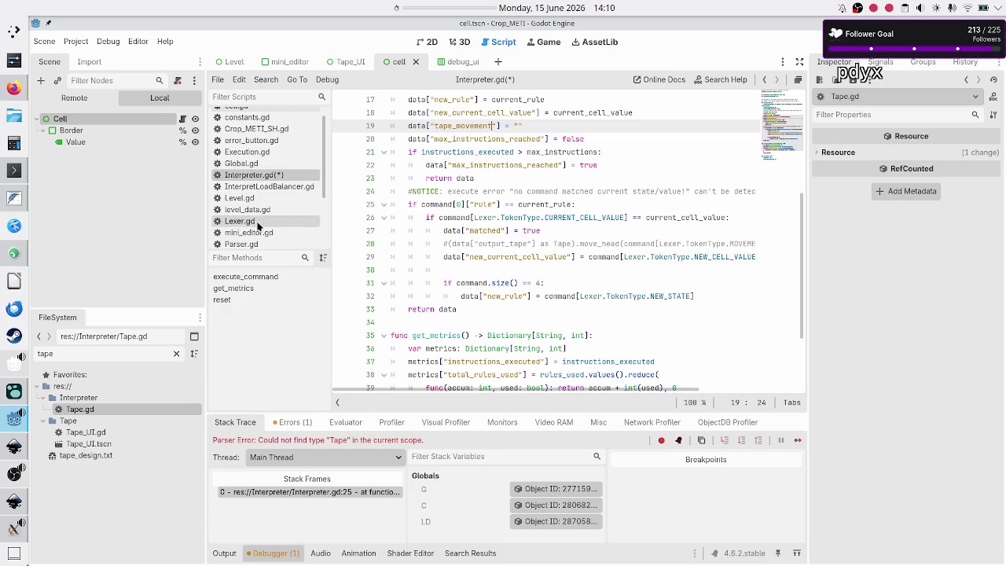
{"action": "scroll", "coordinate": [260, 201], "scroll_direction": "down", "scroll_amount": 1}
{"action": "scroll", "coordinate": [259, 201], "scroll_direction": "down", "scroll_amount": 1}
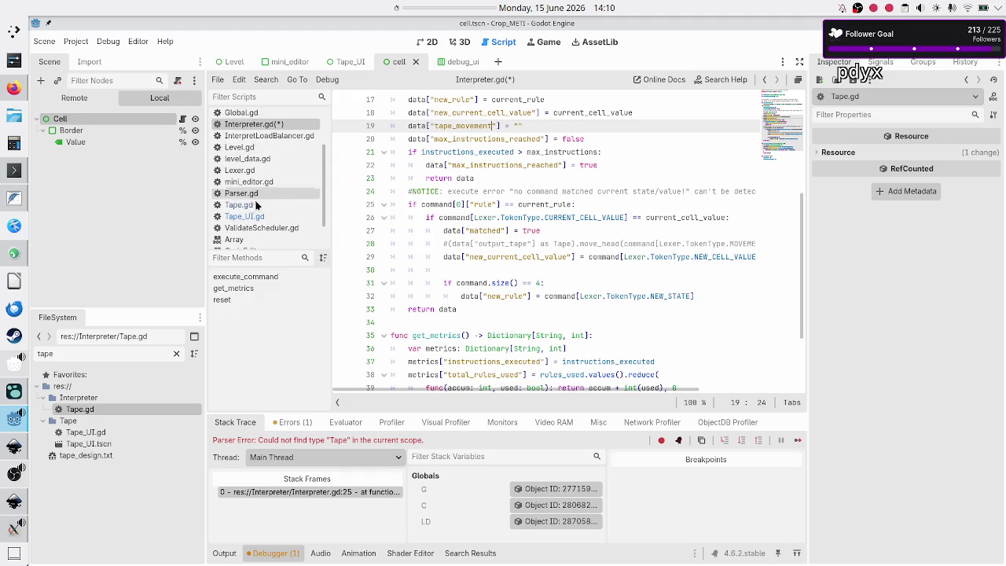
Check the "." case of move_head in Tape_UI.gd, then reopen Interpreter.gd
{"action": "left_click", "coordinate": [250, 217]}
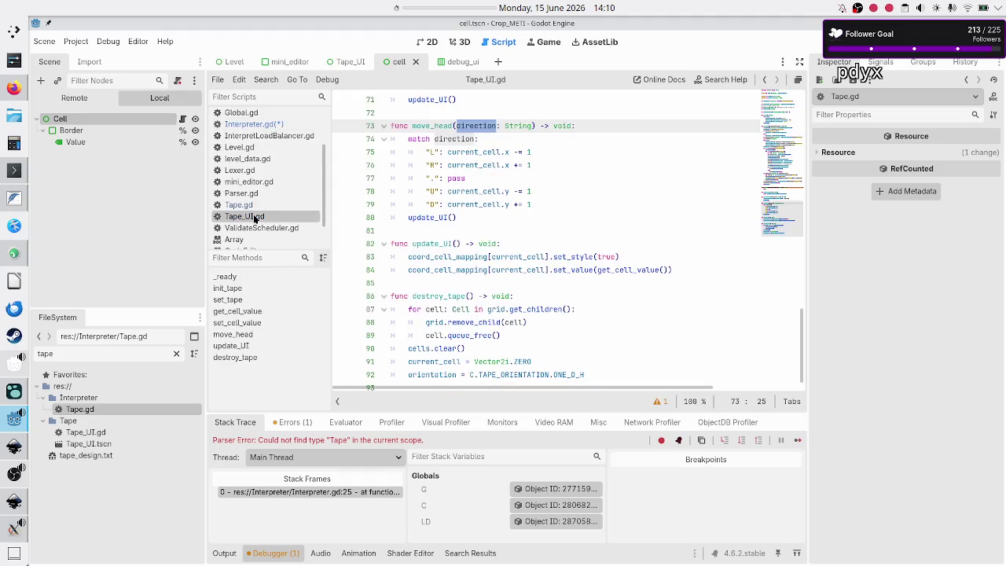
{"action": "left_click", "coordinate": [431, 178]}
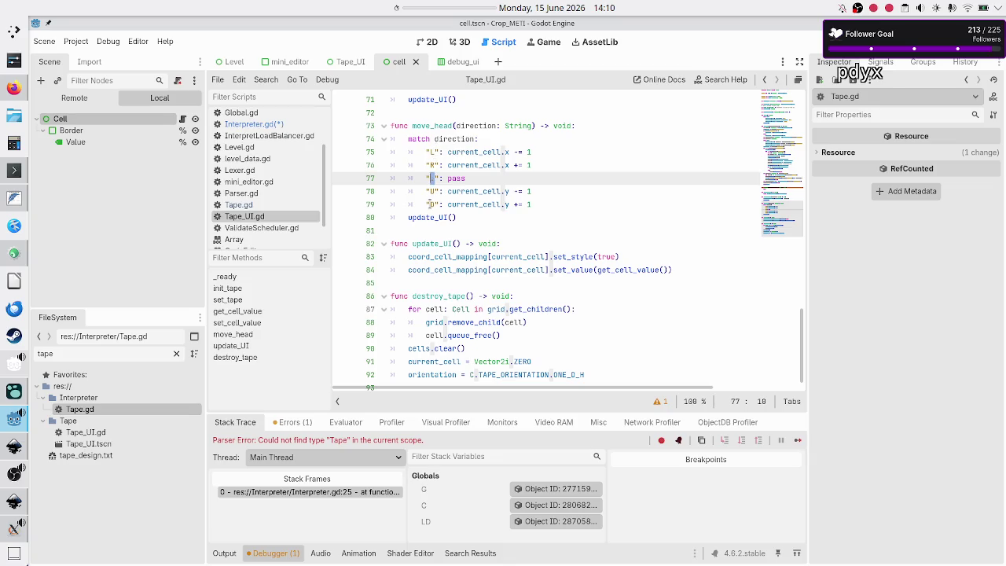
{"action": "left_click", "coordinate": [267, 125]}
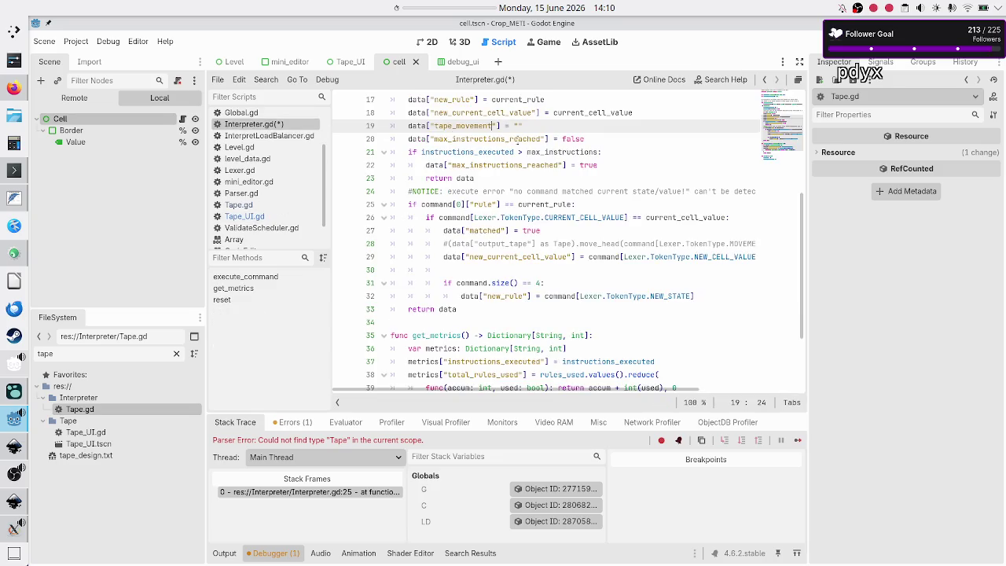
Change the tape_movement default value on line 19 to "."
{"action": "key", "text": "Right"}
{"action": "key", "text": "Right"}
{"action": "type", "text": "."}
{"action": "key", "text": "Left"}
{"action": "key", "text": "Left"}
{"action": "key", "text": "Left"}
Write data["tape_movement"] = on blank line 30
{"action": "key", "text": "Down"}
{"action": "key", "text": "Down"}
{"action": "key", "text": "Down"}
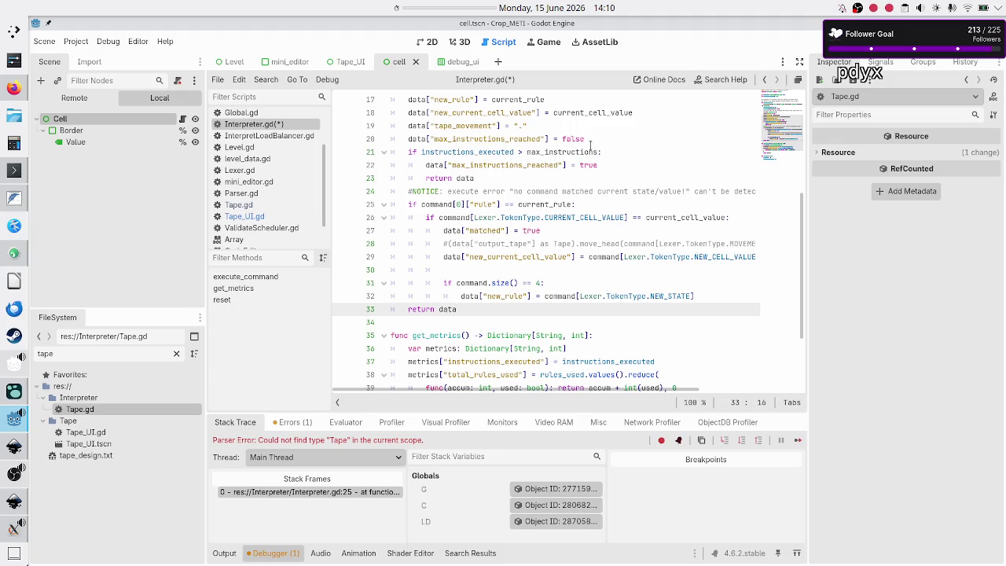
{"action": "key", "text": "Up"}
{"action": "key", "text": "Up"}
{"action": "key", "text": "Up"}
{"action": "key", "text": "Down"}
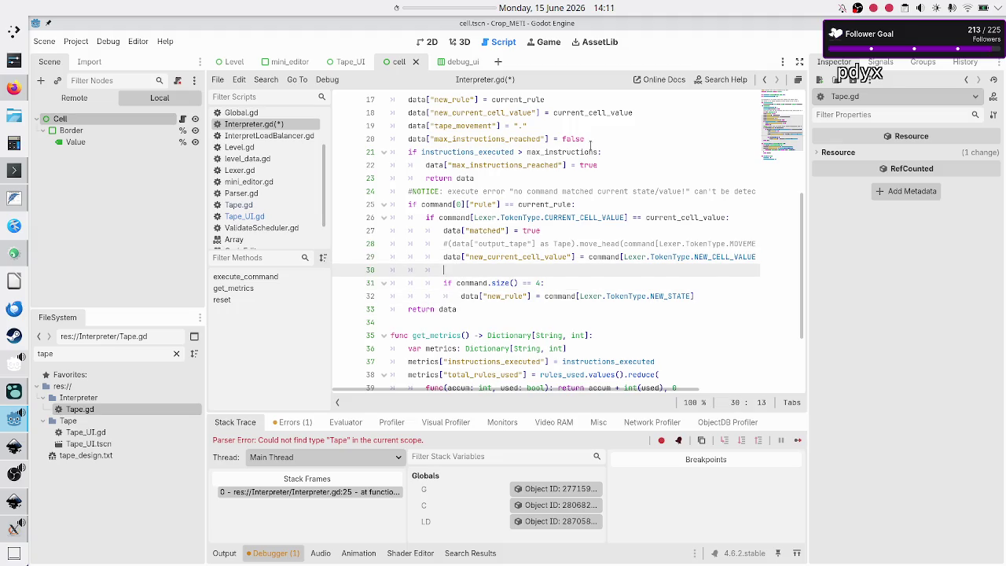
{"action": "type", "text": "data["}
{"action": "key", "text": "Up"}
{"action": "key", "text": "Up"}
{"action": "key", "text": "Up"}
{"action": "key", "text": "Up"}
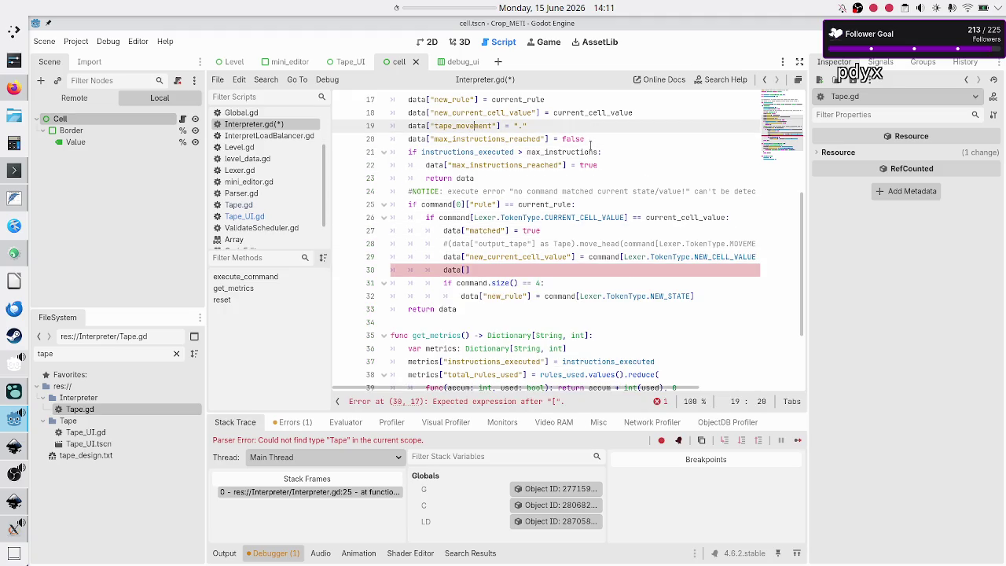
{"action": "key", "text": "shift+Left"}
{"action": "key", "text": "shift+Left"}
{"action": "key", "text": "shift+Left"}
{"action": "key", "text": "shift+Left"}
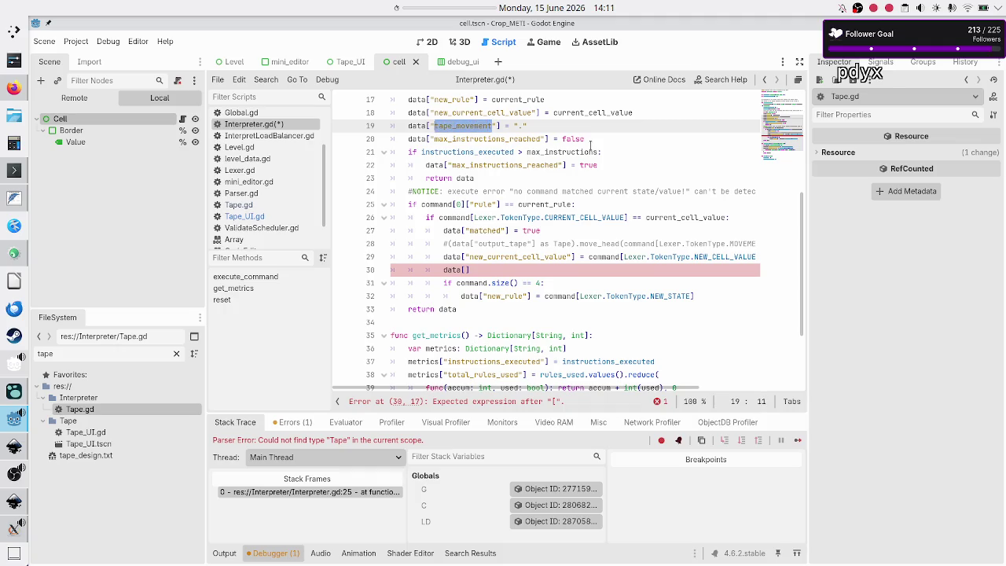
{"action": "key", "text": "Down"}
{"action": "key", "text": "Down"}
{"action": "key", "text": "Down"}
{"action": "key", "text": "Down"}
{"action": "key", "text": "Down"}
{"action": "key", "text": "Down"}
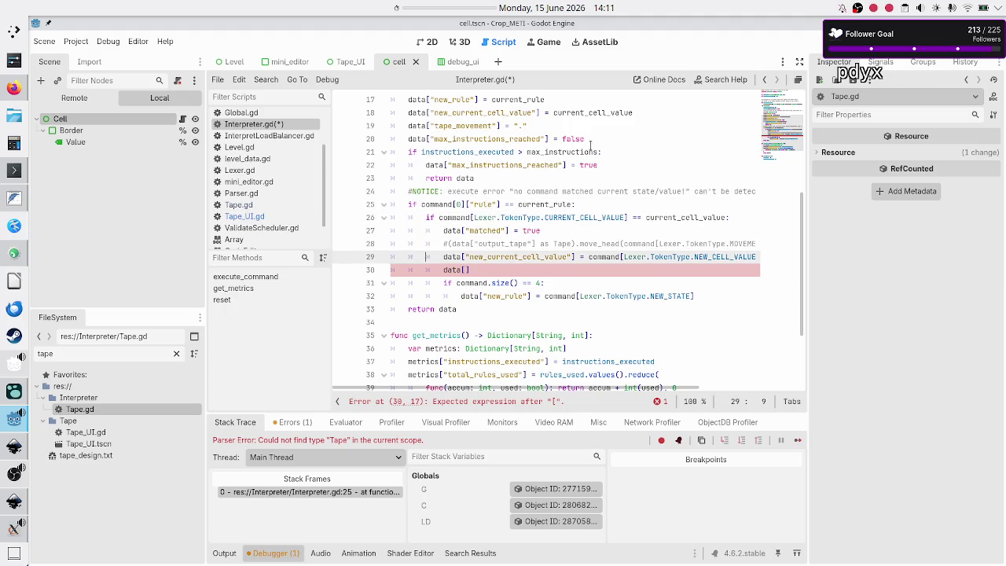
{"action": "type", "text": "tape_movement"}
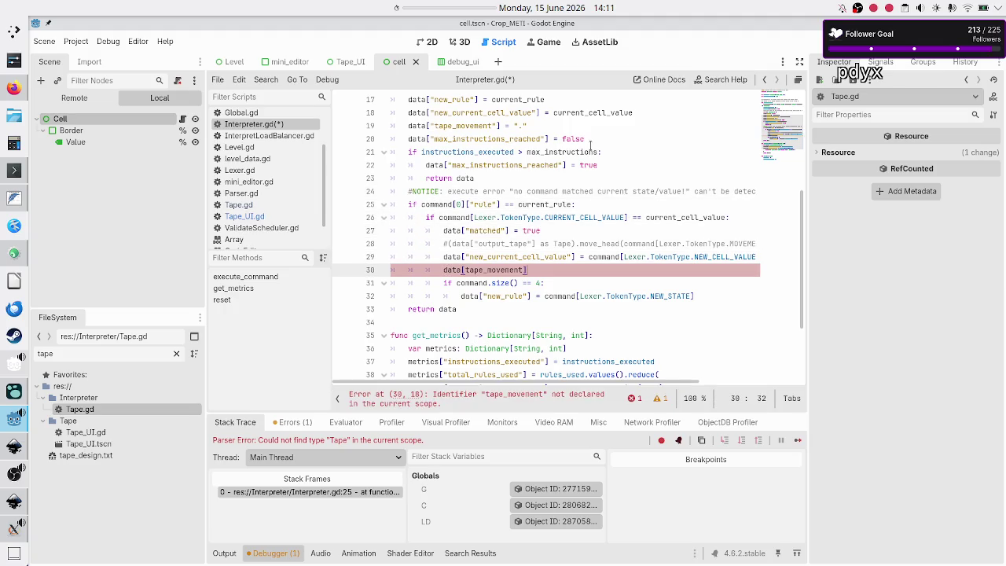
{"action": "type", "text": "\""}
{"action": "key", "text": "BackSpace"}
{"action": "key", "text": "BackSpace"}
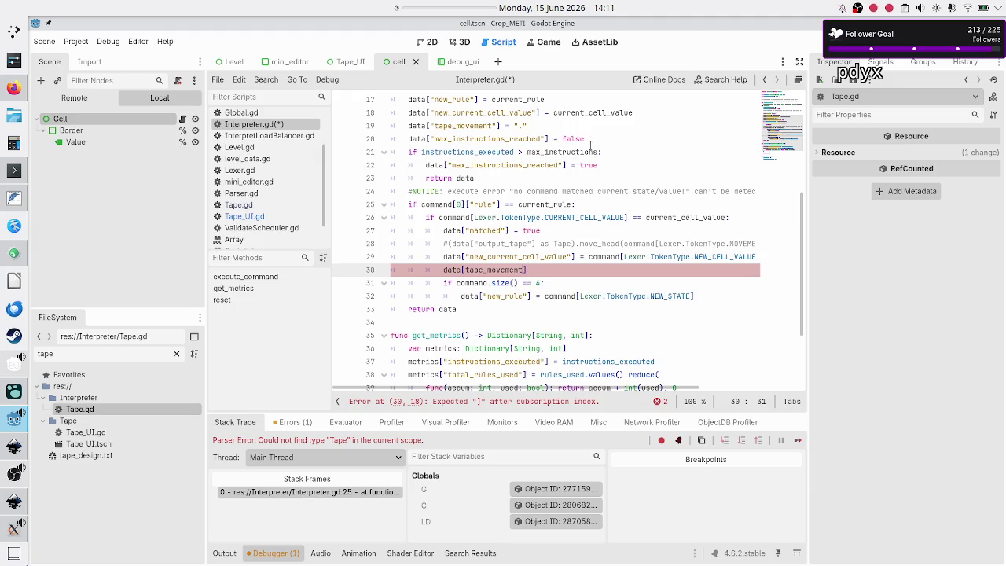
{"action": "key", "text": "shift+Left"}
{"action": "key", "text": "shift+Left"}
{"action": "key", "text": "shift+Left"}
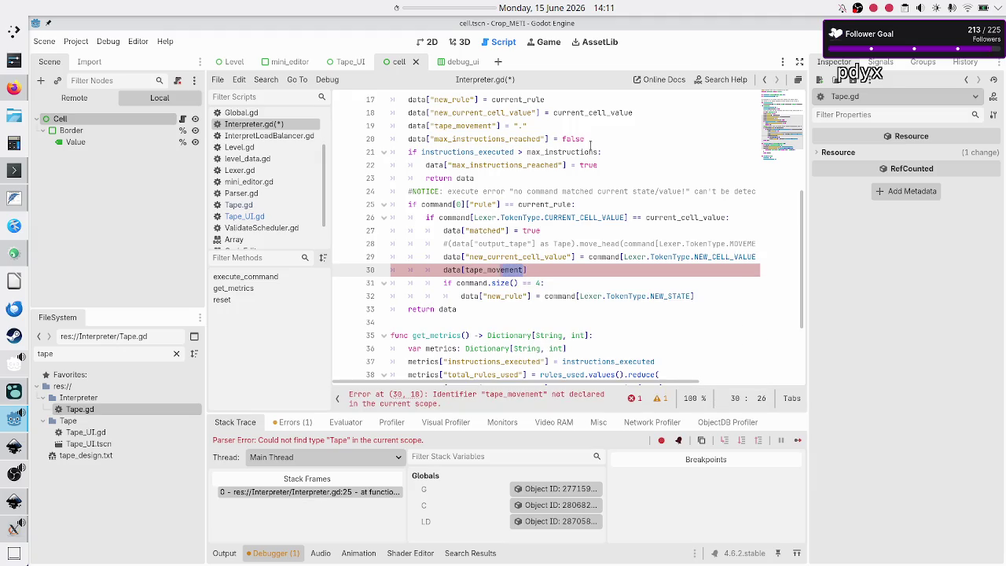
{"action": "type", "text": "\""}
{"action": "key", "text": "End"}
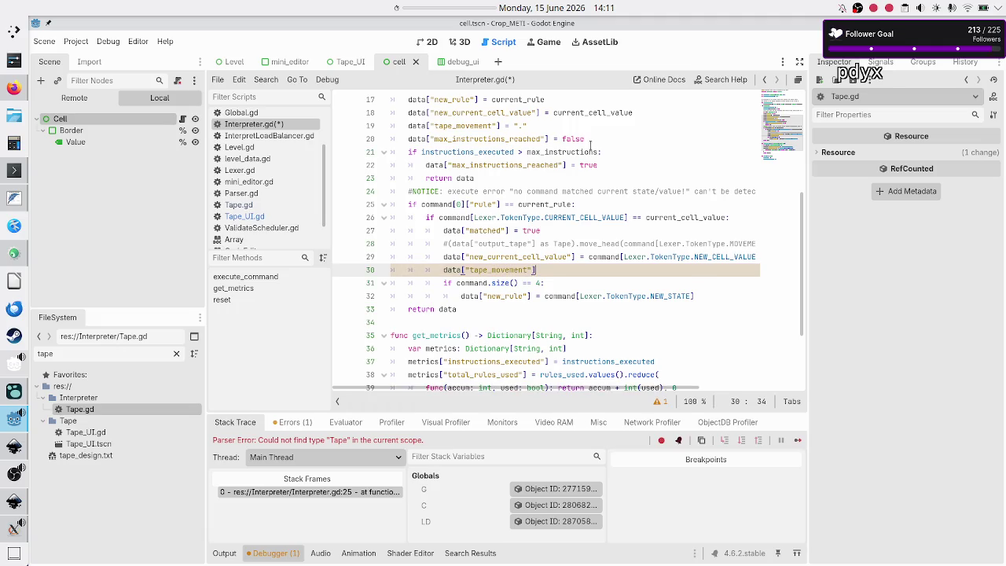
{"action": "type", "text": "="}
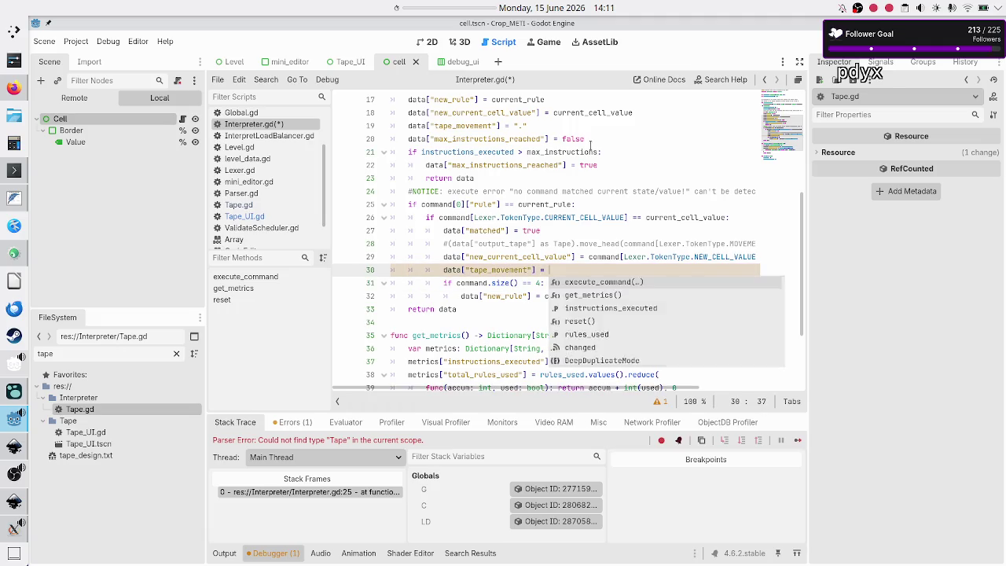
Cut command[Lexer.TokenType.MOVEMENT] from the move_head line and paste it after the equals
{"action": "key", "text": "Up"}
{"action": "key", "text": "Up"}
{"action": "key", "text": "Up"}
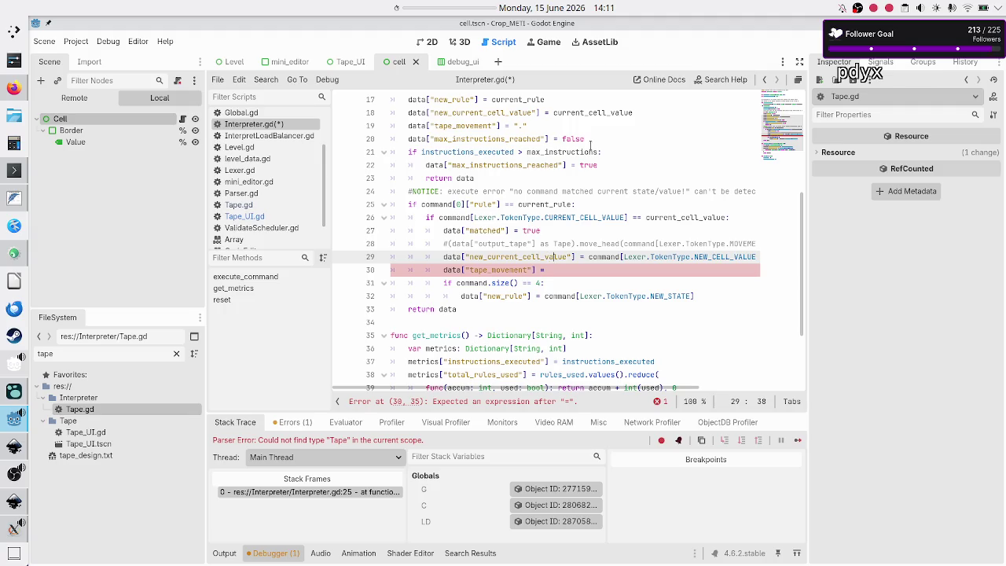
{"action": "key", "text": "ctrl+Right"}
{"action": "key", "text": "ctrl+Right"}
{"action": "key", "text": "shift+Right"}
{"action": "key", "text": "shift+Right"}
{"action": "key", "text": "shift+Right"}
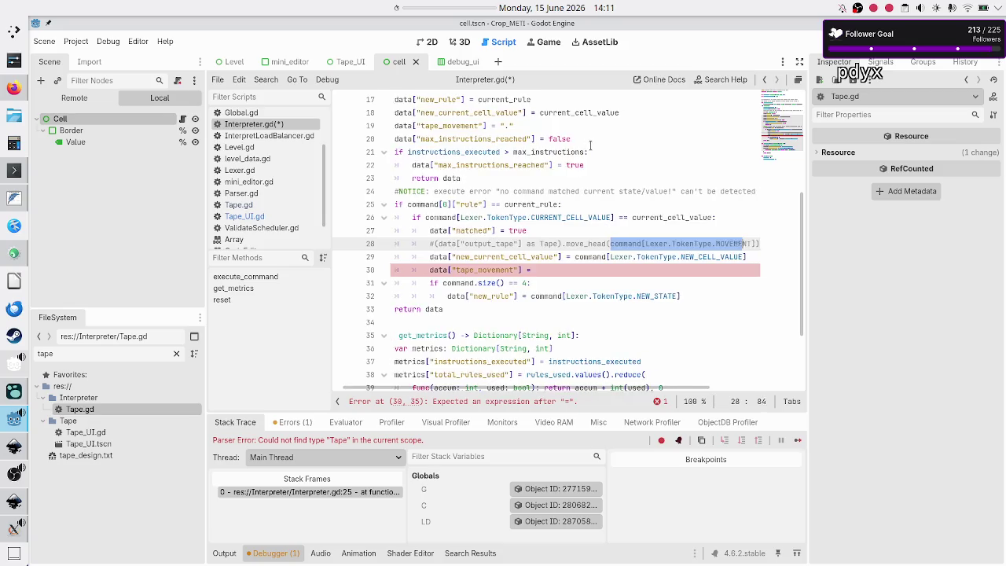
{"action": "key", "text": "shift+Down"}
{"action": "key", "text": "shift+Home"}
{"action": "key", "text": "shift+Left"}
{"action": "key", "text": "shift+Left"}
{"action": "key", "text": "shift+Left"}
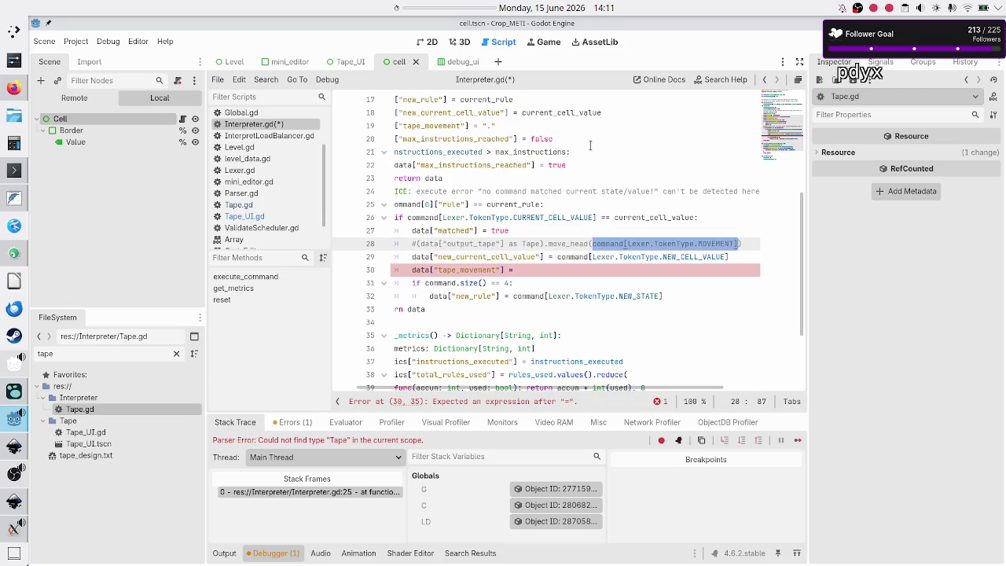
{"action": "key", "text": "ctrl+x"}
{"action": "key", "text": "Down"}
{"action": "key", "text": "Down"}
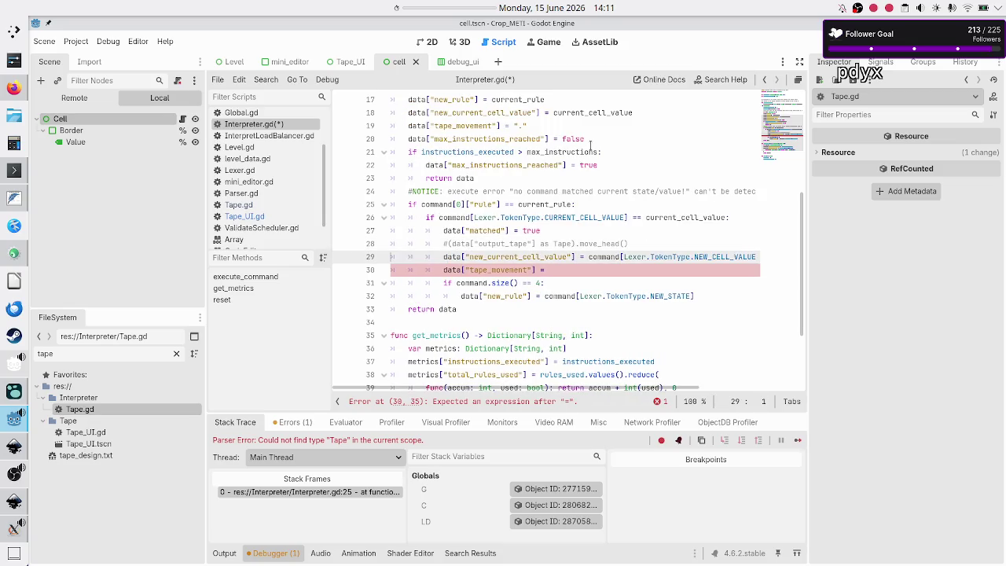
{"action": "key", "text": "ctrl+v"}
Delete the commented move_head line 28
{"action": "key", "text": "Up"}
{"action": "key", "text": "Up"}
{"action": "key", "text": "Home"}
{"action": "key", "text": "shift+Down"}
{"action": "key", "text": "shift+Left"}
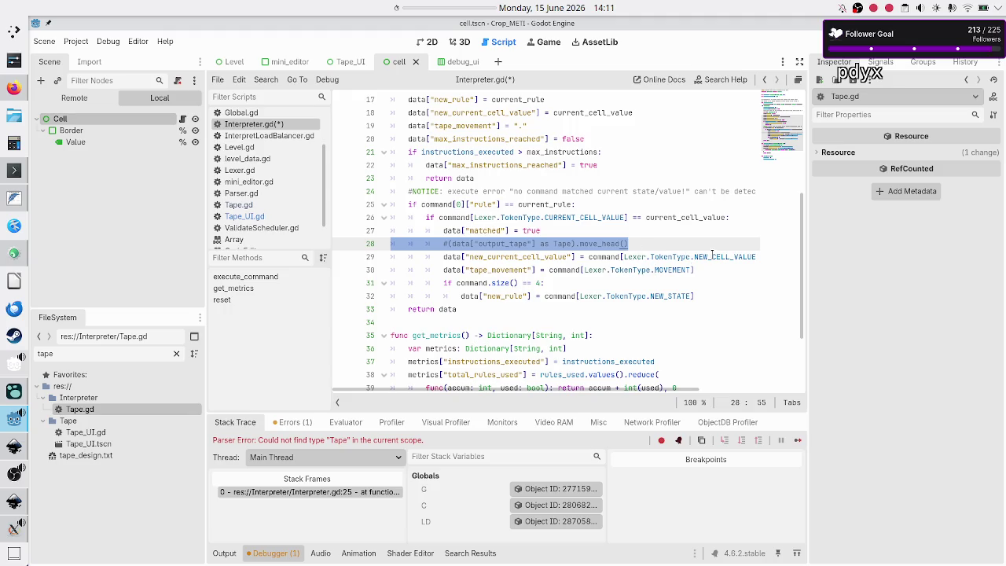
{"action": "key", "text": "BackSpace"}
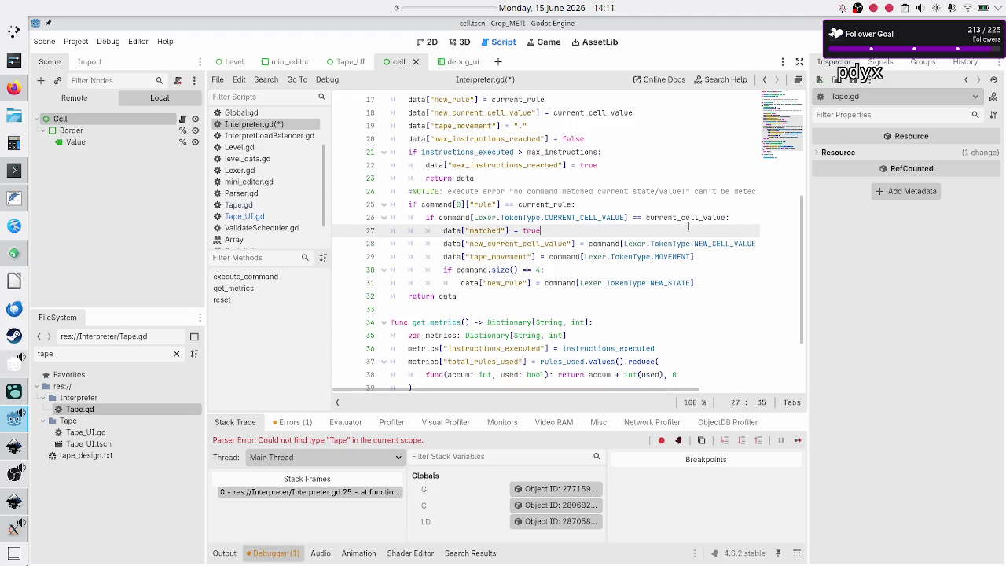
Stop the old debug session with F8 and save Interpreter.gd
{"action": "key", "text": "Down"}
{"action": "key", "text": "Home"}
{"action": "key", "text": "shift+Down"}
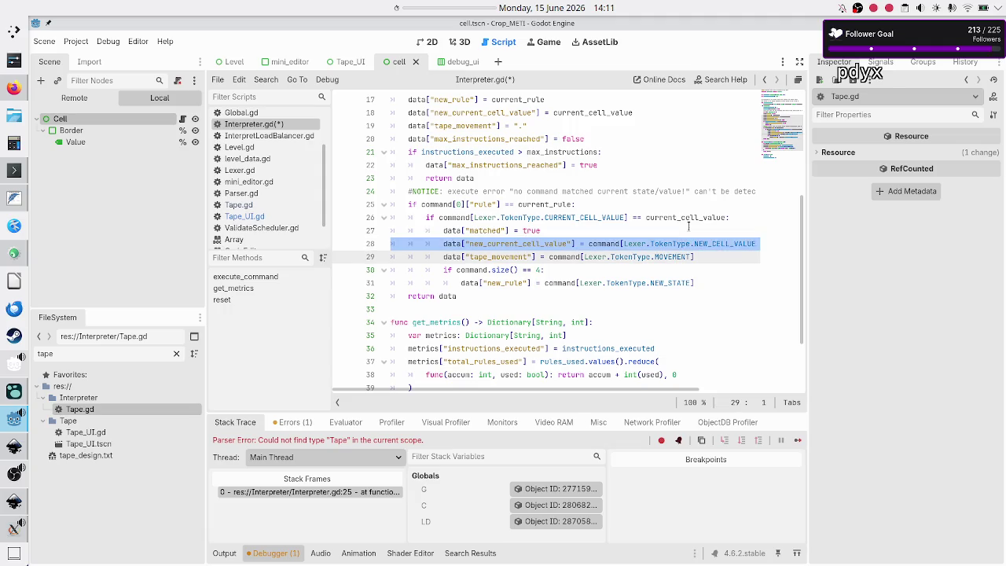
{"action": "key", "text": "End"}
{"action": "key", "text": "Home"}
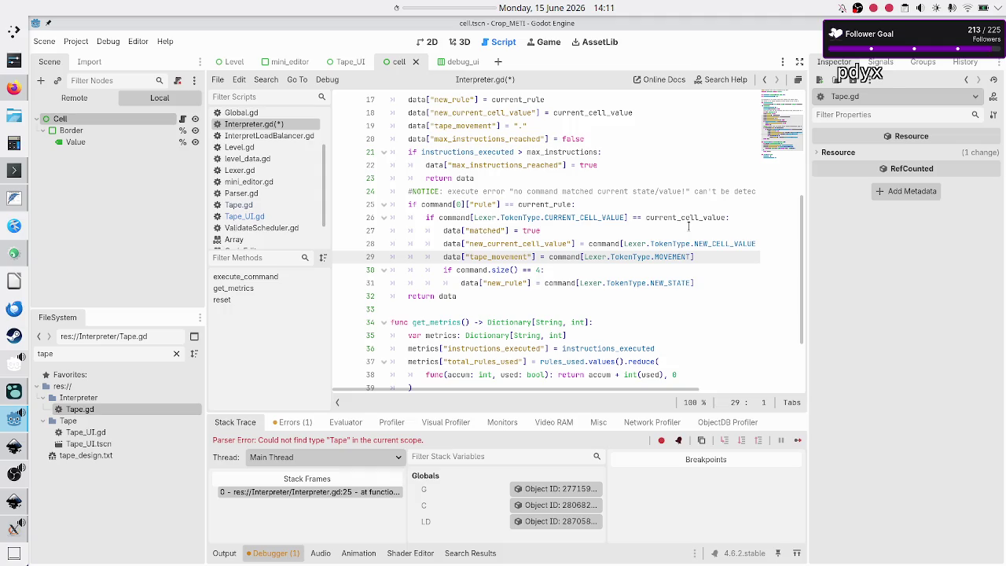
{"action": "key", "text": "Up"}
{"action": "key", "text": "Up"}
{"action": "key", "text": "Down"}
{"action": "key", "text": "Down"}
{"action": "key", "text": "F8"}
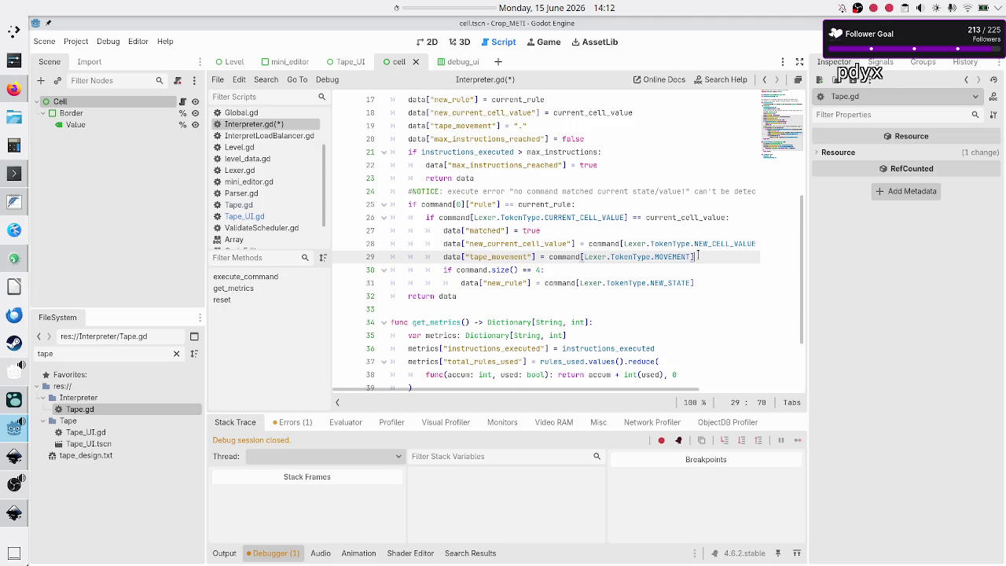
{"action": "key", "text": "Down"}
{"action": "key", "text": "Down"}
{"action": "key", "text": "Down"}
{"action": "key", "text": "Down"}
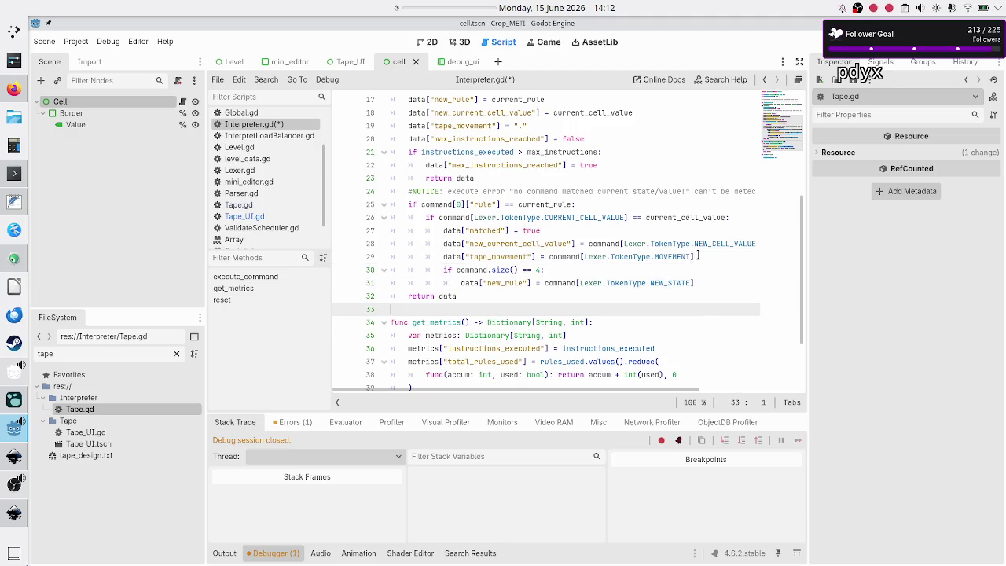
{"action": "key", "text": "ctrl+s"}
Run the project with F5 to test the tapes
{"action": "key", "text": "Up"}
{"action": "key", "text": "Up"}
{"action": "key", "text": "Up"}
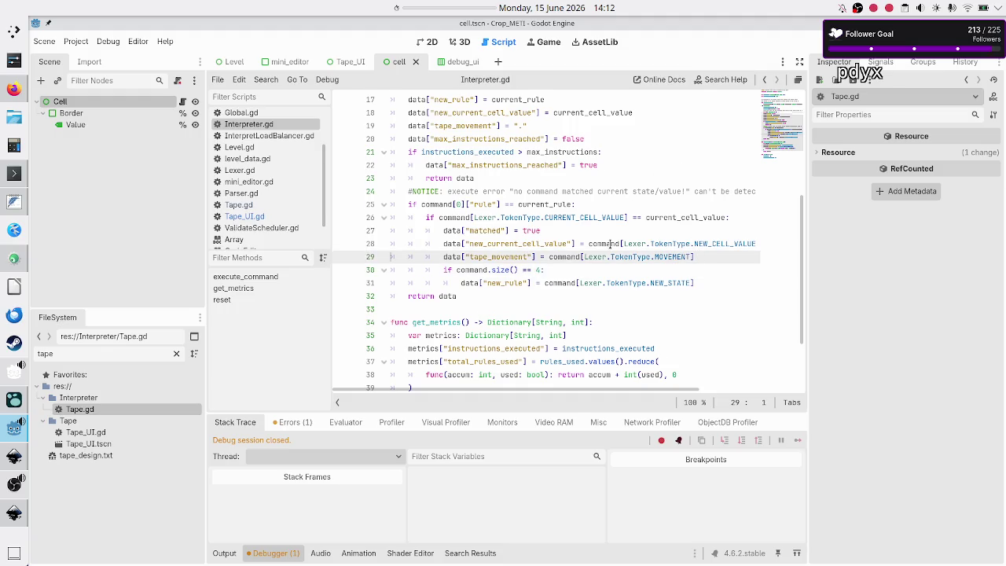
{"action": "scroll", "coordinate": [610, 244], "scroll_direction": "up", "scroll_amount": 4}
{"action": "scroll", "coordinate": [610, 243], "scroll_direction": "down", "scroll_amount": 4}
{"action": "scroll", "coordinate": [610, 244], "scroll_direction": "up", "scroll_amount": 2}
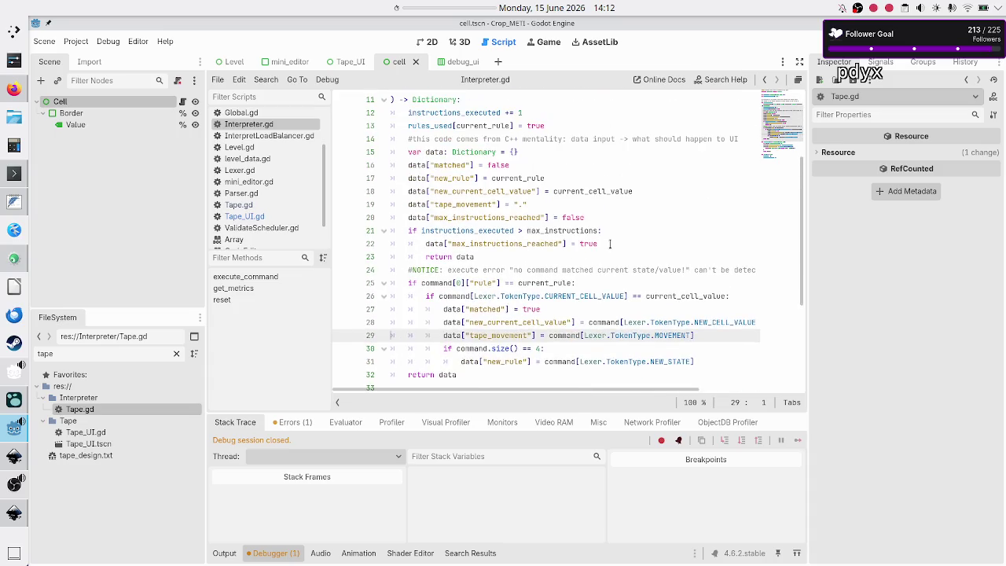
{"action": "scroll", "coordinate": [610, 243], "scroll_direction": "up", "scroll_amount": 2}
{"action": "scroll", "coordinate": [610, 244], "scroll_direction": "down", "scroll_amount": 3}
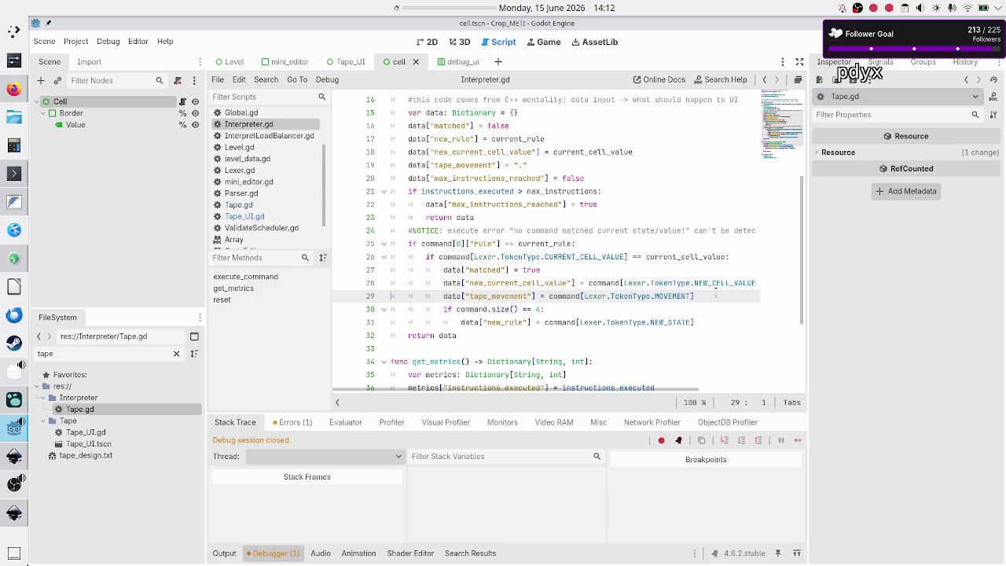
{"action": "key", "text": "Down"}
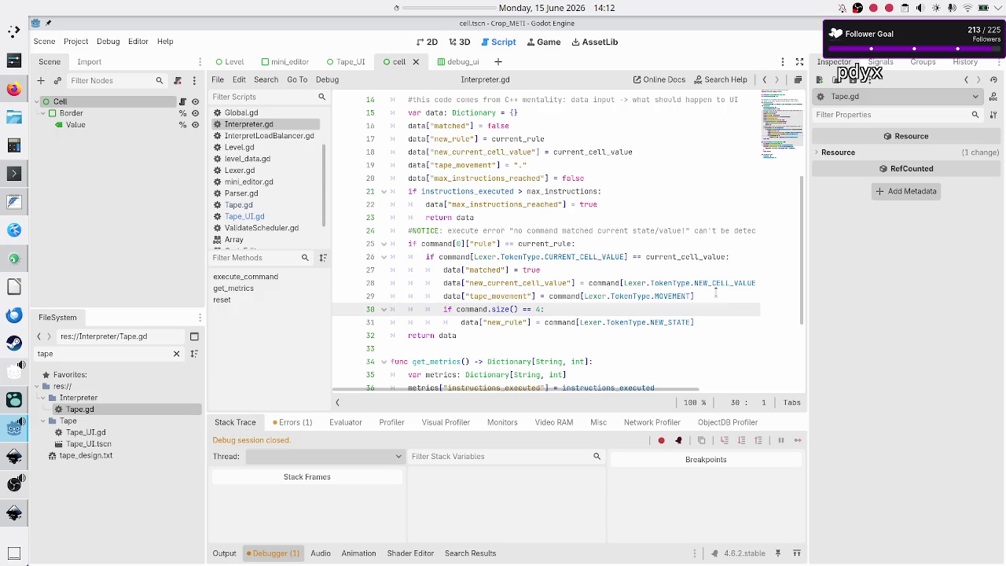
{"action": "key", "text": "Down"}
{"action": "key", "text": "Down"}
{"action": "key", "text": "Down"}
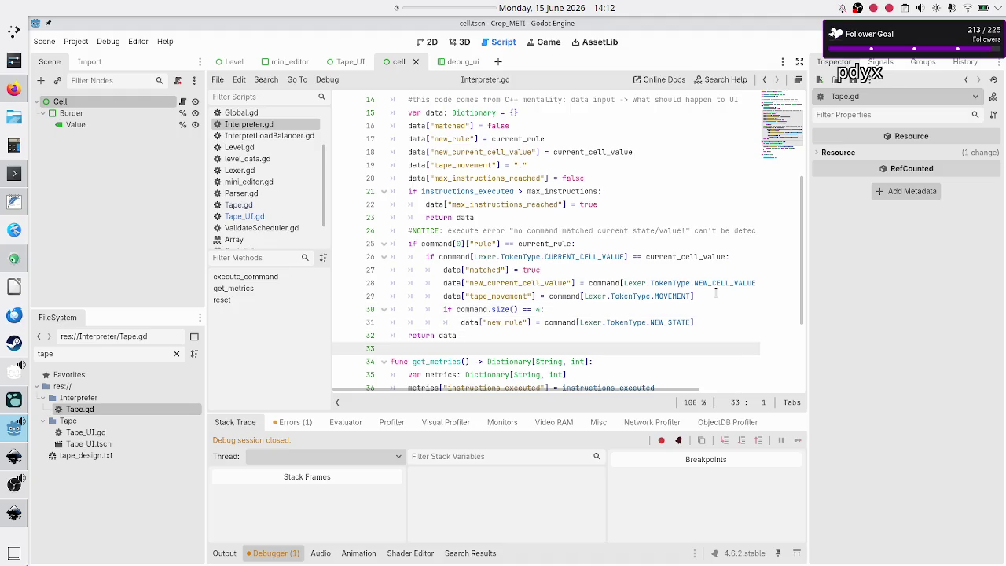
{"action": "key", "text": "F5"}
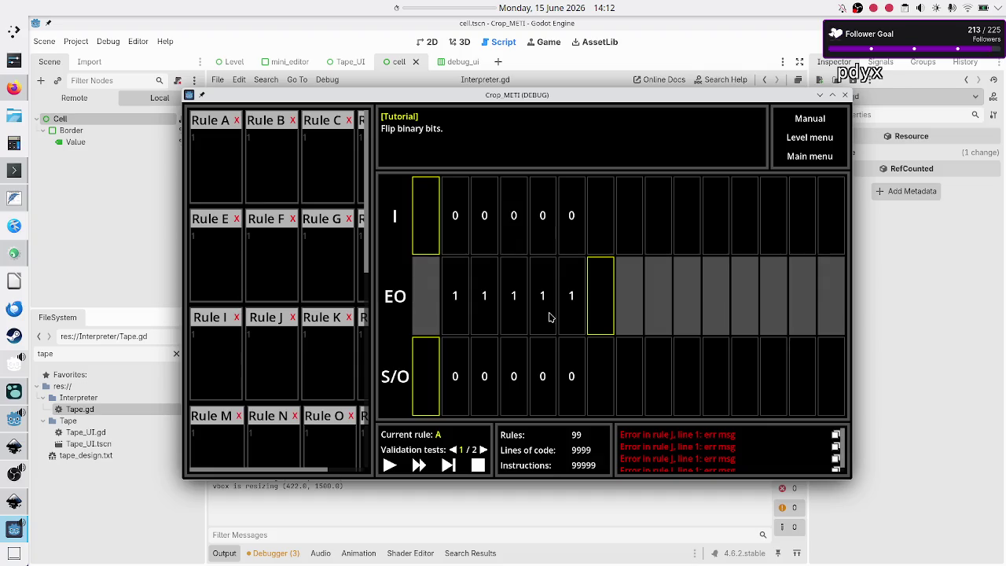
Close the Crop_METI game window after confirming the I, EO and S/O tapes show 0s and 1s
{"action": "left_click", "coordinate": [846, 95]}
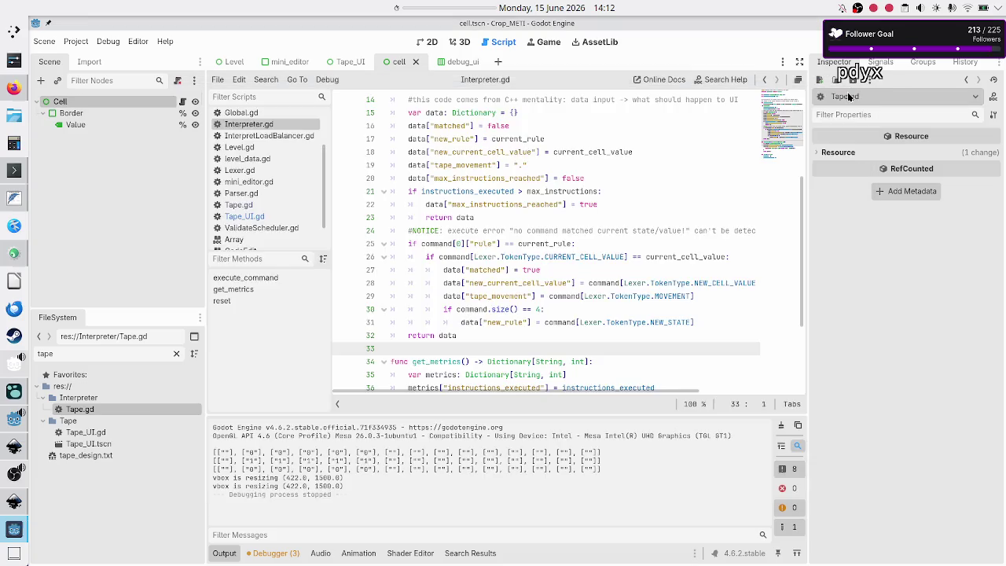
{"action": "left_click", "coordinate": [569, 218]}
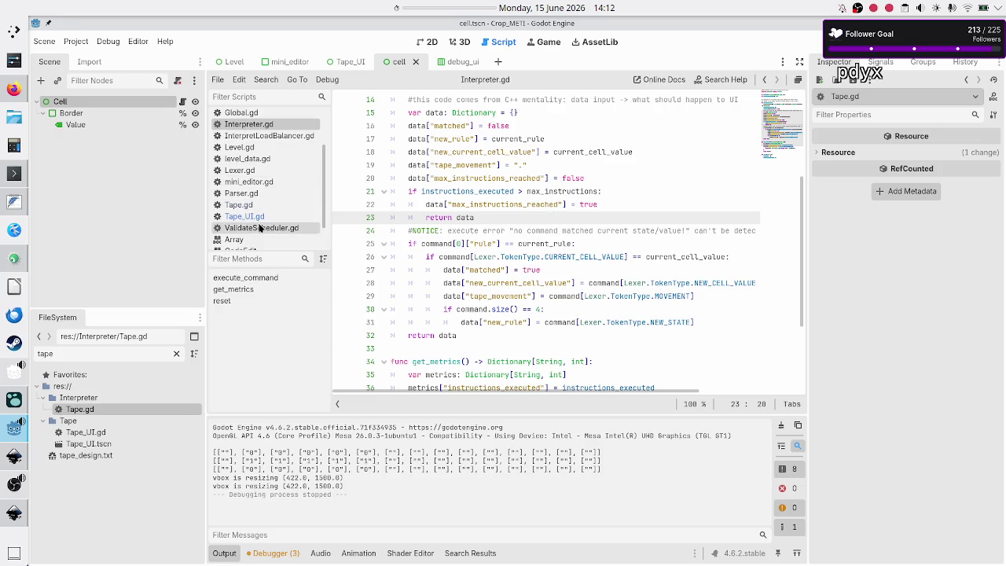
Open Tape_UI.gd and locate the empty set_tape function
{"action": "left_click", "coordinate": [264, 217]}
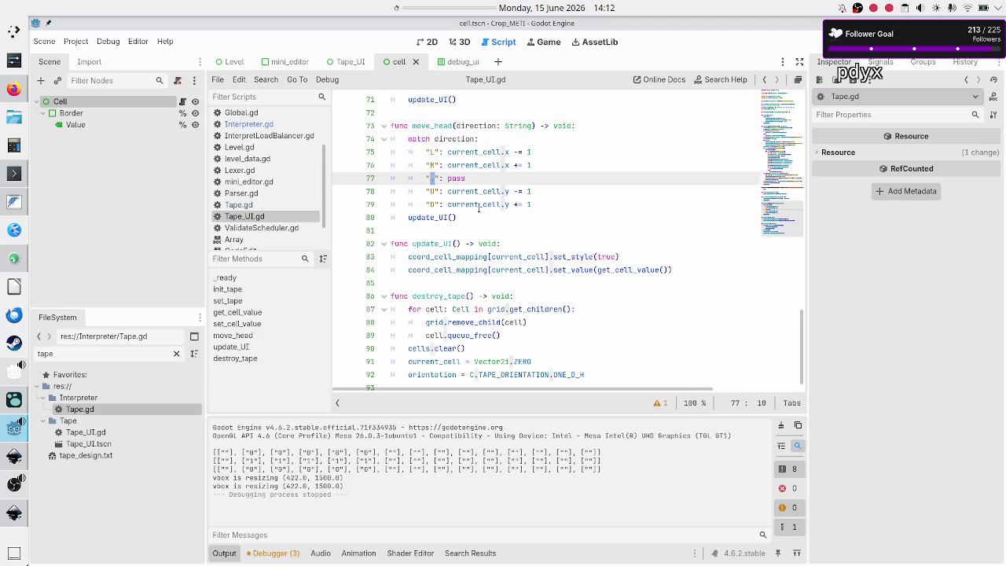
{"action": "left_click", "coordinate": [484, 204]}
{"action": "scroll", "coordinate": [484, 202], "scroll_direction": "up", "scroll_amount": 10}
{"action": "scroll", "coordinate": [483, 161], "scroll_direction": "up", "scroll_amount": 7}
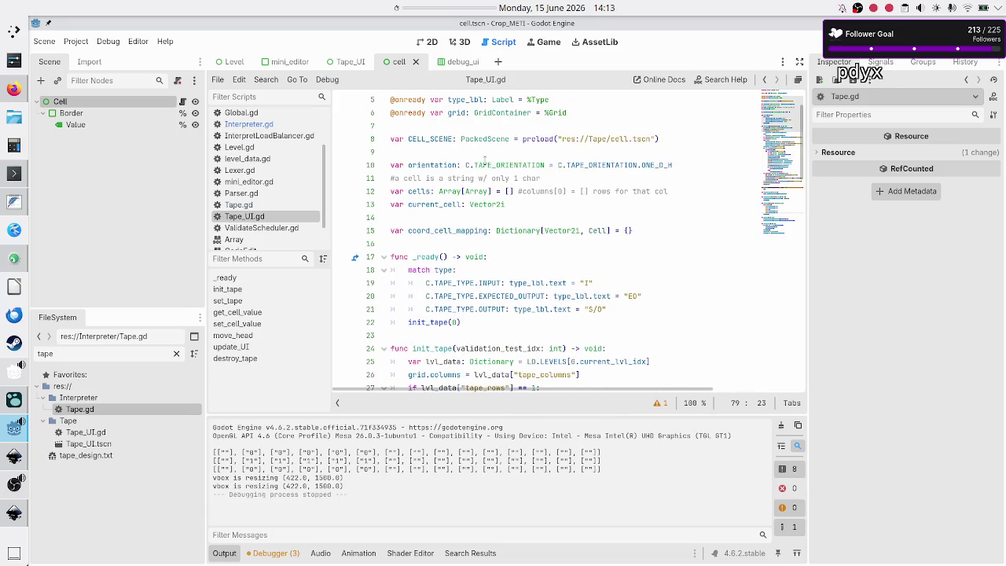
{"action": "scroll", "coordinate": [485, 161], "scroll_direction": "down", "scroll_amount": 8}
{"action": "scroll", "coordinate": [485, 161], "scroll_direction": "up", "scroll_amount": 5}
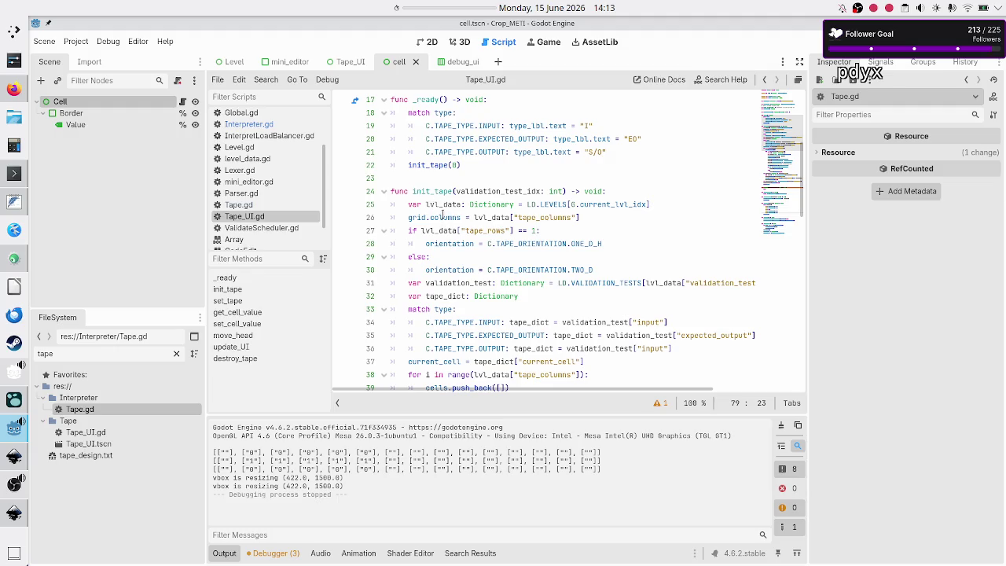
{"action": "scroll", "coordinate": [452, 237], "scroll_direction": "down", "scroll_amount": 7}
{"action": "scroll", "coordinate": [452, 236], "scroll_direction": "down", "scroll_amount": 2}
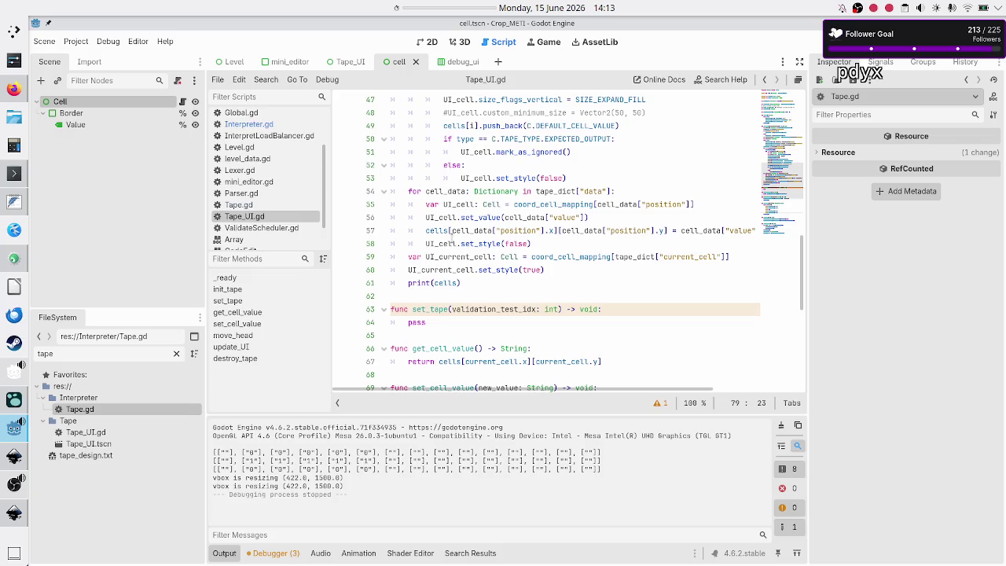
{"action": "double_click", "coordinate": [437, 309]}
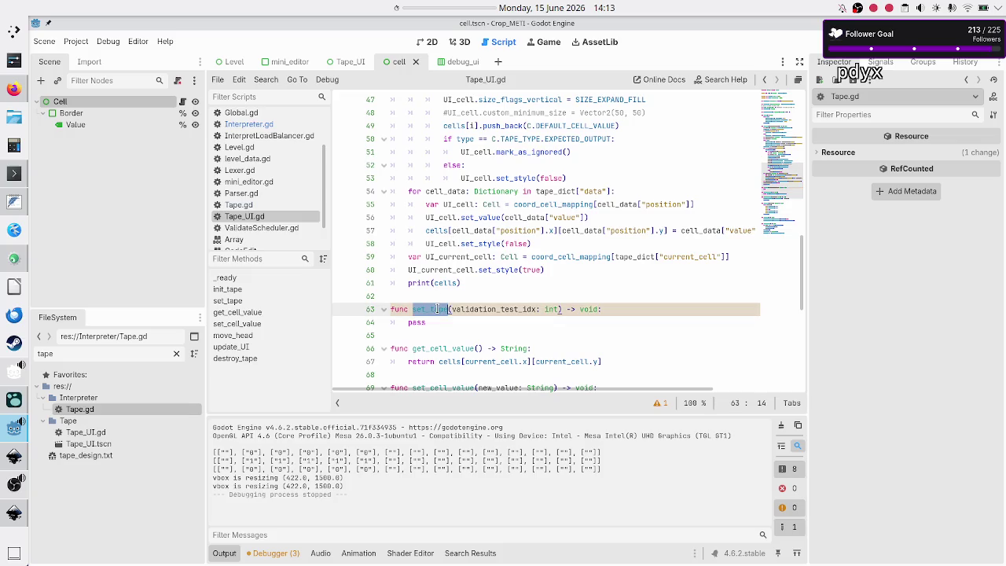
{"action": "left_click", "coordinate": [491, 309]}
{"action": "scroll", "coordinate": [493, 304], "scroll_direction": "up", "scroll_amount": 7}
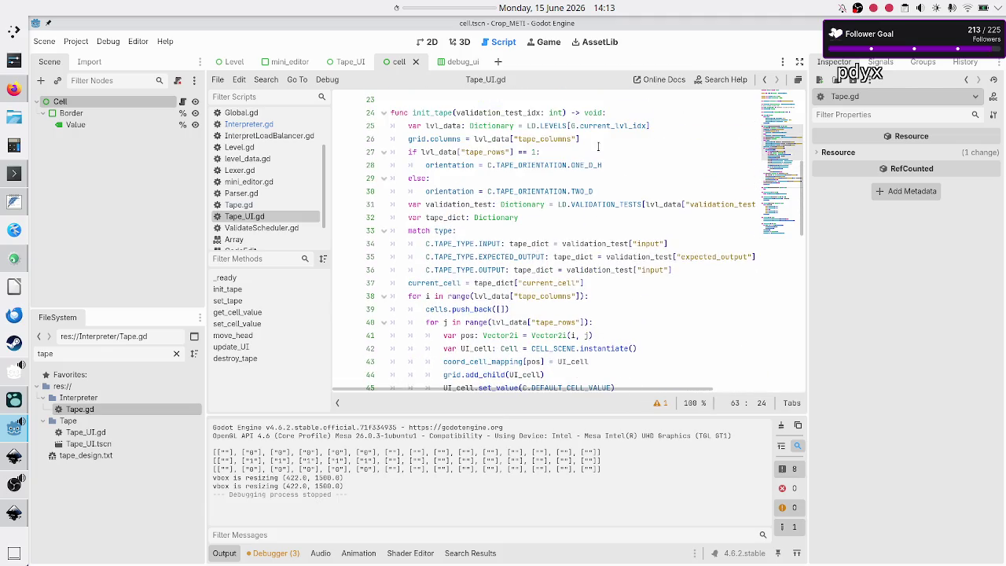
Copy init_tape's 'var lvl_data…' line and paste it as set_tape's first line
{"action": "left_click", "coordinate": [685, 116]}
{"action": "key", "text": "Down"}
{"action": "key", "text": "Home"}
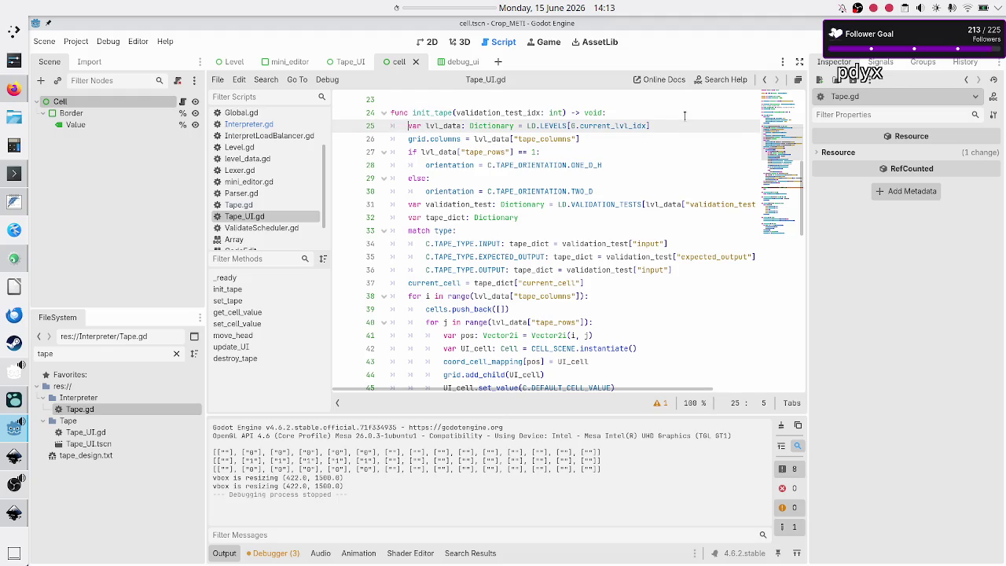
{"action": "key", "text": "shift+Down"}
{"action": "key", "text": "shift+Left"}
{"action": "key", "text": "shift+Left"}
{"action": "key", "text": "ctrl+c"}
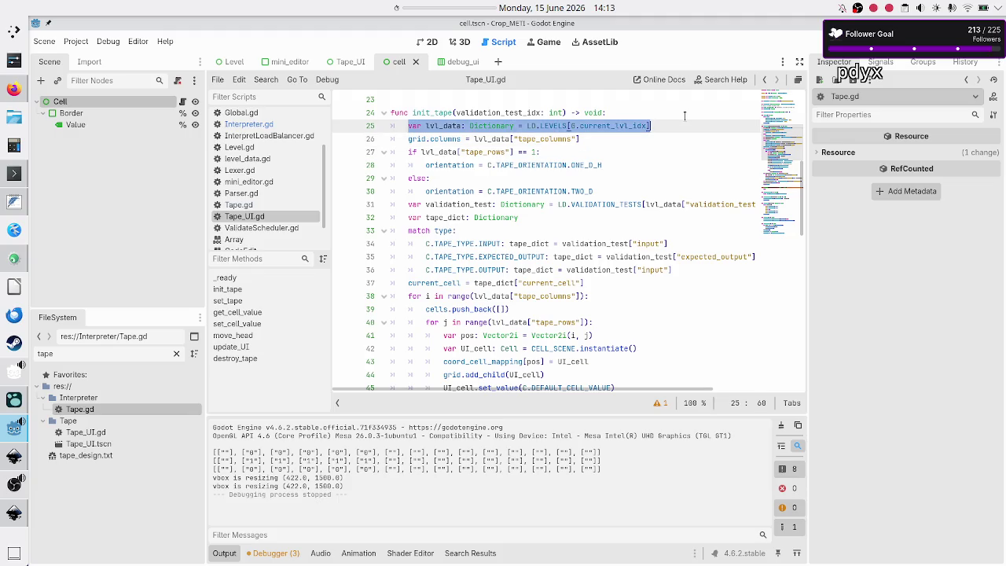
{"action": "key", "text": "Right"}
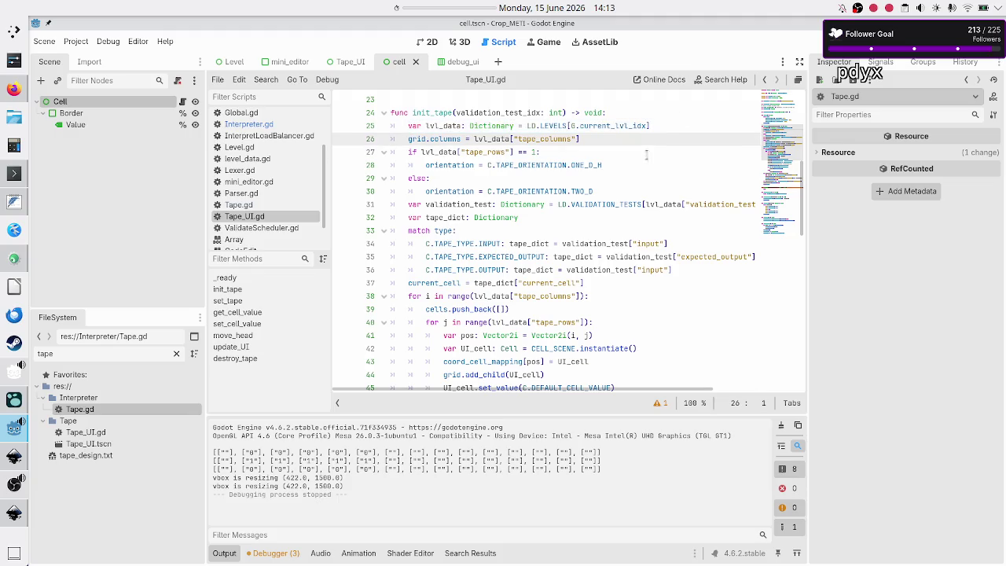
{"action": "scroll", "coordinate": [647, 150], "scroll_direction": "down", "scroll_amount": 9}
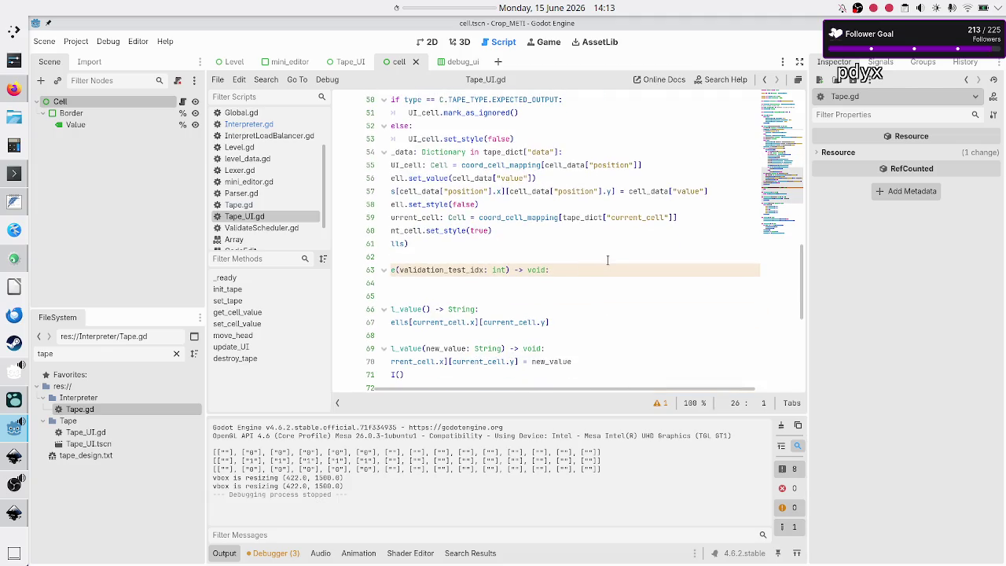
{"action": "left_click", "coordinate": [604, 270]}
{"action": "key", "text": "Return"}
{"action": "key", "text": "ctrl+v"}
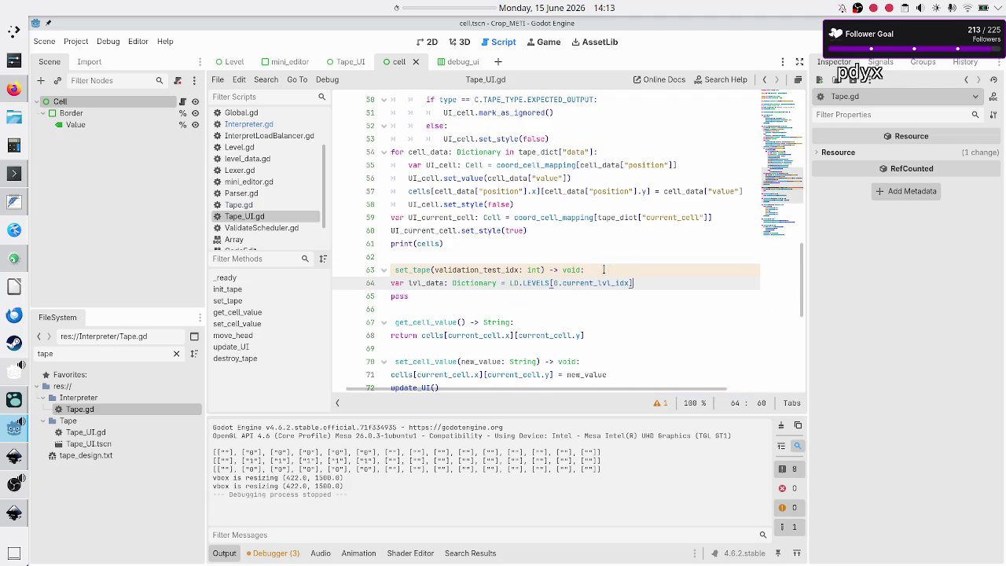
Select init_tape's grid.columns line and compare it with the Inkscape tape mockup
{"action": "scroll", "coordinate": [604, 269], "scroll_direction": "up", "scroll_amount": 10}
{"action": "left_click", "coordinate": [595, 165]}
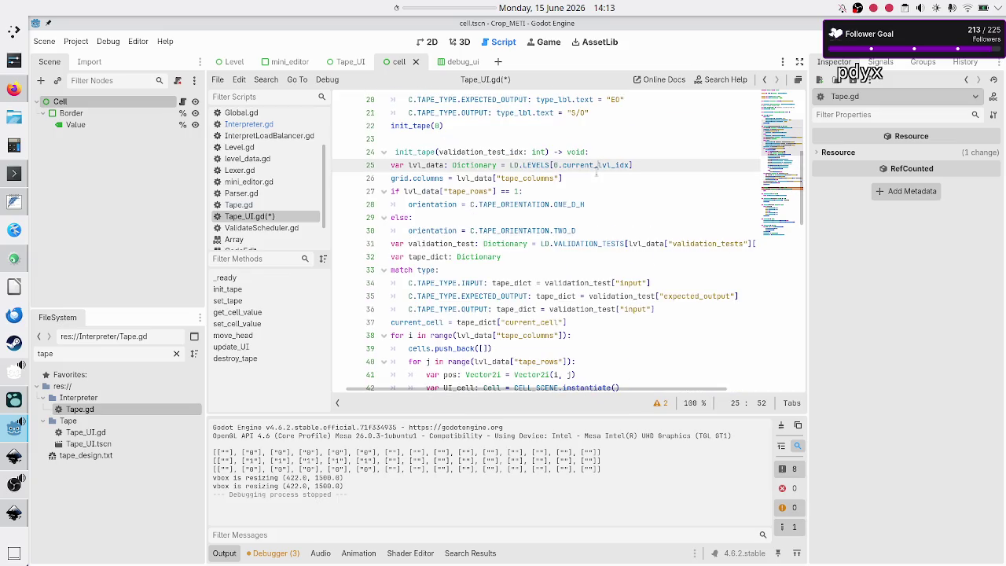
{"action": "key", "text": "Down"}
{"action": "key", "text": "Home"}
{"action": "key", "text": "Home"}
{"action": "key", "text": "shift+End"}
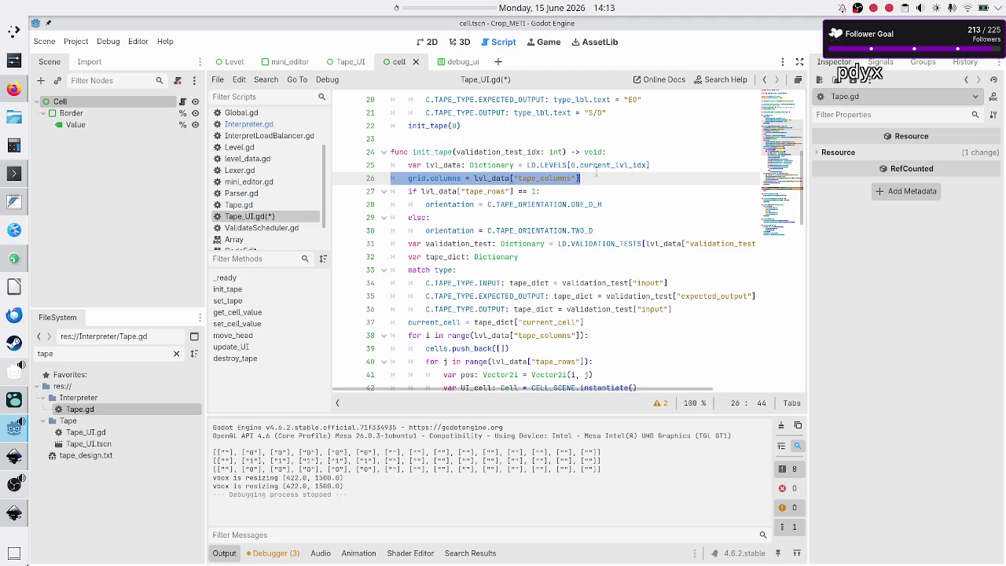
{"action": "left_click", "coordinate": [13, 456]}
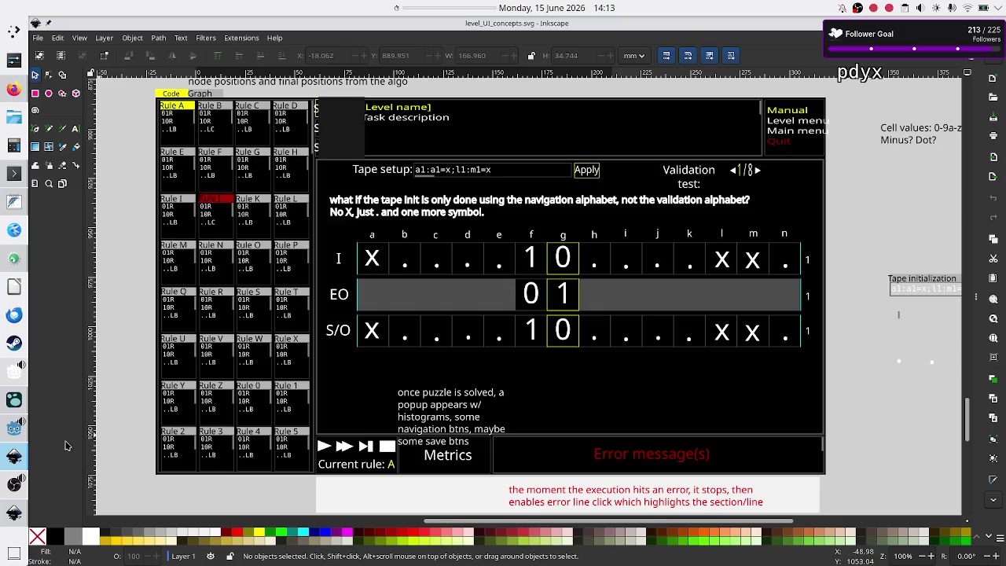
{"action": "left_click", "coordinate": [14, 427]}
{"action": "left_click", "coordinate": [537, 178]}
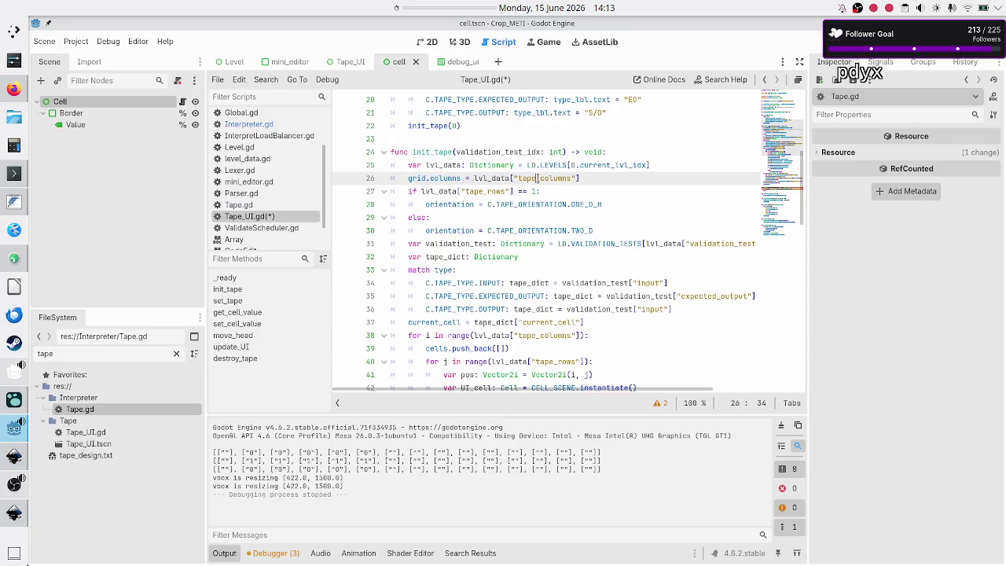
Inspect the TAPE_ORIENTATION constant, tape_rows check and orientation branches in init_tape
{"action": "double_click", "coordinate": [538, 206]}
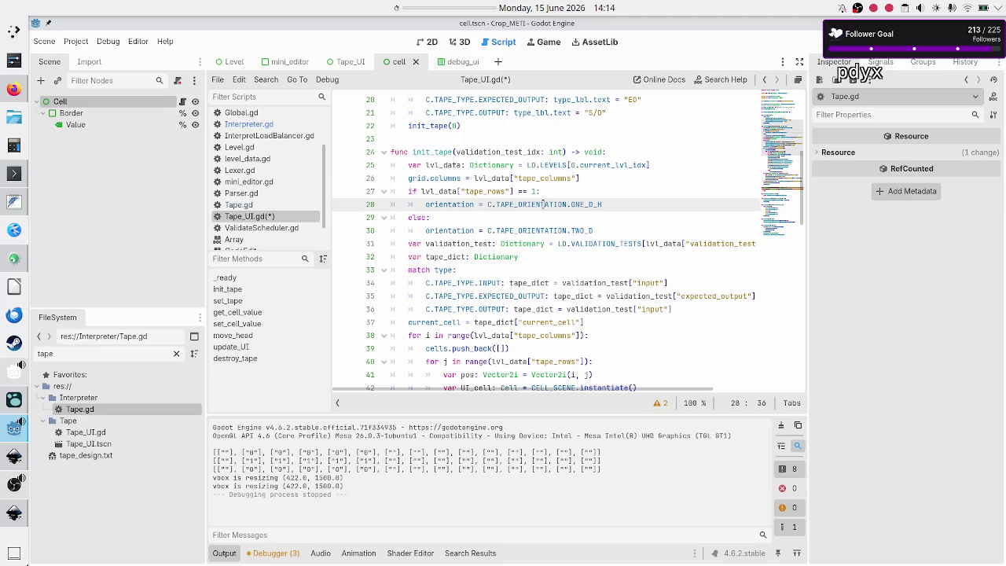
{"action": "left_click", "coordinate": [522, 231]}
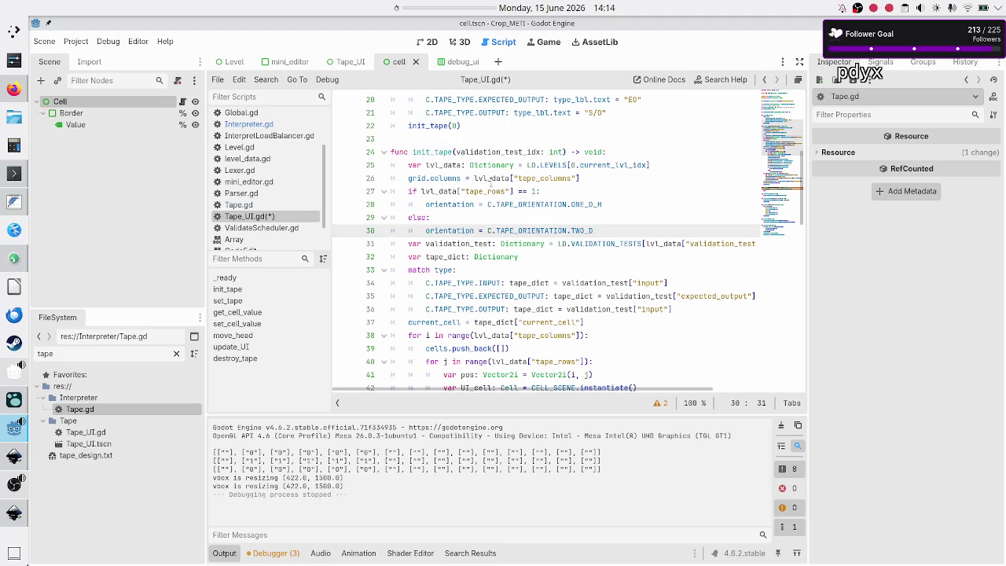
{"action": "left_click", "coordinate": [610, 189]}
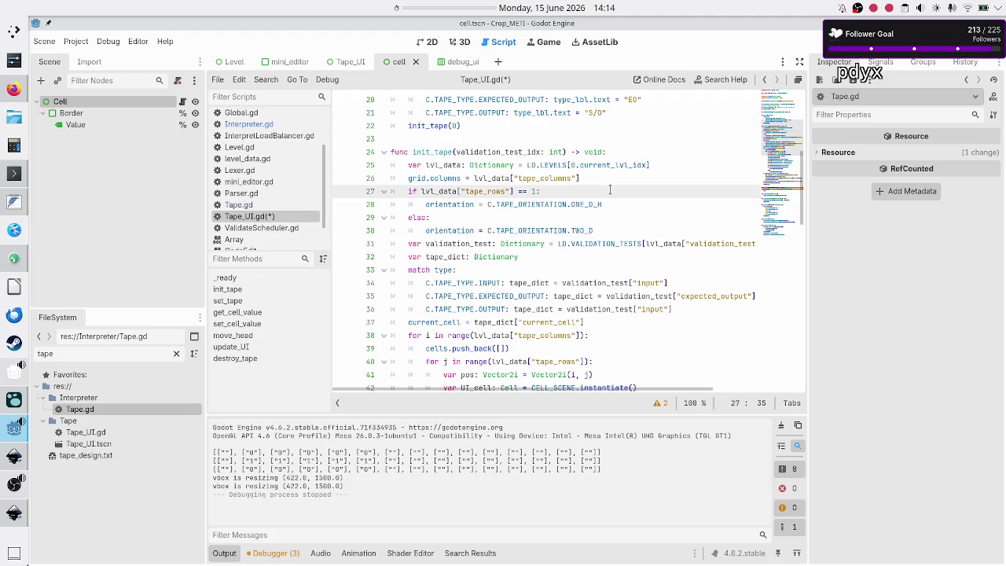
{"action": "left_click", "coordinate": [485, 169]}
{"action": "left_click", "coordinate": [438, 180]}
{"action": "key", "text": "Down"}
{"action": "key", "text": "Down"}
Select the validation_test lookup, tape-type match block and current_cell line for copying
{"action": "key", "text": "Down"}
{"action": "key", "text": "Down"}
{"action": "key", "text": "Up"}
{"action": "key", "text": "Down"}
{"action": "key", "text": "Down"}
{"action": "key", "text": "Home"}
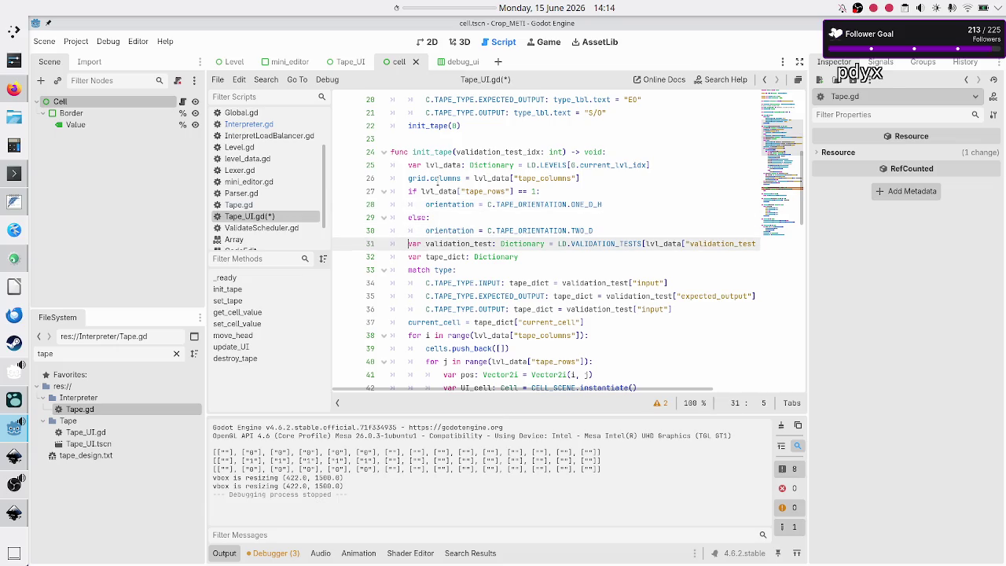
{"action": "key", "text": "shift+Down"}
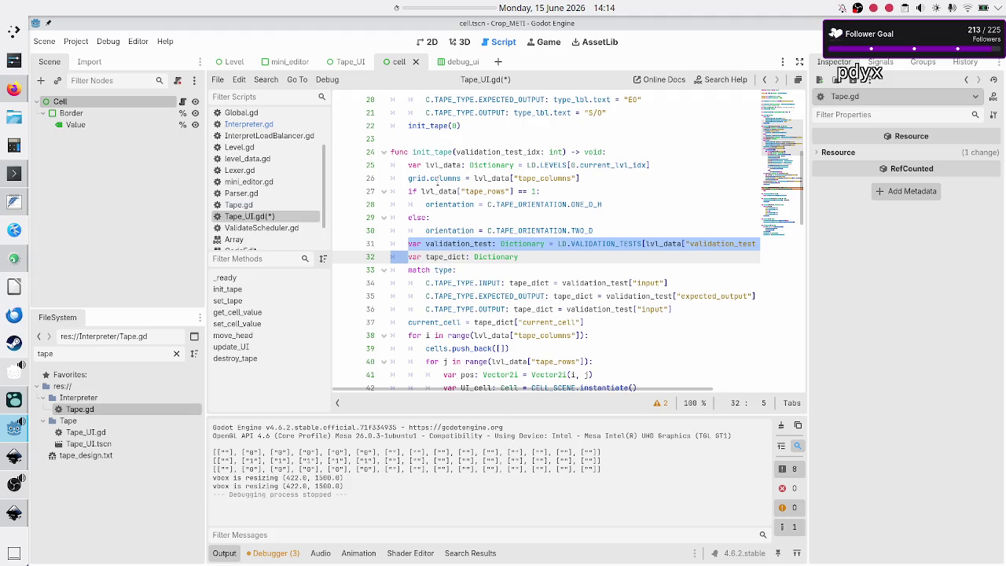
{"action": "key", "text": "shift+Down"}
{"action": "key", "text": "shift+Down"}
{"action": "key", "text": "shift+Down"}
{"action": "key", "text": "shift+Home"}
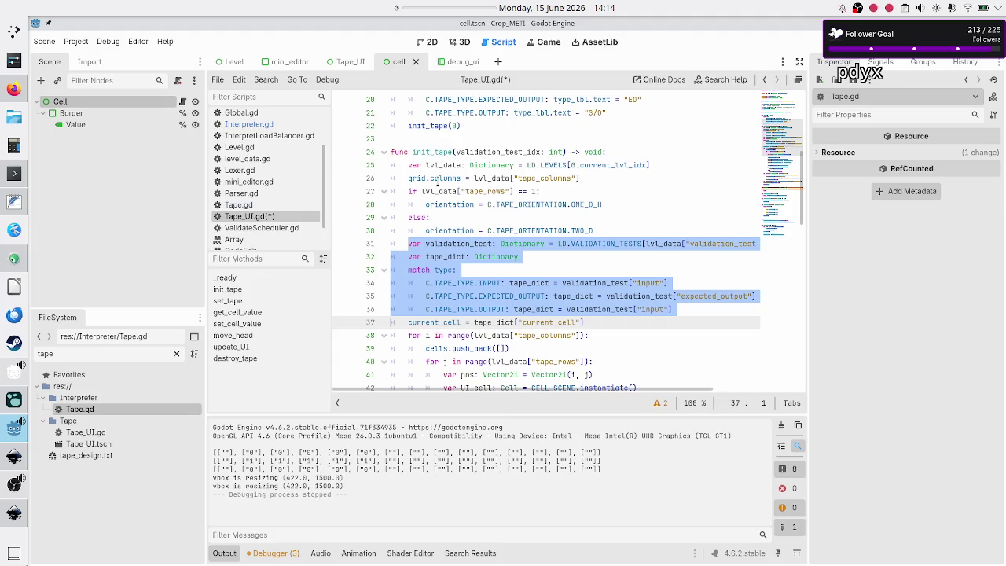
{"action": "key", "text": "shift+Down"}
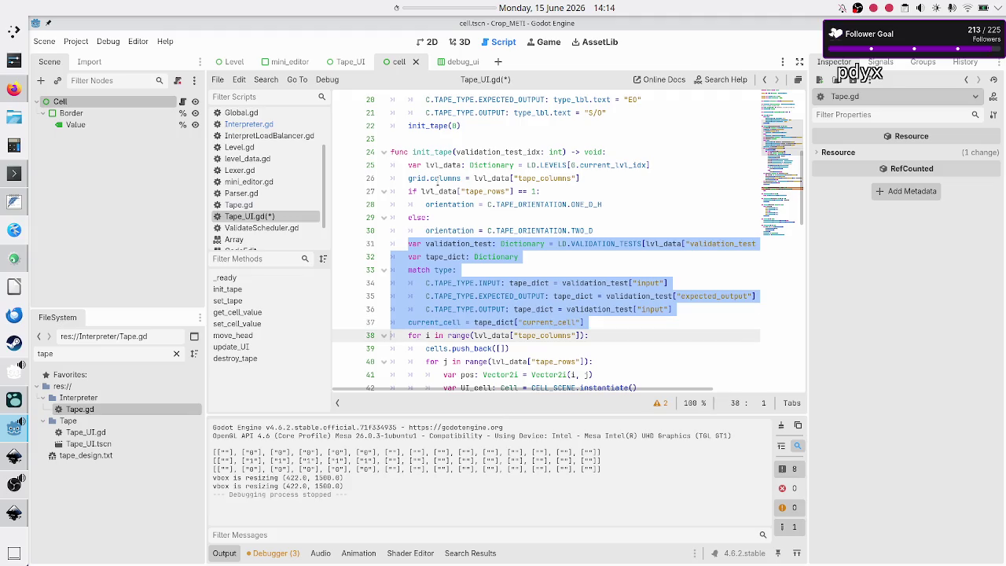
{"action": "key", "text": "shift+Left"}
{"action": "key", "text": "ctrl+c"}
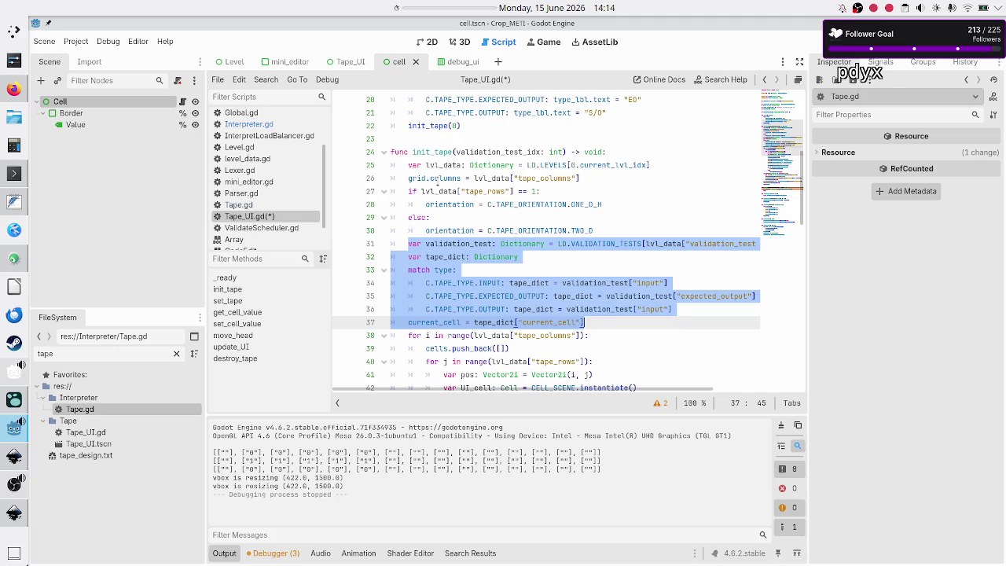
{"action": "key", "text": "Down"}
{"action": "key", "text": "Down"}
{"action": "key", "text": "Down"}
{"action": "key", "text": "Down"}
{"action": "key", "text": "Down"}
{"action": "key", "text": "Down"}
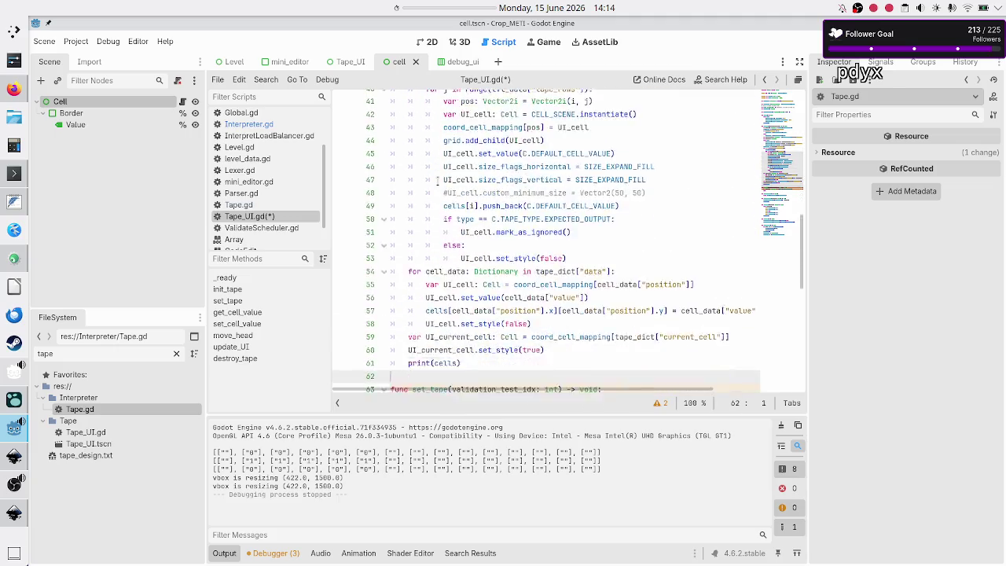
Replace set_tape's placeholder 'pass' with the pasted validation-test lookup block
{"action": "key", "text": "Up"}
{"action": "key", "text": "Up"}
{"action": "key", "text": "Up"}
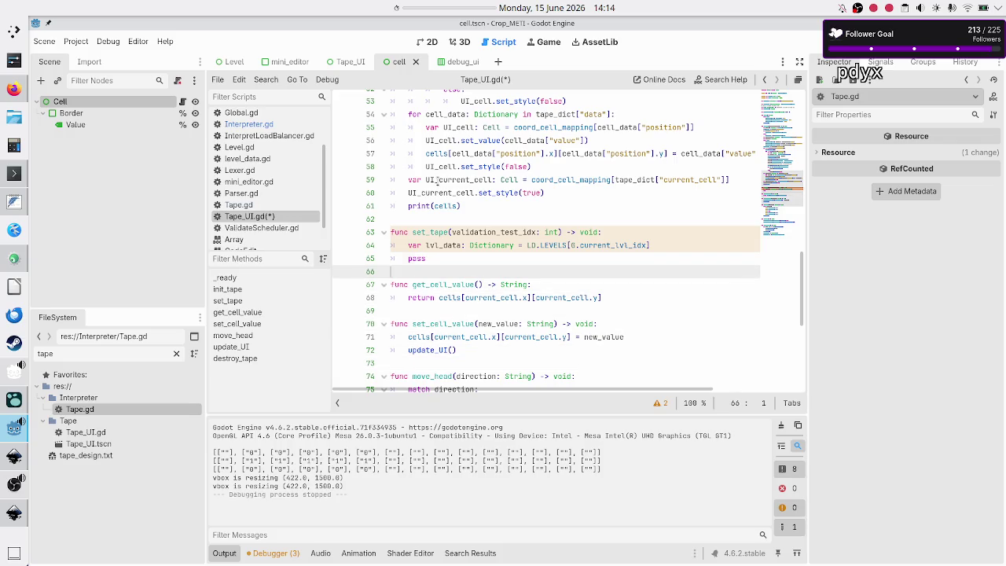
{"action": "key", "text": "BackSpace"}
{"action": "key", "text": "BackSpace"}
{"action": "key", "text": "BackSpace"}
{"action": "key", "text": "ctrl+v"}
{"action": "key", "text": "Up"}
{"action": "scroll", "coordinate": [439, 179], "scroll_direction": "up", "scroll_amount": 1}
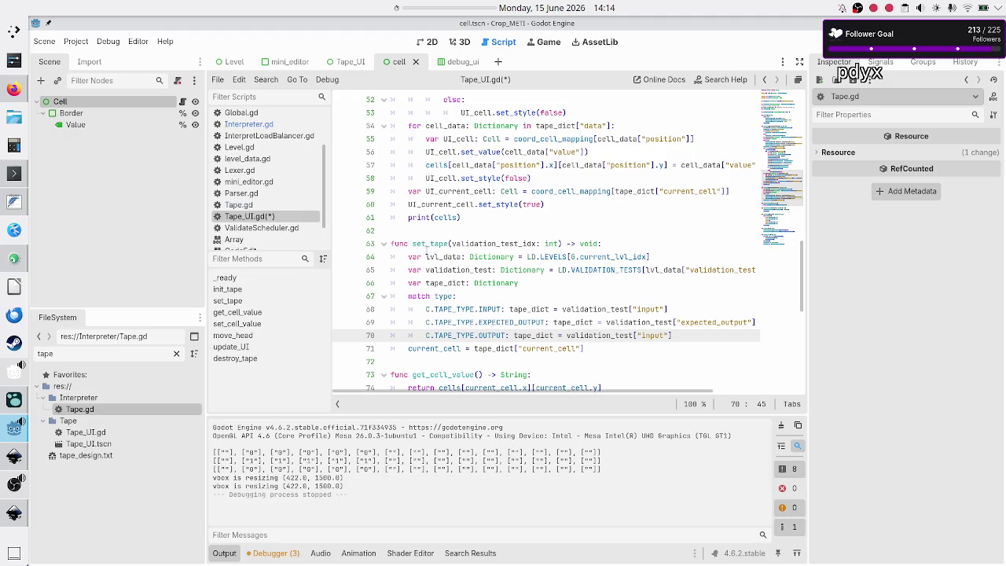
Check the uses of validation_test, input, expected_output and current_cell in the pasted code
{"action": "double_click", "coordinate": [429, 244]}
{"action": "double_click", "coordinate": [472, 270]}
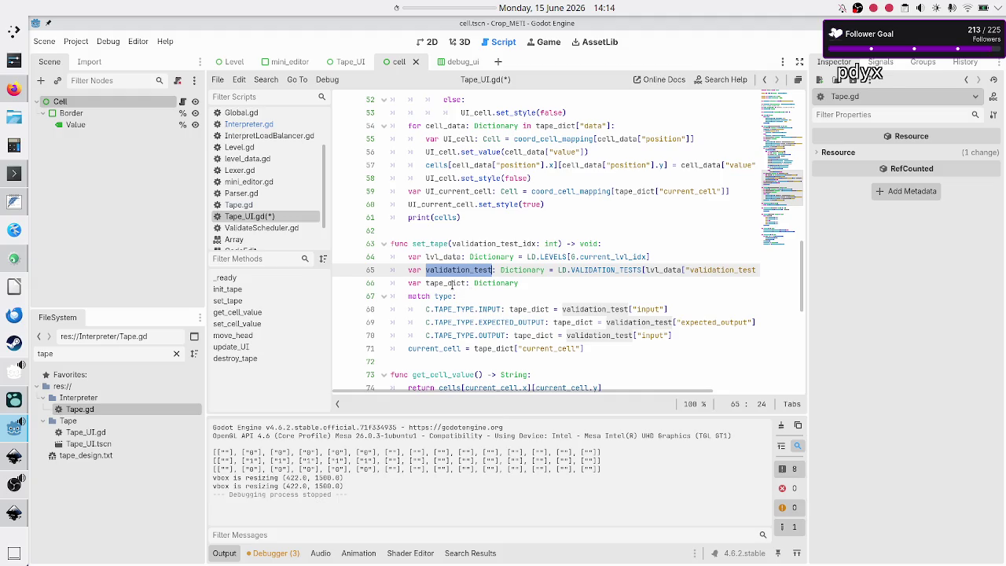
{"action": "double_click", "coordinate": [646, 309]}
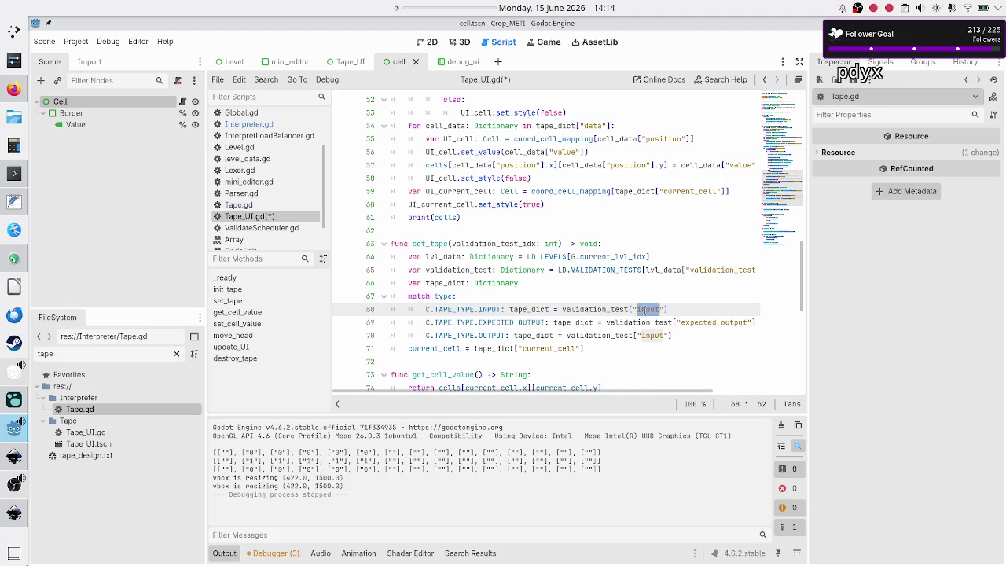
{"action": "double_click", "coordinate": [709, 323]}
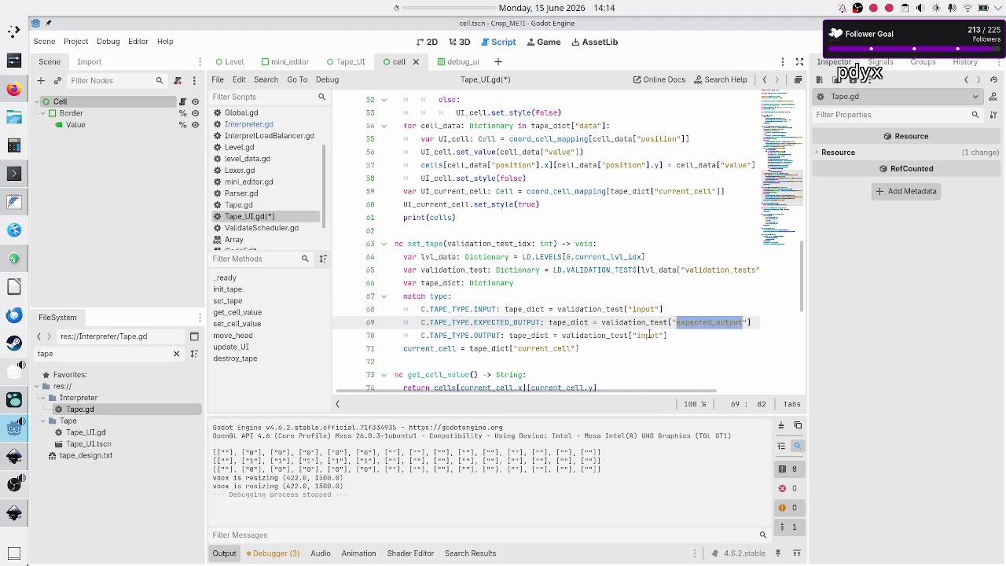
{"action": "key", "text": "Down"}
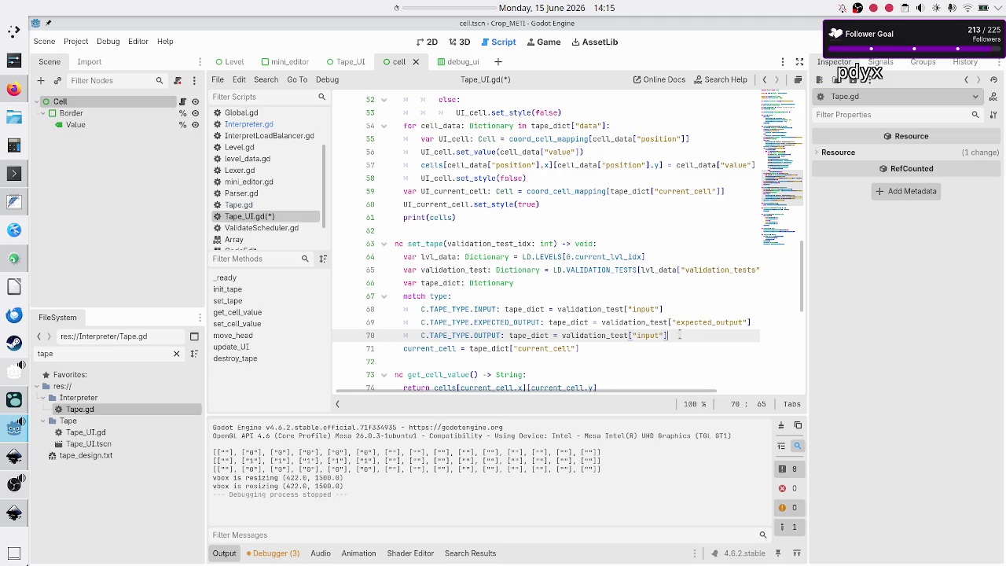
{"action": "scroll", "coordinate": [680, 335], "scroll_direction": "left", "scroll_amount": 1}
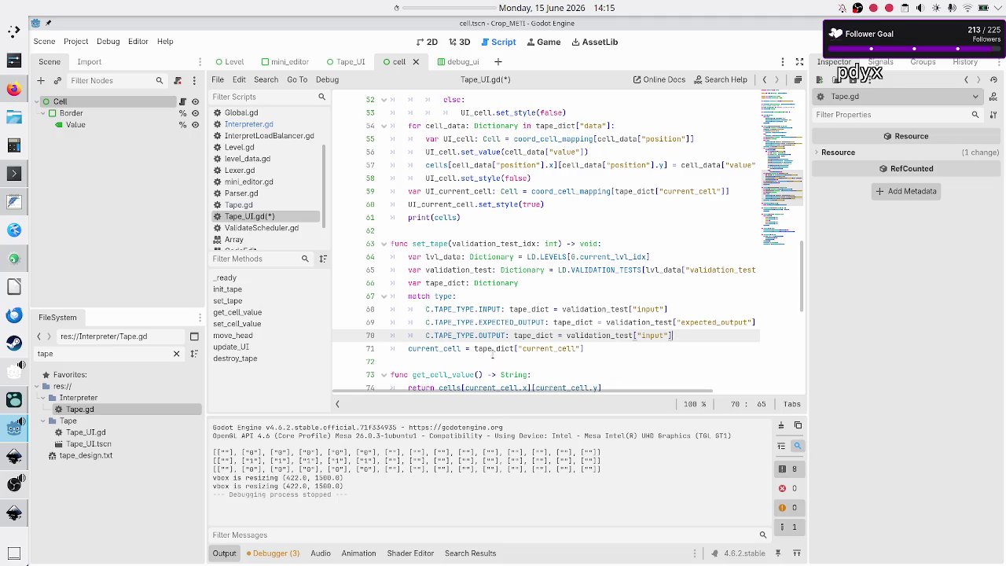
{"action": "double_click", "coordinate": [448, 349]}
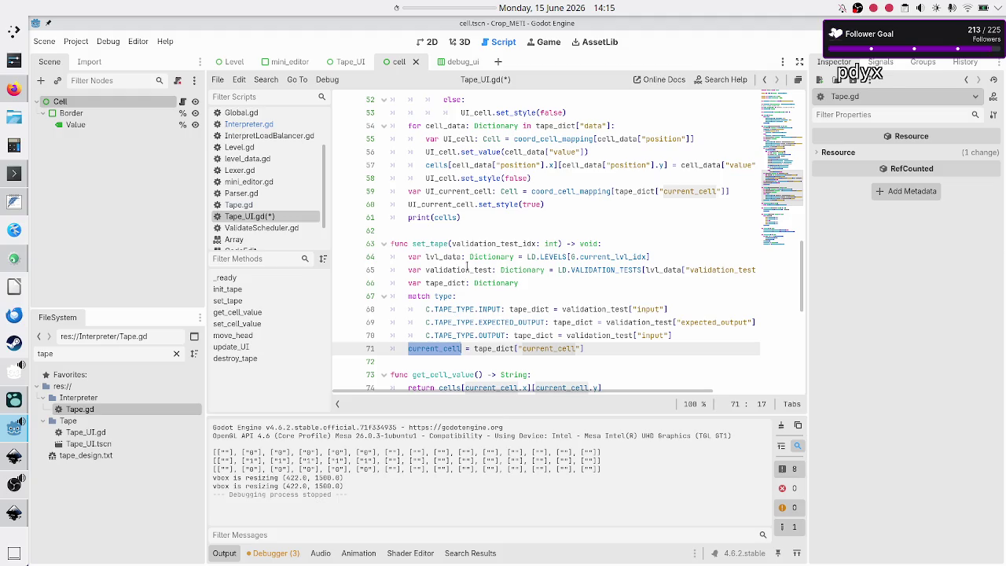
{"action": "scroll", "coordinate": [466, 267], "scroll_direction": "up", "scroll_amount": 15}
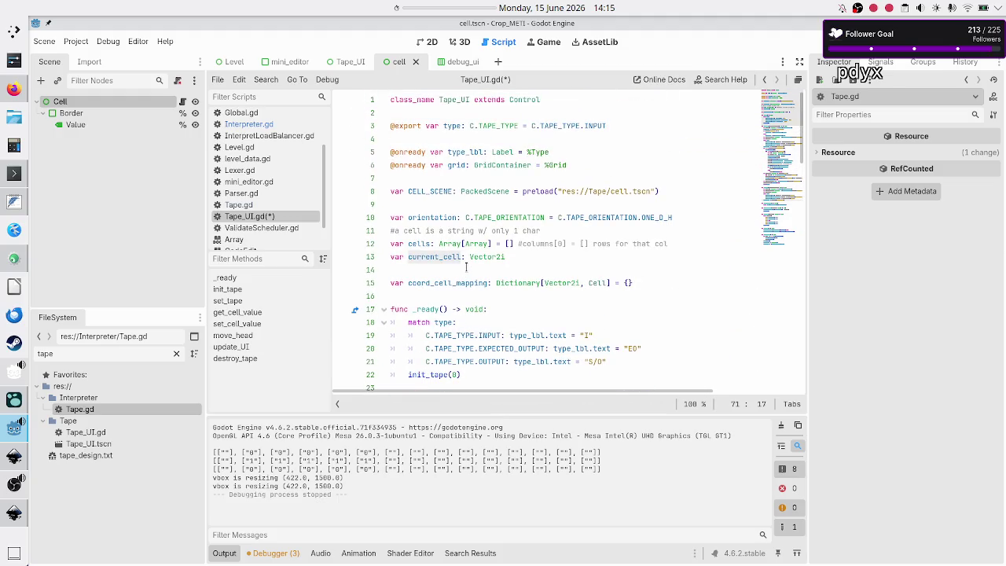
{"action": "scroll", "coordinate": [467, 267], "scroll_direction": "down", "scroll_amount": 12}
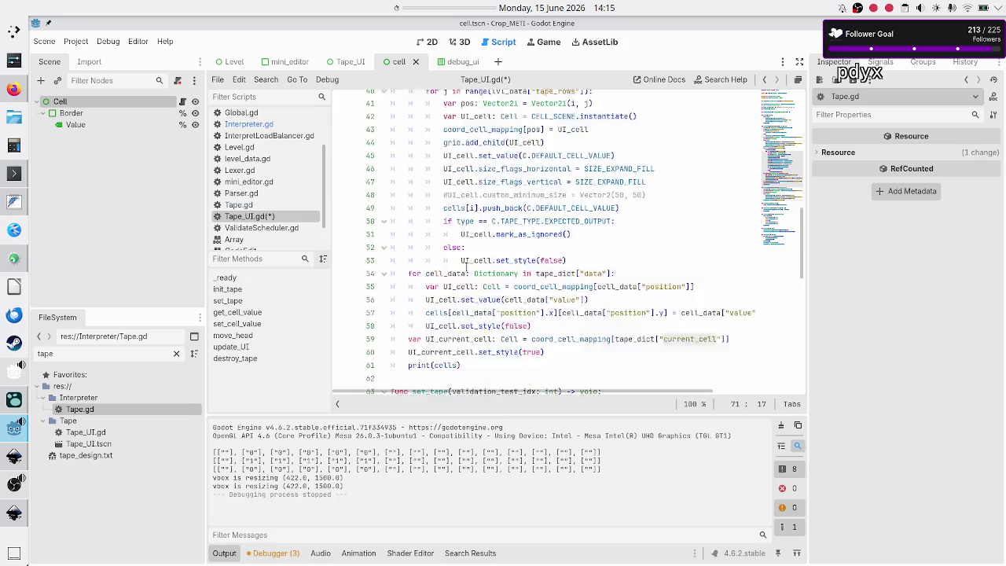
{"action": "scroll", "coordinate": [466, 266], "scroll_direction": "up", "scroll_amount": 12}
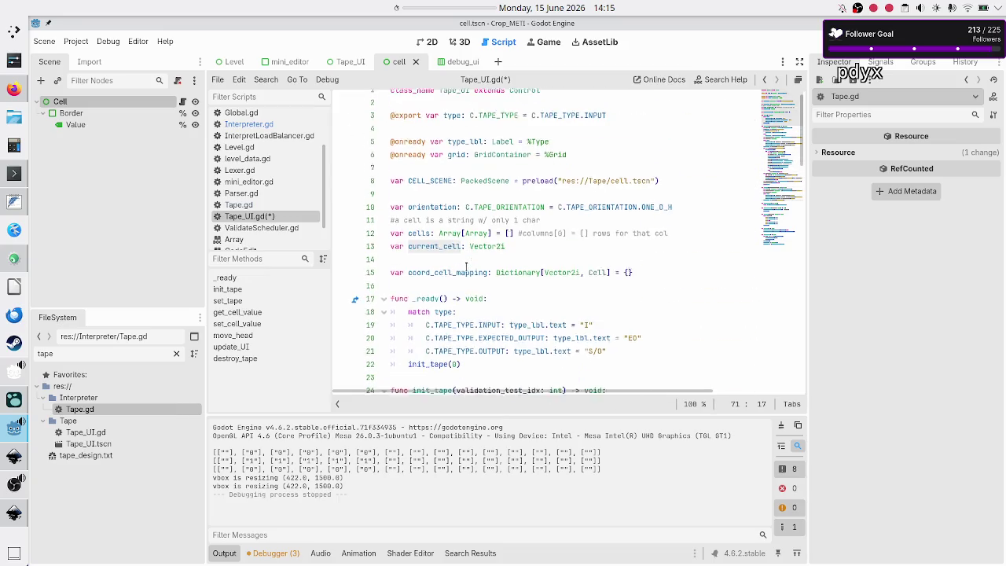
{"action": "double_click", "coordinate": [438, 283]}
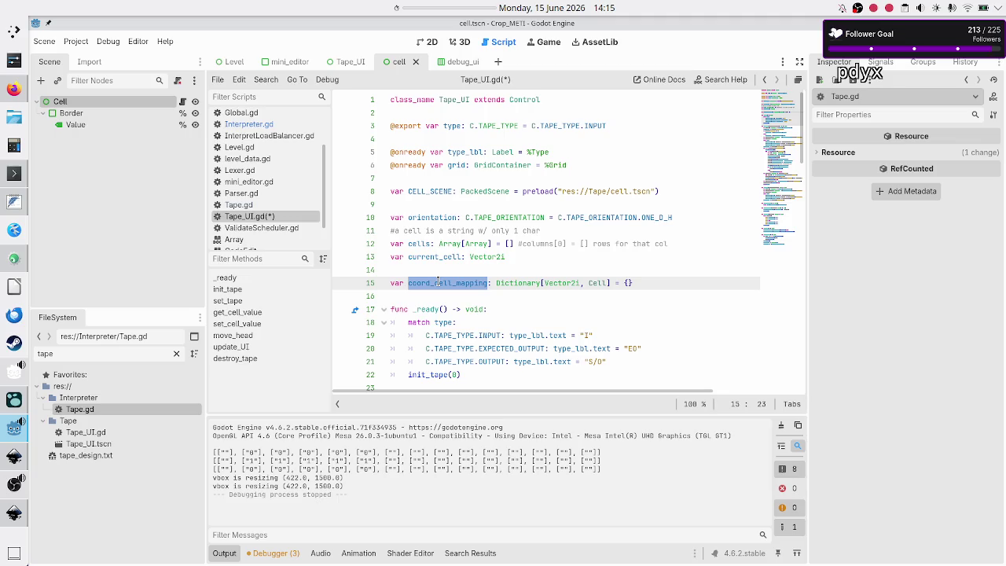
{"action": "mouse_move", "coordinate": [519, 257]}
{"action": "left_mouse_down"}
{"action": "mouse_move", "coordinate": [410, 257]}
{"action": "mouse_move", "coordinate": [386, 245]}
{"action": "left_mouse_up"}
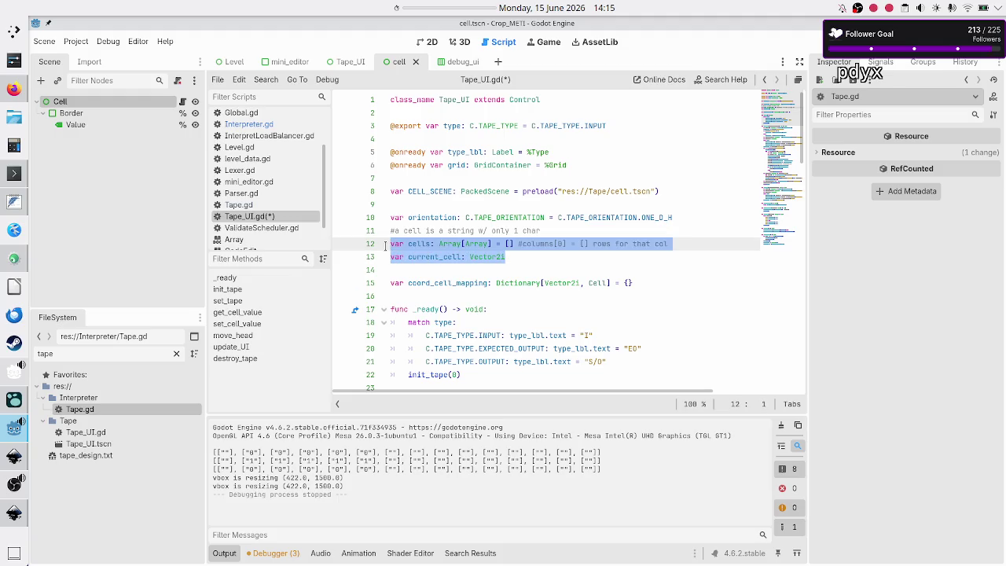
{"action": "double_click", "coordinate": [431, 257]}
{"action": "scroll", "coordinate": [436, 259], "scroll_direction": "down", "scroll_amount": 19}
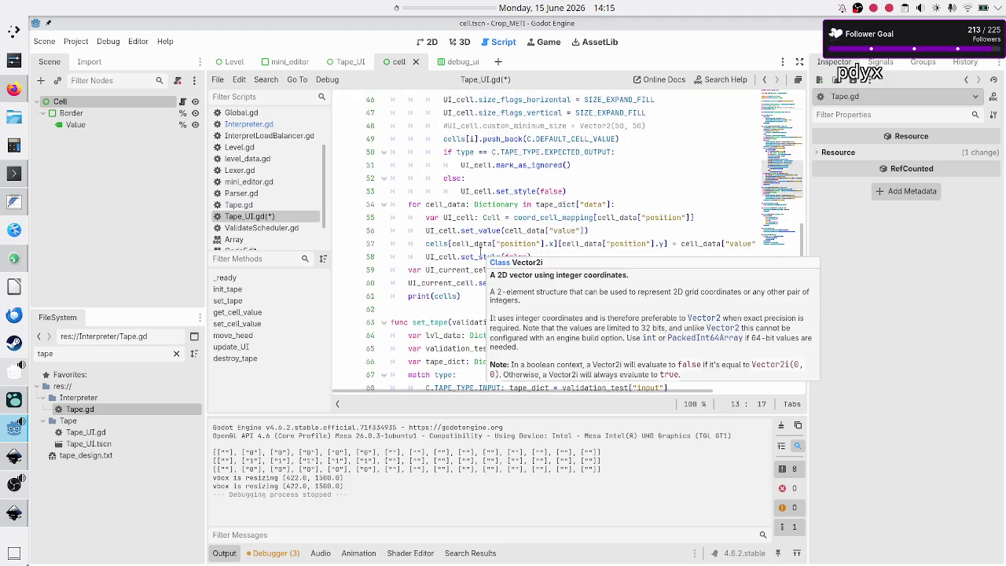
{"action": "scroll", "coordinate": [441, 267], "scroll_direction": "up", "scroll_amount": 14}
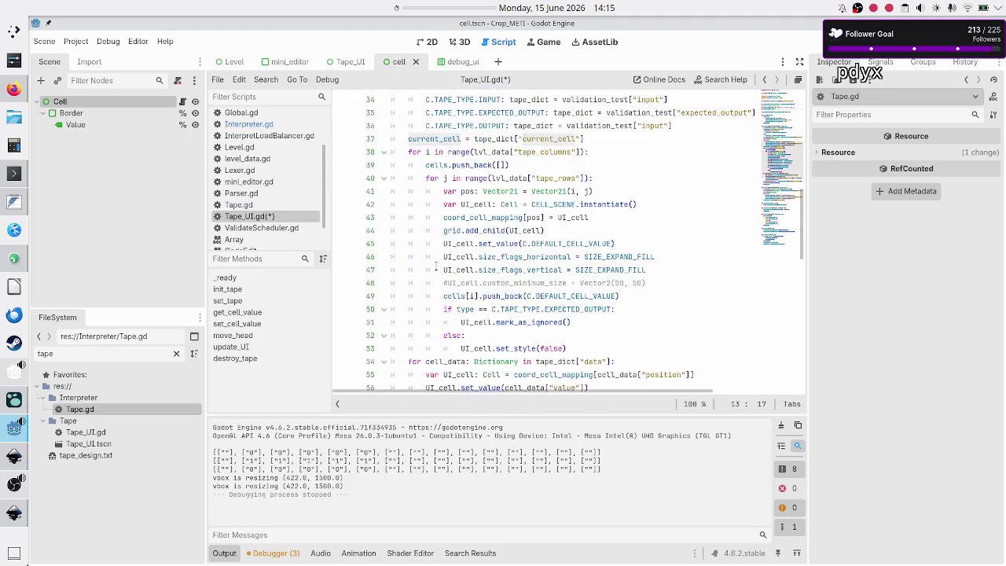
{"action": "scroll", "coordinate": [436, 267], "scroll_direction": "up", "scroll_amount": 3}
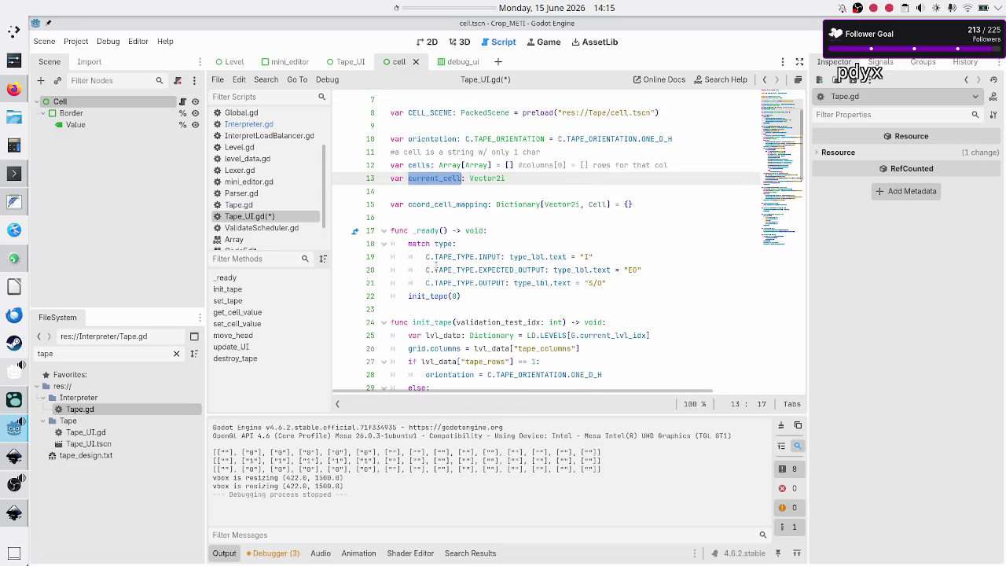
{"action": "double_click", "coordinate": [426, 165]}
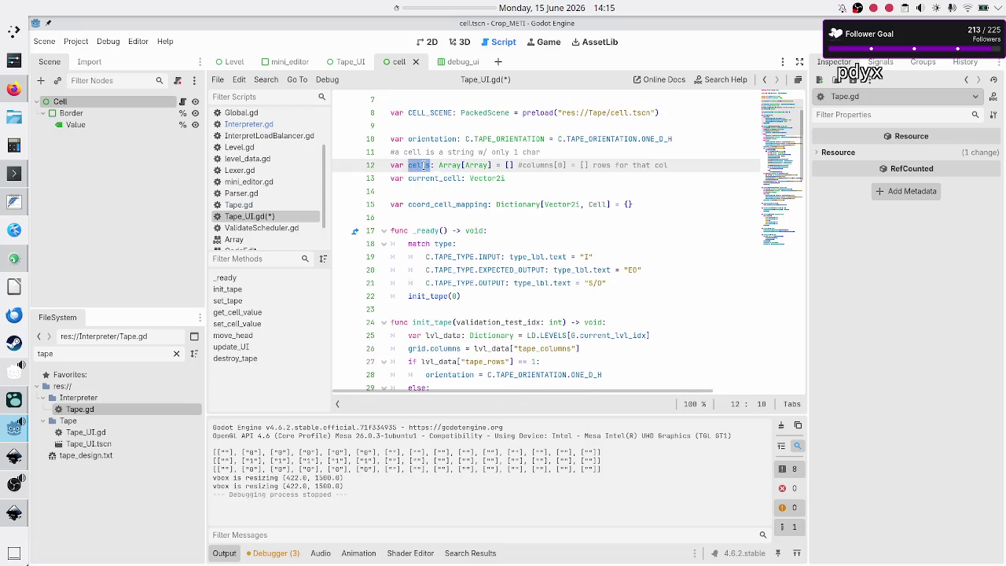
{"action": "key", "text": "alt+Tab"}
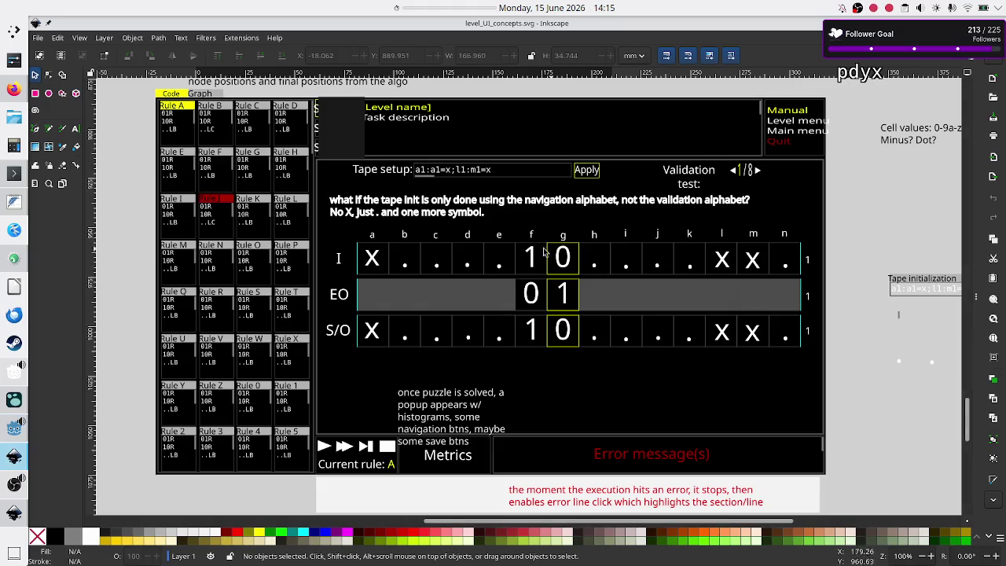
{"action": "key", "text": "alt+Tab"}
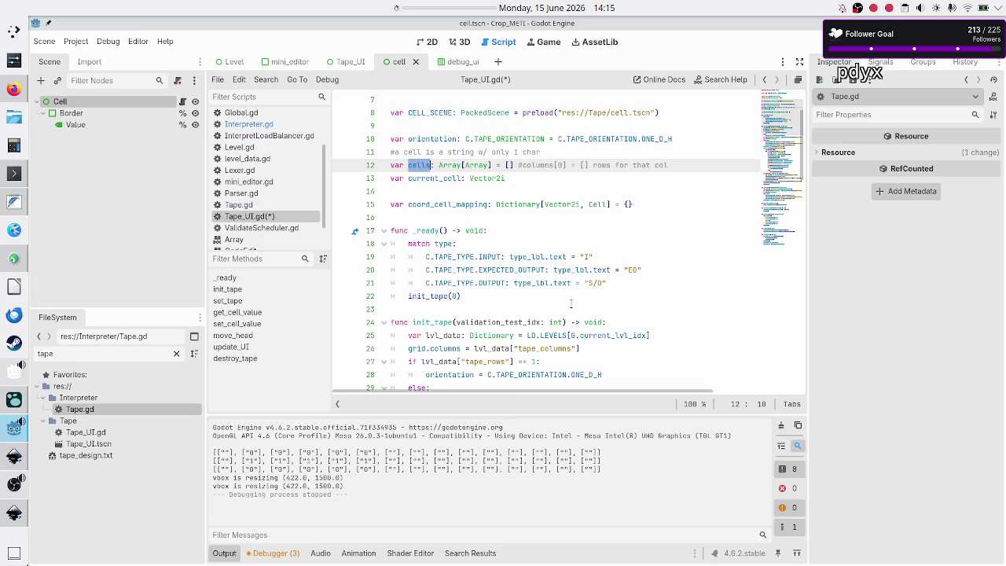
Mark init_tape's column loop through line 54, then clear the marking
{"action": "scroll", "coordinate": [512, 286], "scroll_direction": "down", "scroll_amount": 6}
{"action": "scroll", "coordinate": [498, 283], "scroll_direction": "down", "scroll_amount": 1}
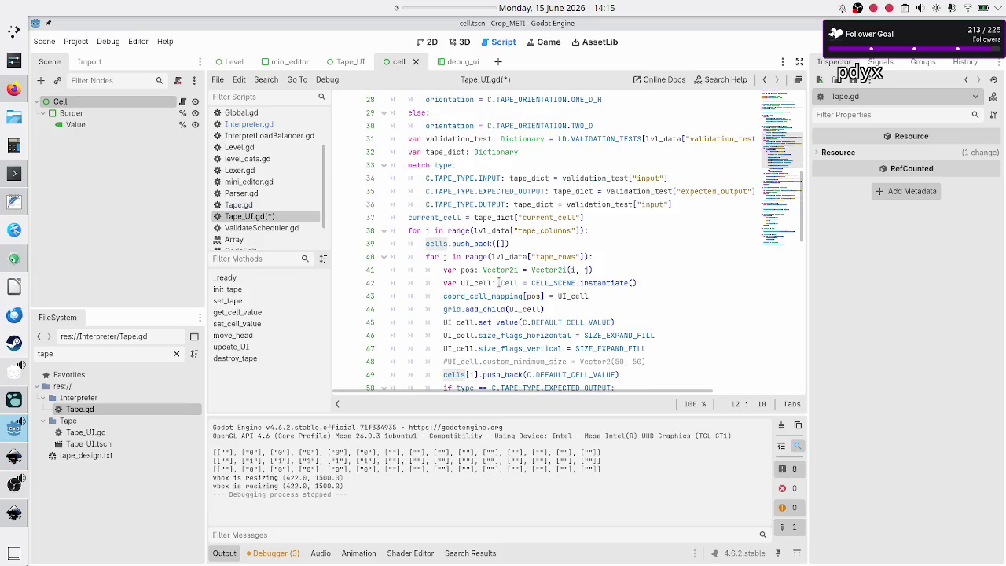
{"action": "left_click", "coordinate": [661, 227]}
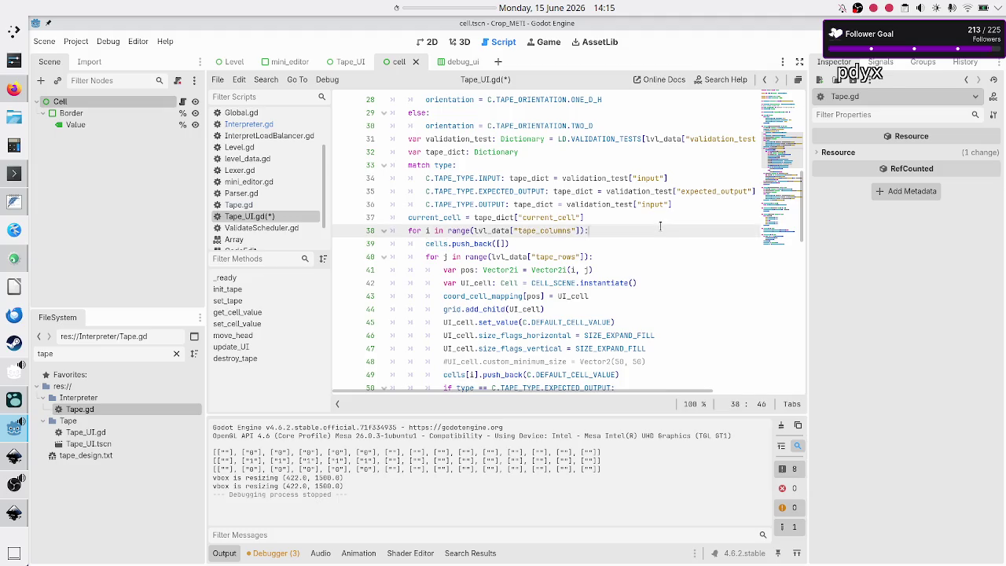
{"action": "key", "text": "Right"}
{"action": "key", "text": "Down"}
{"action": "key", "text": "Down"}
{"action": "key", "text": "Down"}
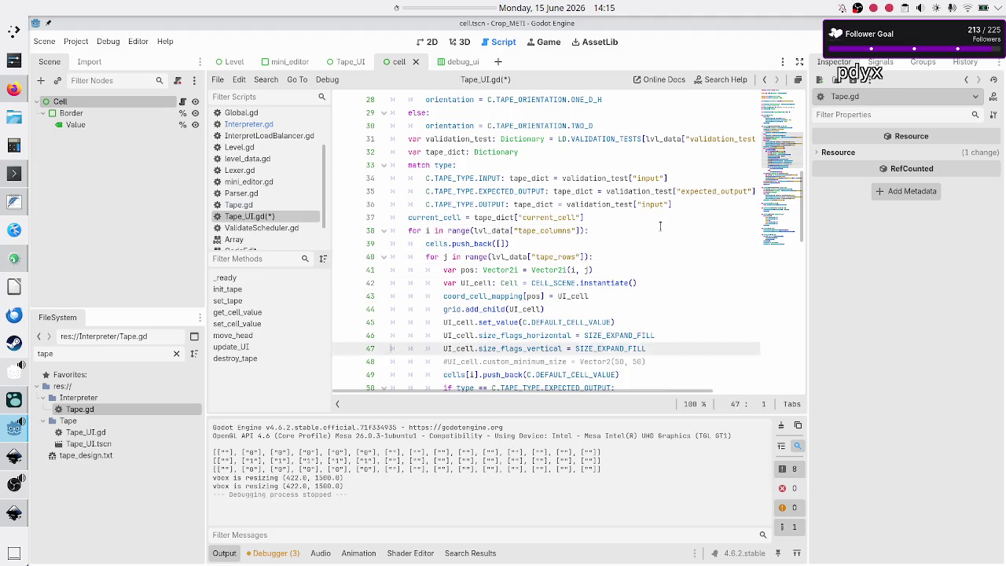
{"action": "key", "text": "Up"}
{"action": "key", "text": "Up"}
{"action": "key", "text": "Up"}
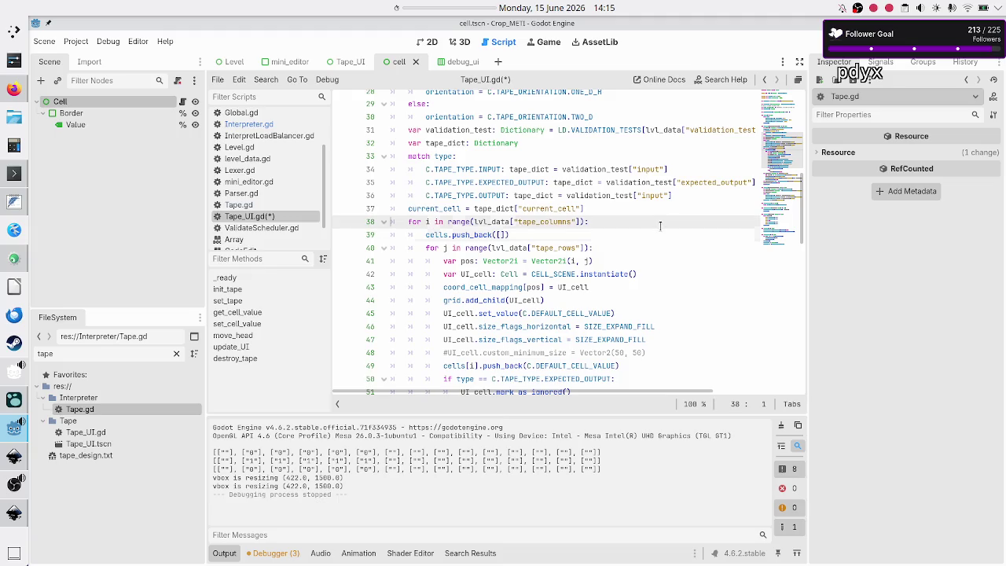
{"action": "key", "text": "shift+Down"}
{"action": "key", "text": "shift+Down"}
{"action": "key", "text": "shift+Down"}
{"action": "key", "text": "shift+Down"}
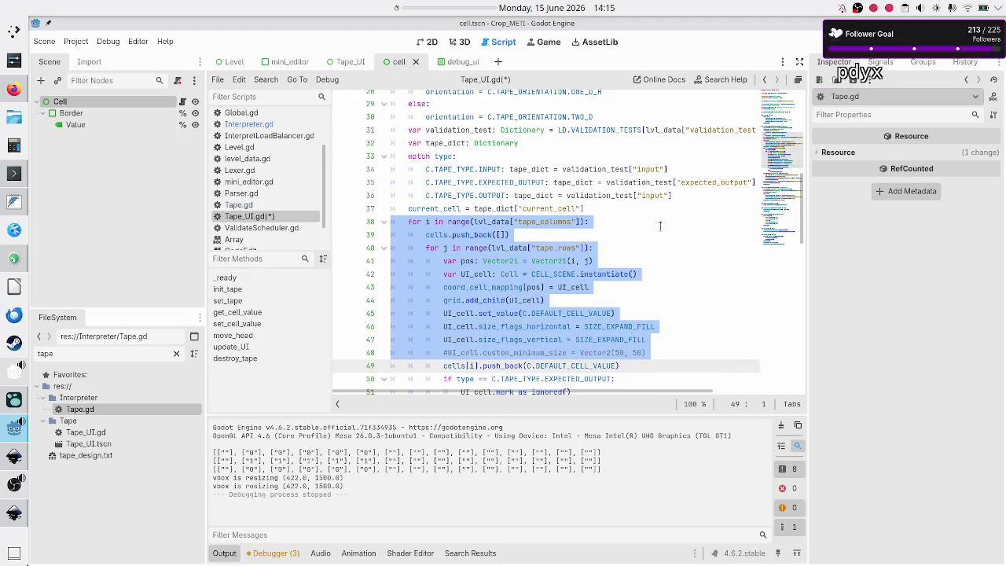
{"action": "key", "text": "shift+Down"}
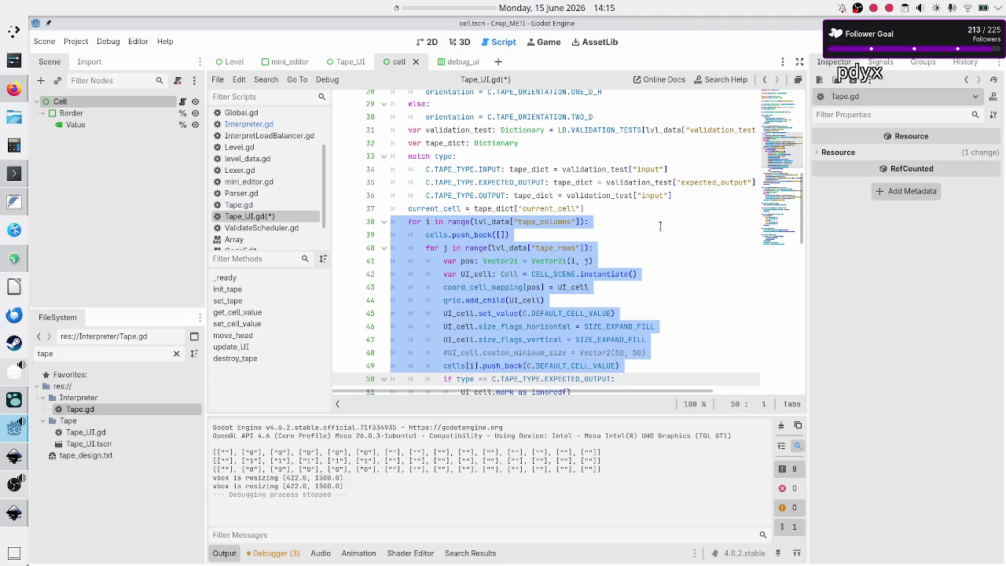
{"action": "key", "text": "shift+Down"}
{"action": "key", "text": "shift+Down"}
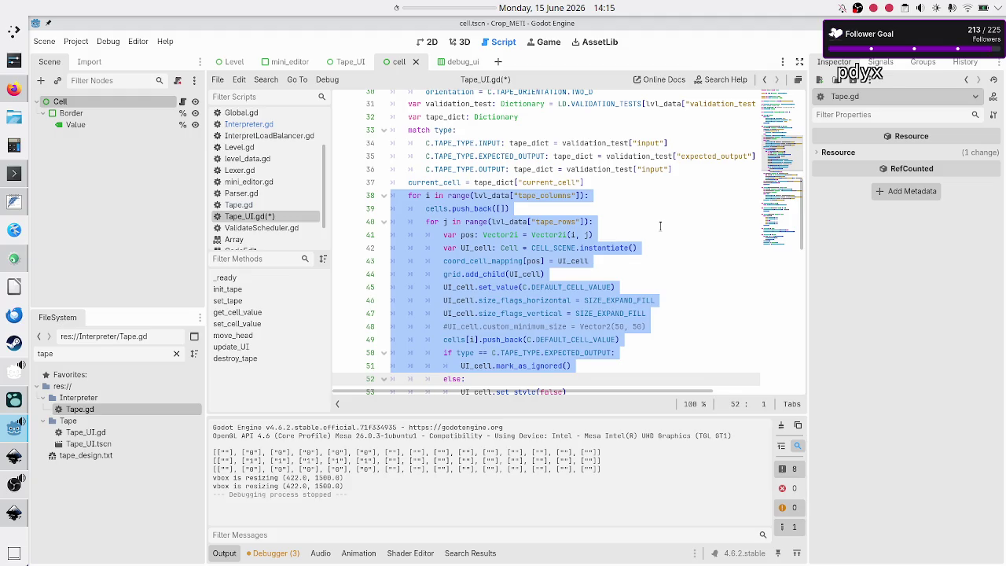
{"action": "key", "text": "shift+Down"}
{"action": "key", "text": "shift+Down"}
{"action": "key", "text": "shift+Down"}
{"action": "key", "text": "Up"}
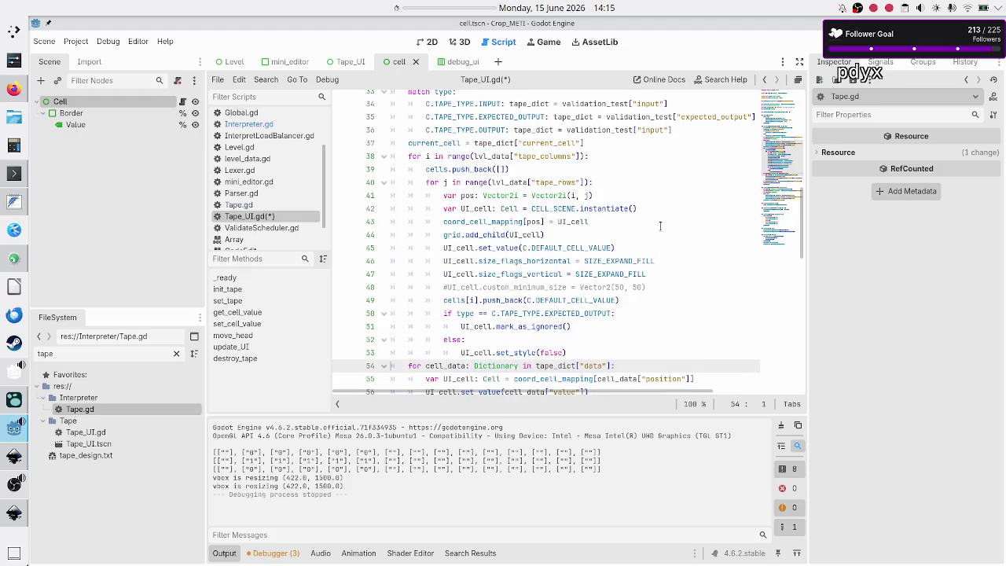
Mark the data-filling lines 54–60, then switch to level_data.gd
{"action": "key", "text": "Down"}
{"action": "key", "text": "Down"}
{"action": "key", "text": "Down"}
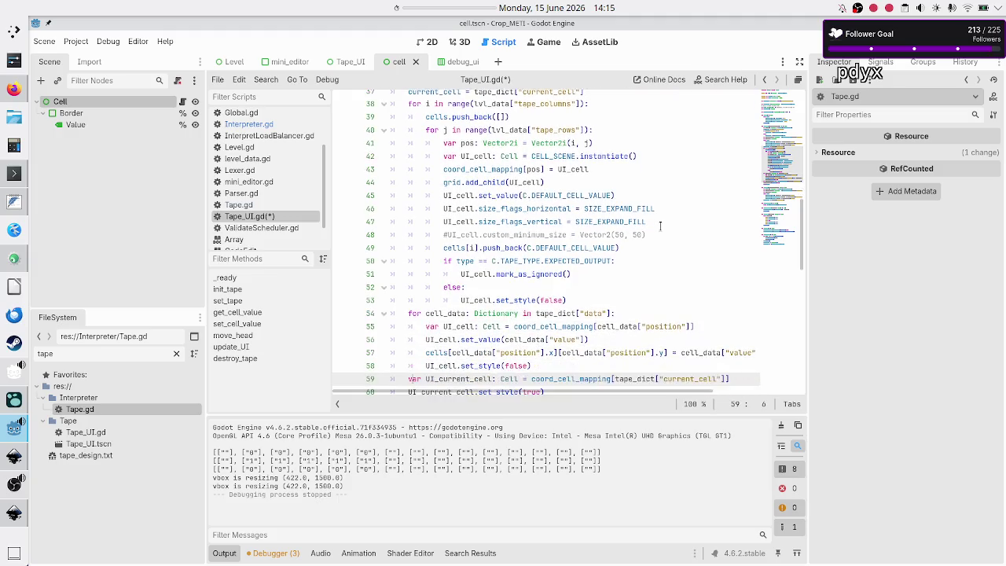
{"action": "key", "text": "Up"}
{"action": "key", "text": "Up"}
{"action": "key", "text": "Up"}
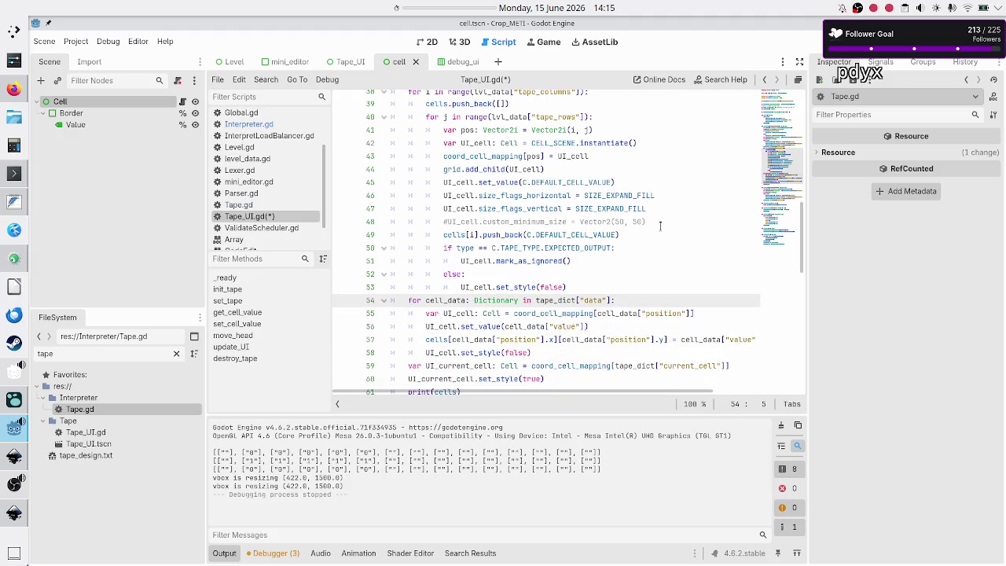
{"action": "key", "text": "shift+Down"}
{"action": "key", "text": "shift+Down"}
{"action": "key", "text": "shift+Down"}
{"action": "key", "text": "shift+Left"}
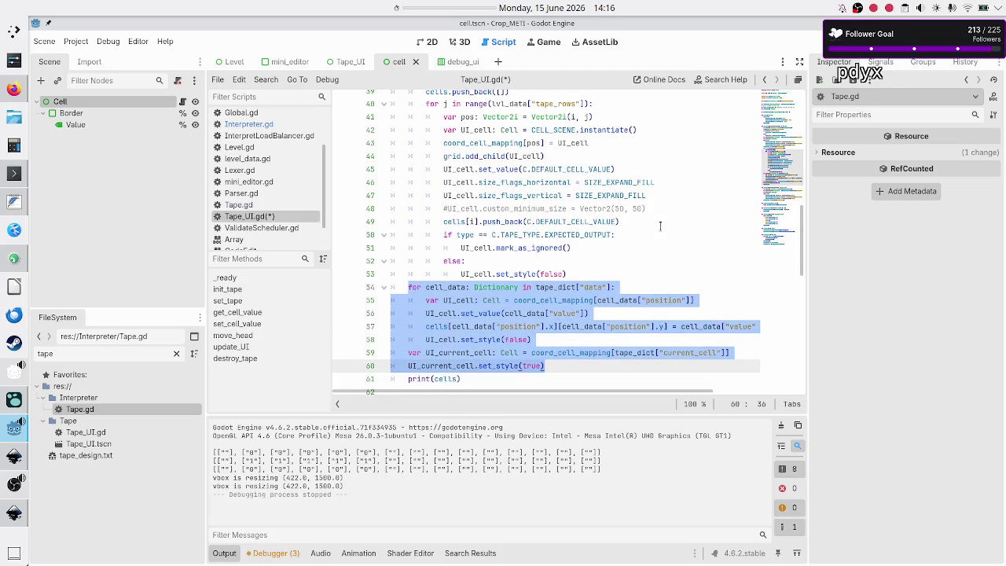
{"action": "scroll", "coordinate": [654, 194], "scroll_direction": "down", "scroll_amount": 3}
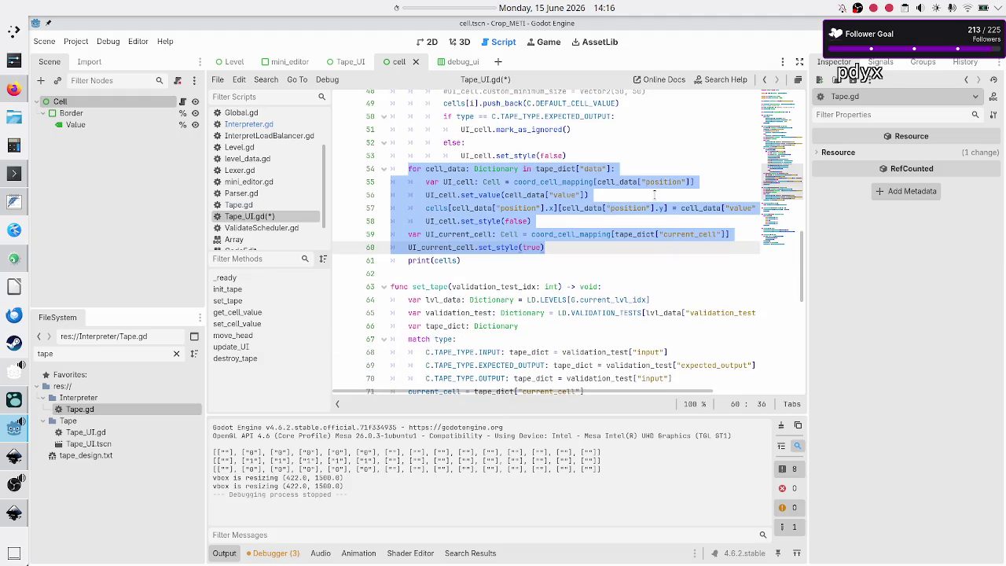
{"action": "scroll", "coordinate": [654, 195], "scroll_direction": "down", "scroll_amount": 1}
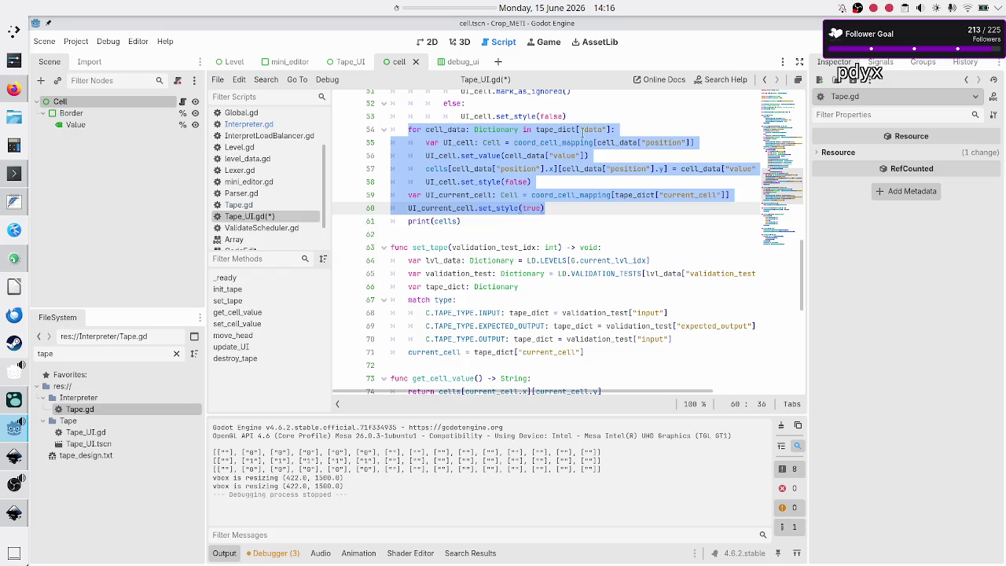
{"action": "left_click", "coordinate": [260, 159]}
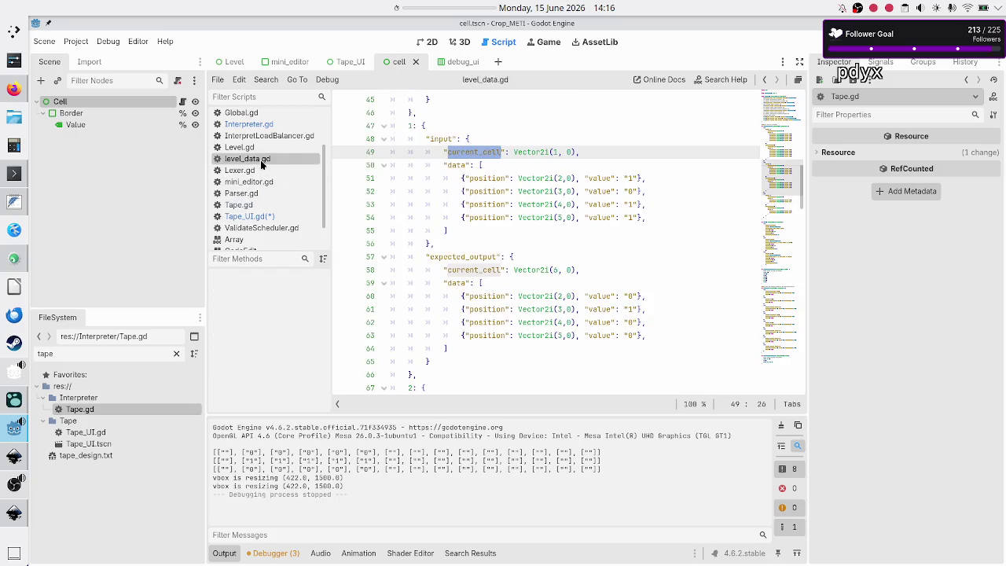
Inspect the test input's 'data' key in level_data.gd, then return to Tape_UI.gd
{"action": "double_click", "coordinate": [456, 165]}
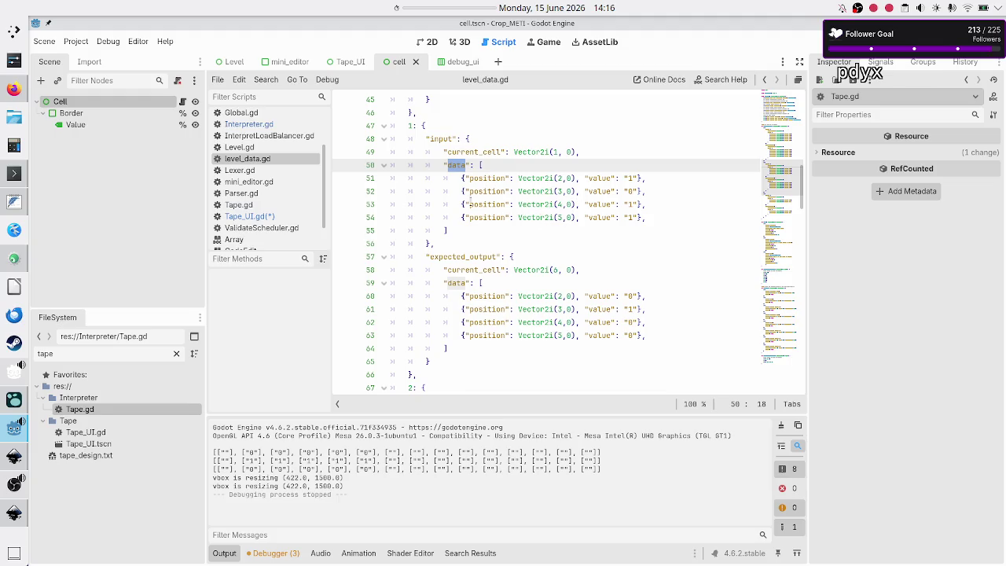
{"action": "left_click", "coordinate": [250, 216]}
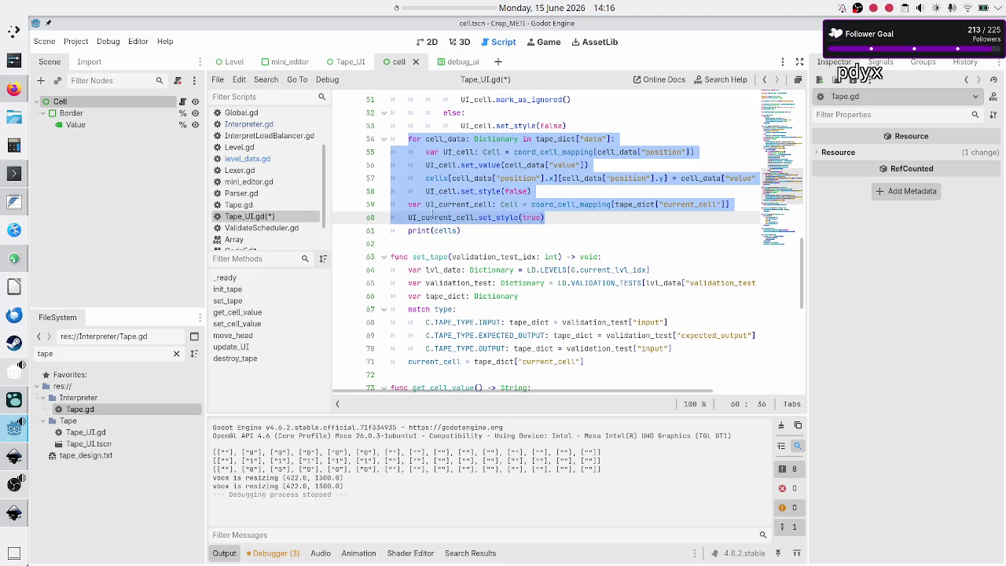
{"action": "mouse_move", "coordinate": [513, 215]}
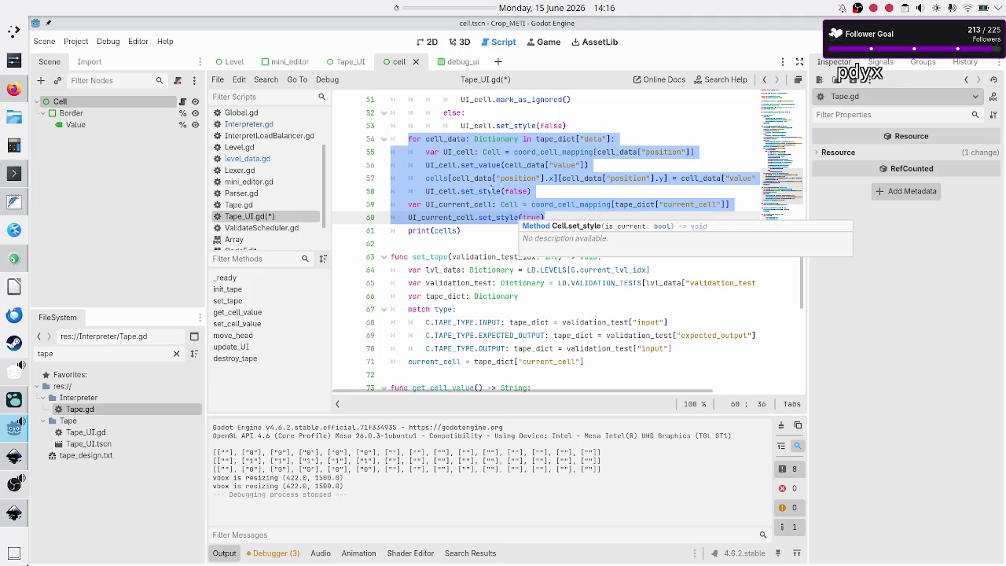
{"action": "key", "text": "shift+Down"}
{"action": "key", "text": "ctrl+c"}
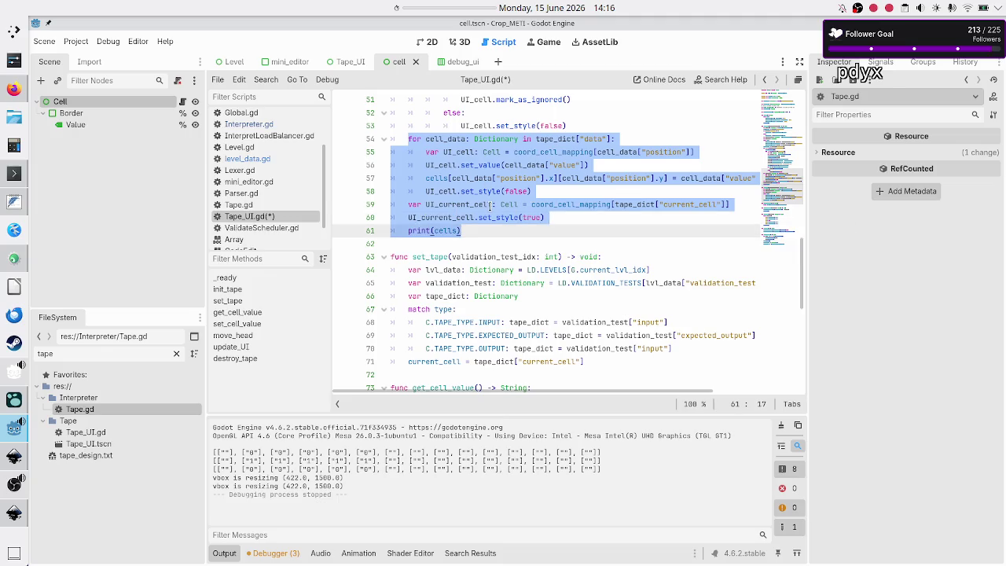
{"action": "key", "text": "Down"}
{"action": "key", "text": "Down"}
{"action": "key", "text": "Down"}
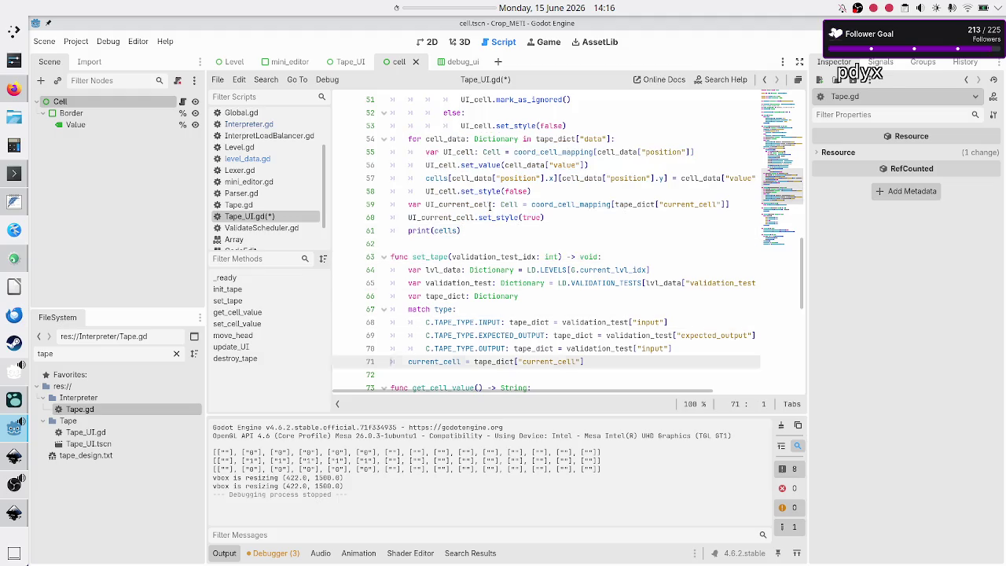
{"action": "key", "text": "ctrl+shift+Return"}
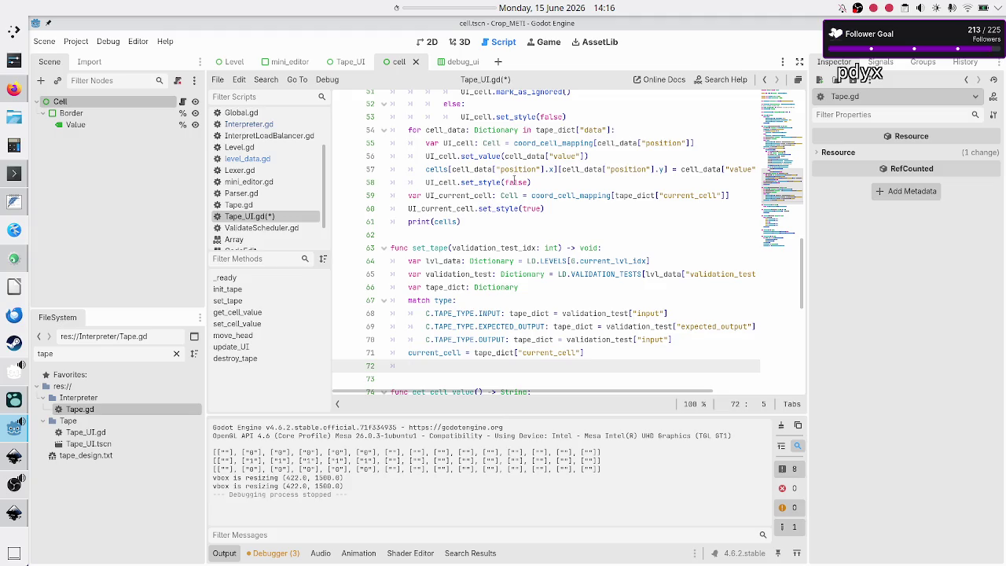
{"action": "scroll", "coordinate": [629, 264], "scroll_direction": "down", "scroll_amount": 2}
{"action": "key", "text": "ctrl+v"}
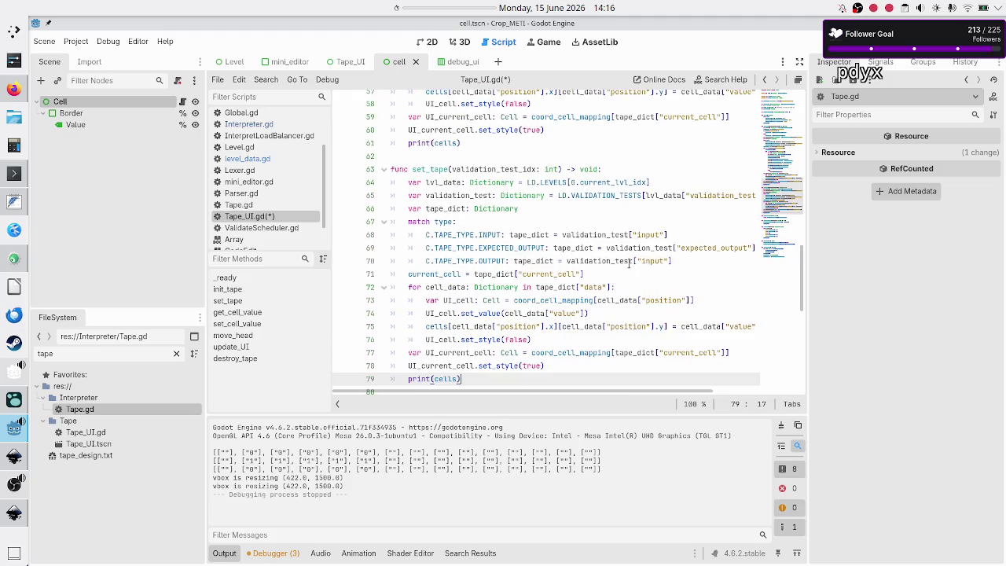
{"action": "scroll", "coordinate": [629, 263], "scroll_direction": "down", "scroll_amount": 1}
{"action": "key", "text": "Home"}
{"action": "key", "text": "Home"}
{"action": "key", "text": "Up"}
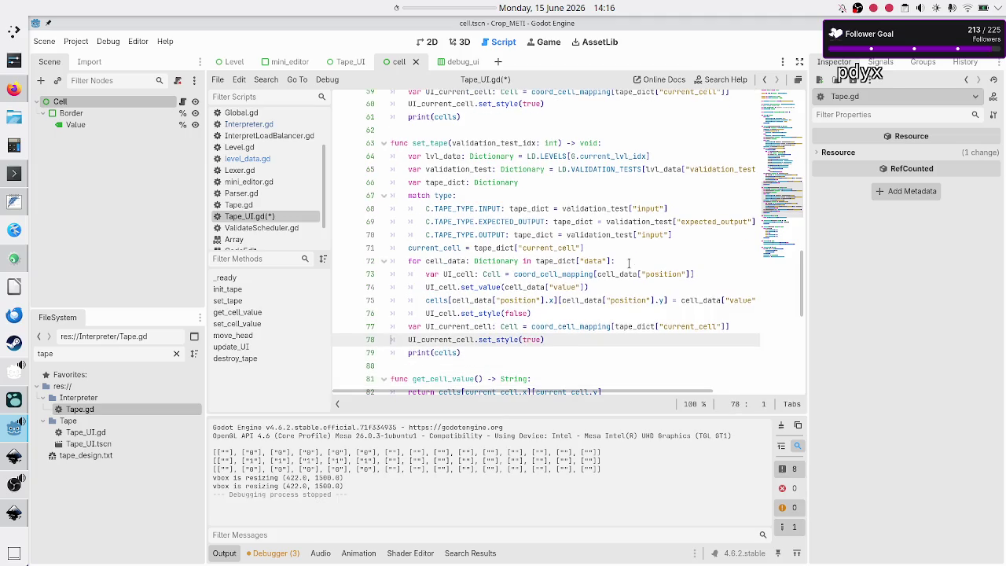
{"action": "key", "text": "Up"}
{"action": "key", "text": "Up"}
{"action": "key", "text": "Up"}
{"action": "key", "text": "Down"}
{"action": "key", "text": "Down"}
{"action": "key", "text": "Down"}
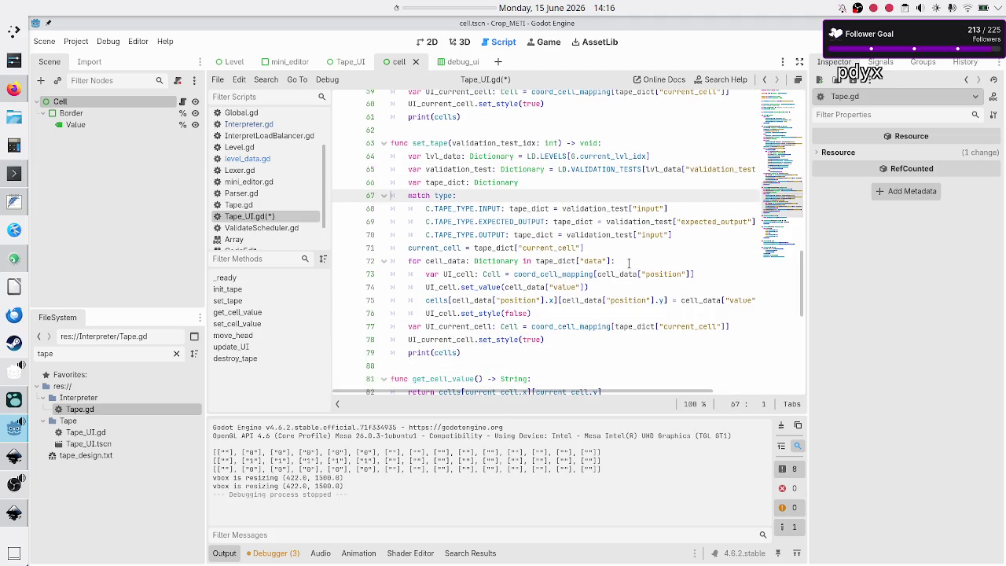
{"action": "key", "text": "Down"}
{"action": "key", "text": "Down"}
{"action": "key", "text": "Down"}
{"action": "key", "text": "Up"}
{"action": "key", "text": "ctrl+s"}
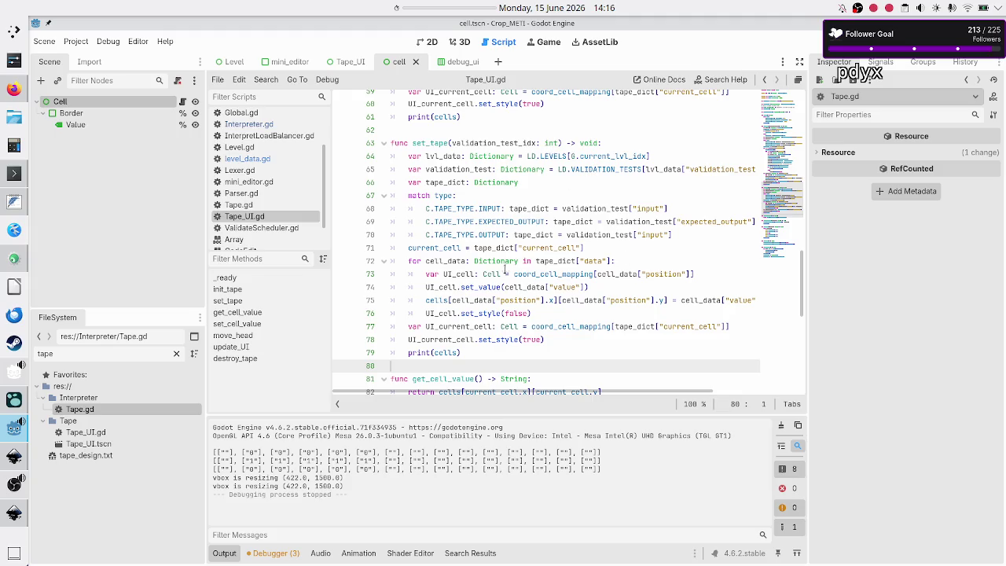
{"action": "mouse_move", "coordinate": [540, 230]}
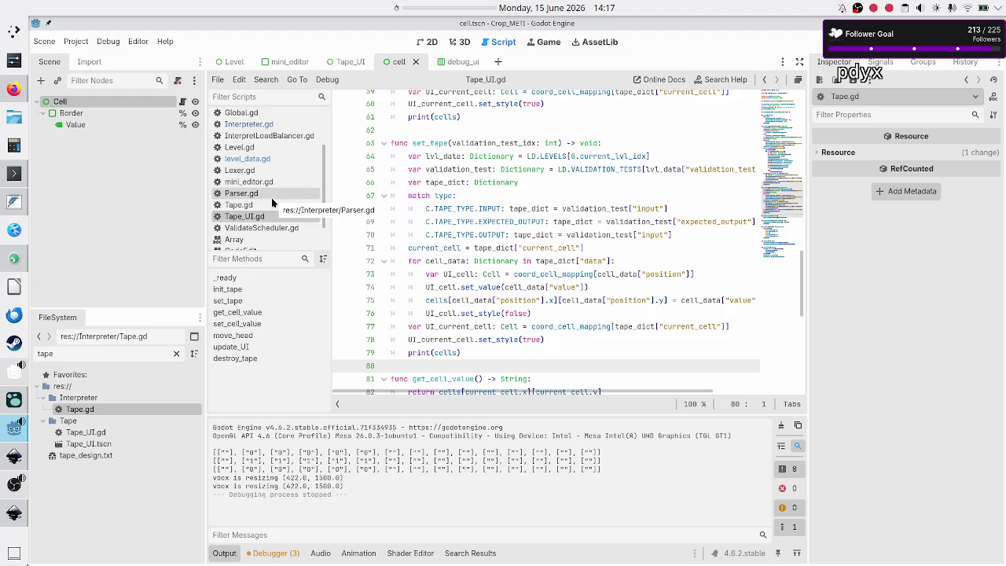
In InterpretLoadBalancer.gd, delete the start-tape comment and uncomment the start_tape set_tape call
{"action": "left_click", "coordinate": [281, 136]}
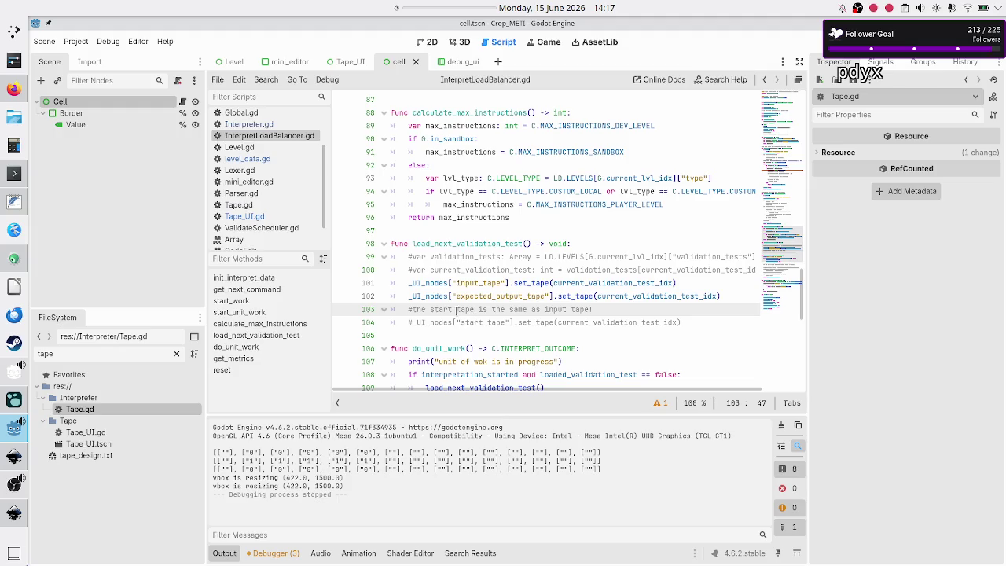
{"action": "key", "text": "Home"}
{"action": "key", "text": "Home"}
{"action": "key", "text": "shift+End"}
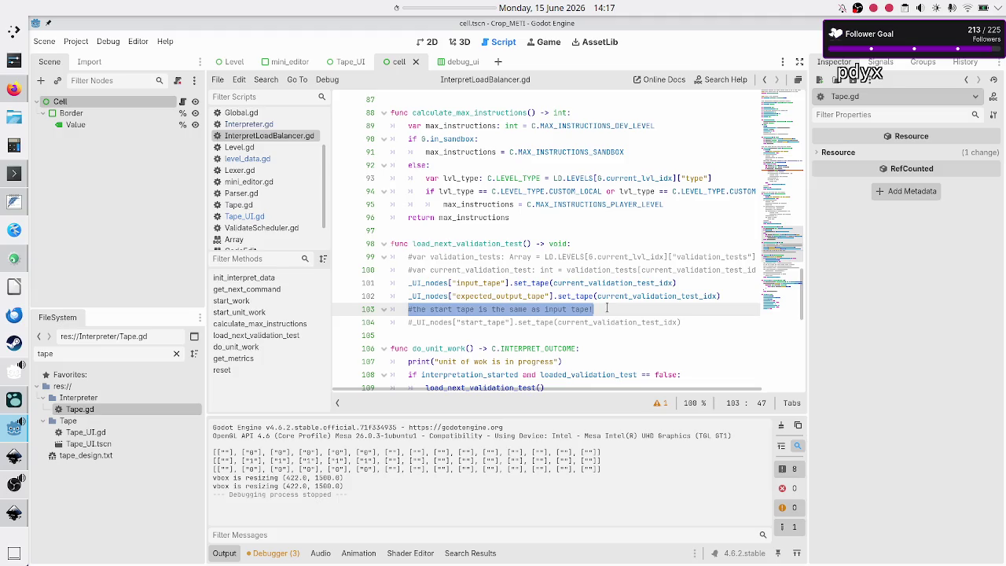
{"action": "key", "text": "BackSpace"}
{"action": "key", "text": "BackSpace"}
{"action": "key", "text": "Delete"}
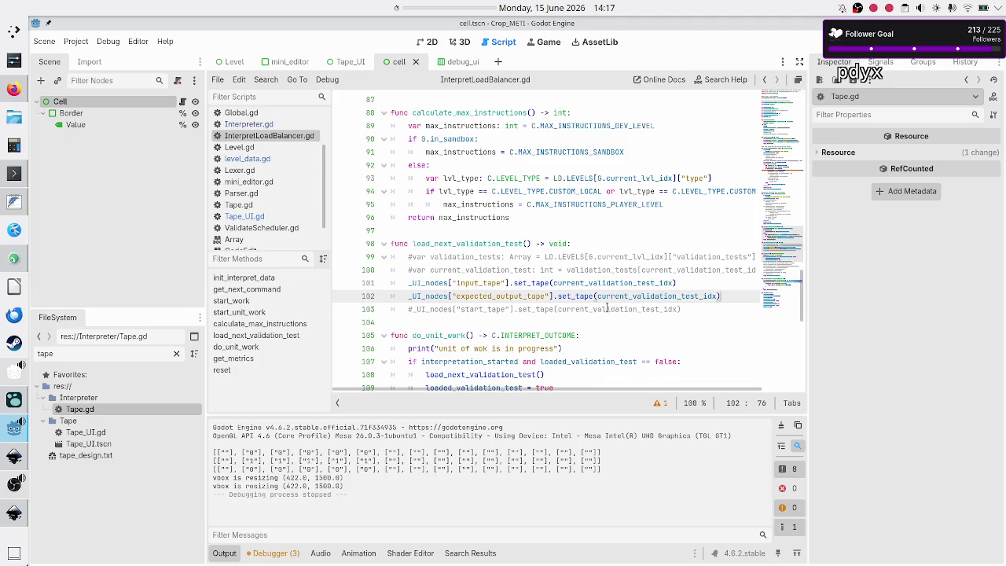
{"action": "key", "text": "BackSpace"}
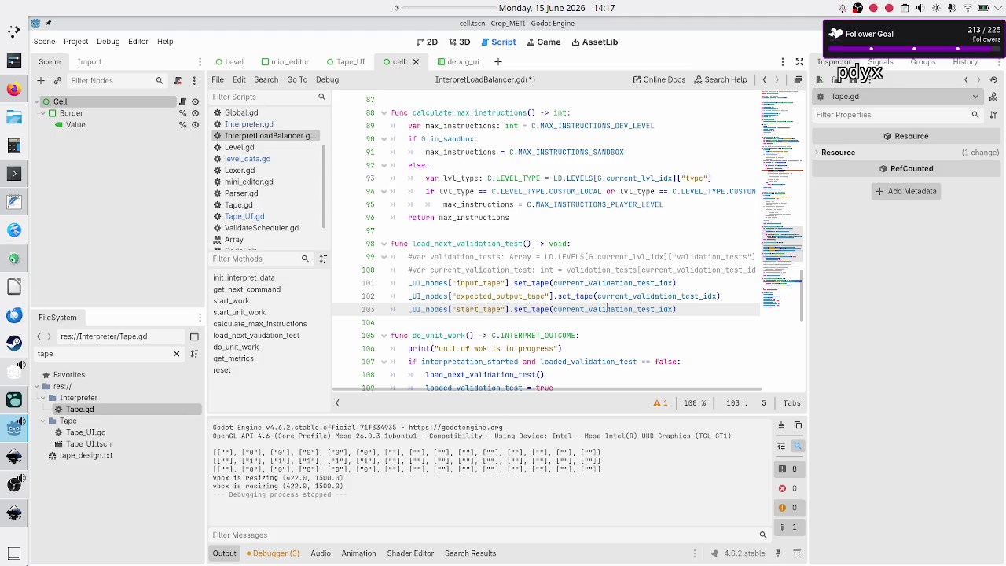
Verify the start_tape key in Execution.gd, then run the project with F5
{"action": "double_click", "coordinate": [438, 310]}
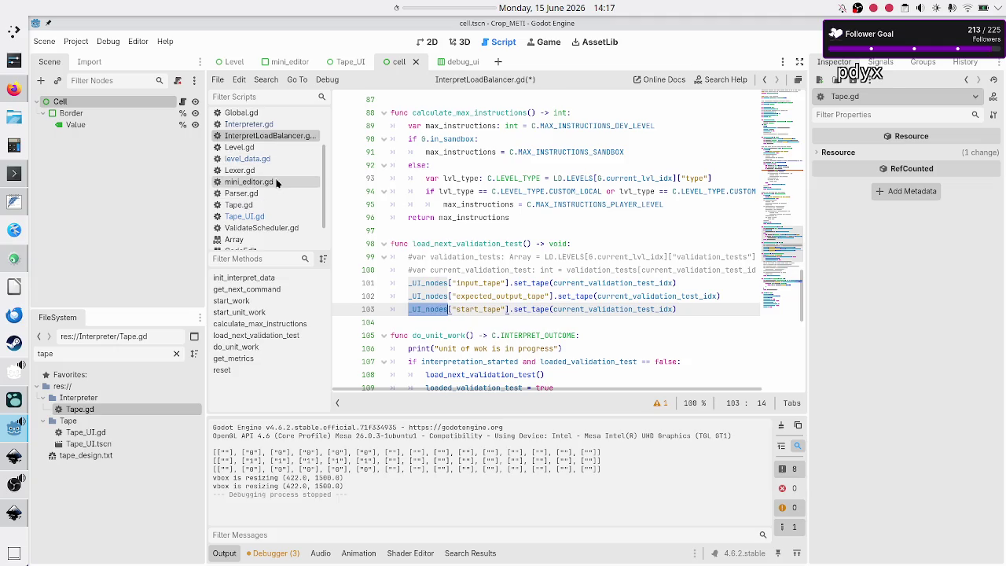
{"action": "scroll", "coordinate": [275, 183], "scroll_direction": "down", "scroll_amount": 2}
{"action": "scroll", "coordinate": [276, 183], "scroll_direction": "up", "scroll_amount": 4}
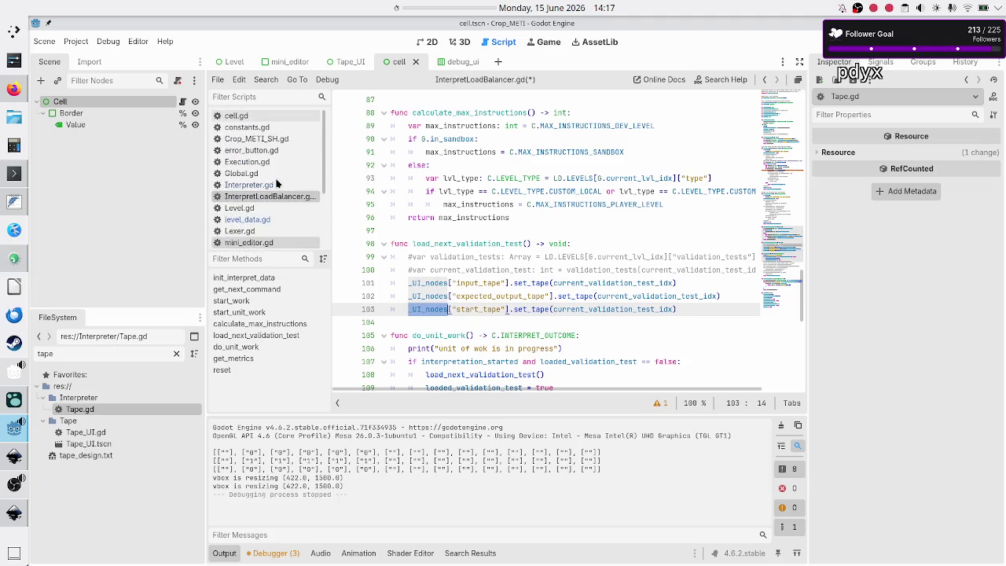
{"action": "left_click", "coordinate": [276, 163]}
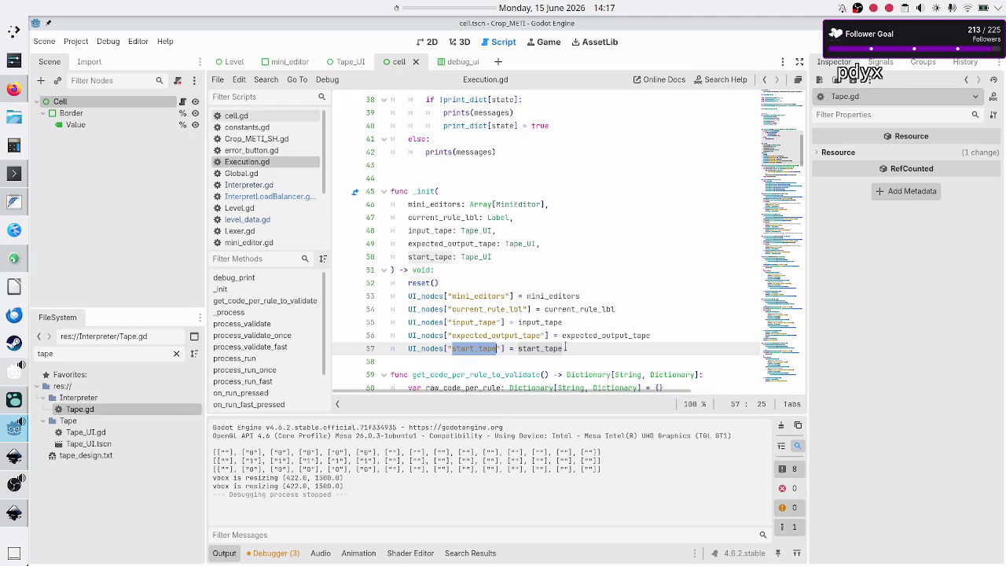
{"action": "left_click", "coordinate": [284, 197]}
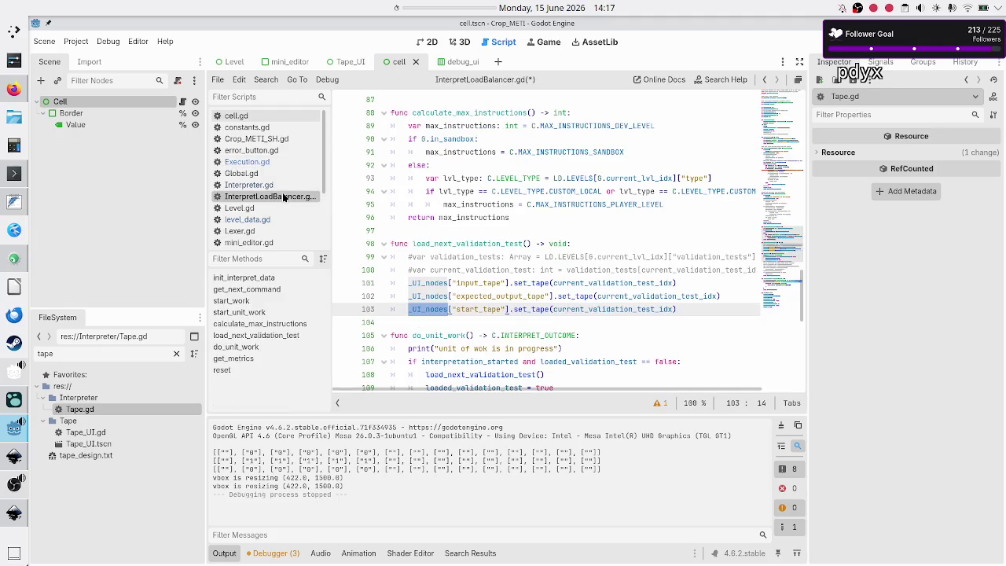
{"action": "left_click", "coordinate": [703, 324]}
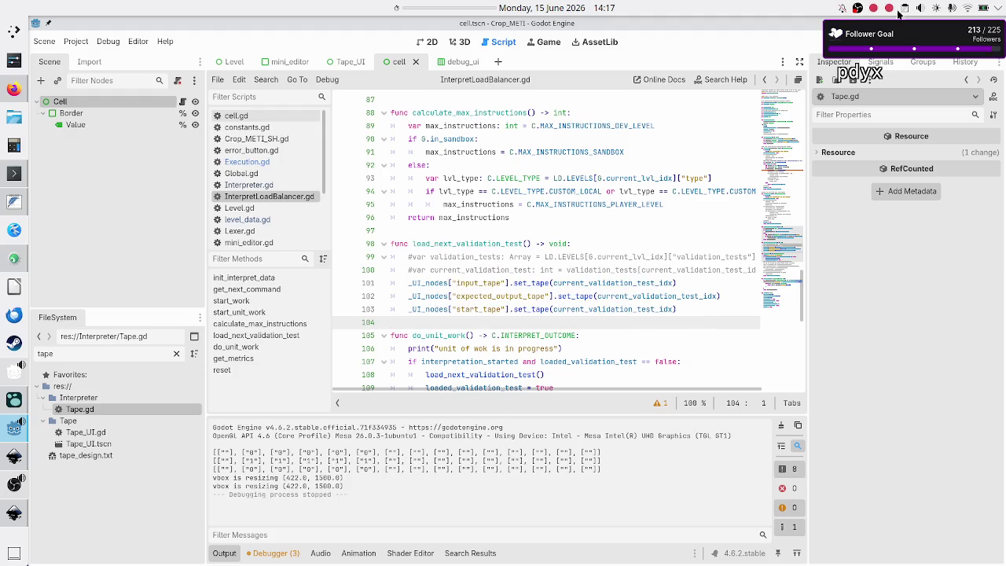
{"action": "key", "text": "F5"}
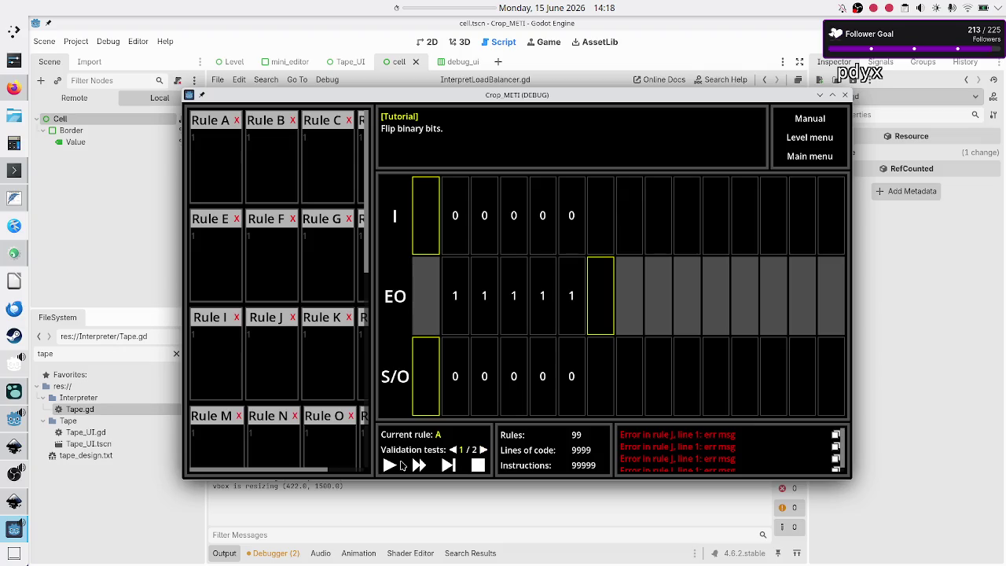
Step the tutorial level's program once, then stop the running game
{"action": "left_click", "coordinate": [450, 468]}
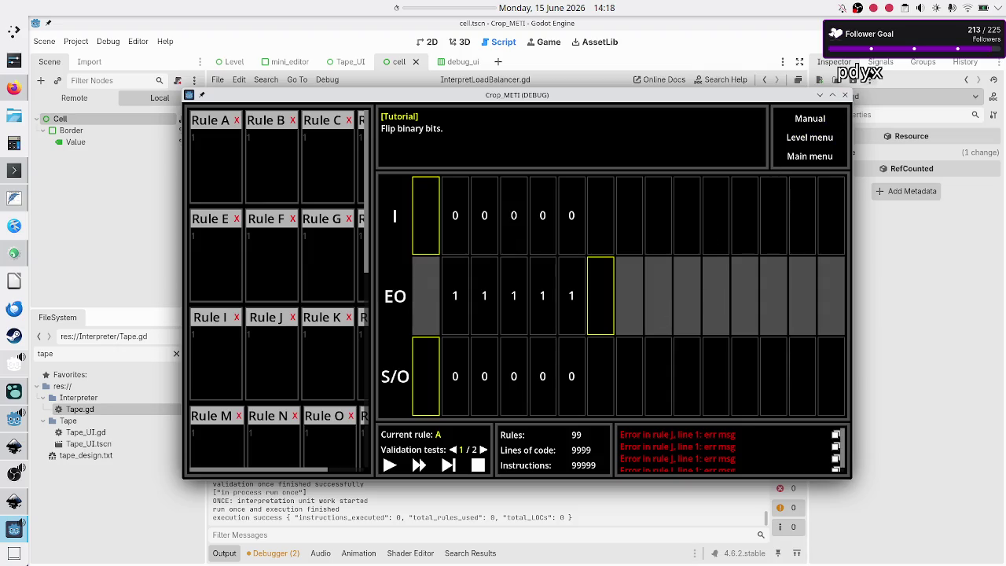
{"action": "left_click", "coordinate": [845, 95]}
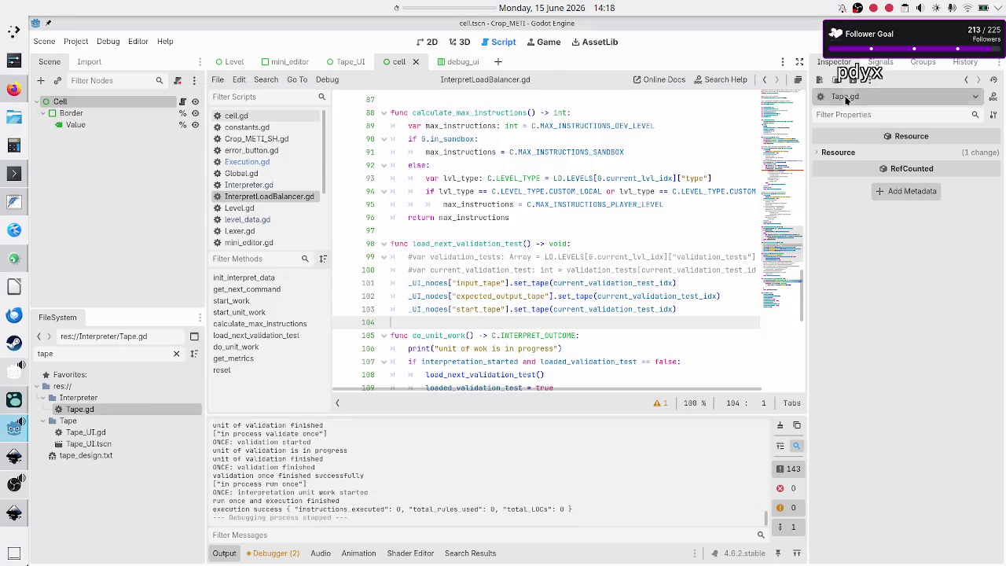
Select load_next_validation_test and relaunch the project with F5
{"action": "double_click", "coordinate": [449, 243]}
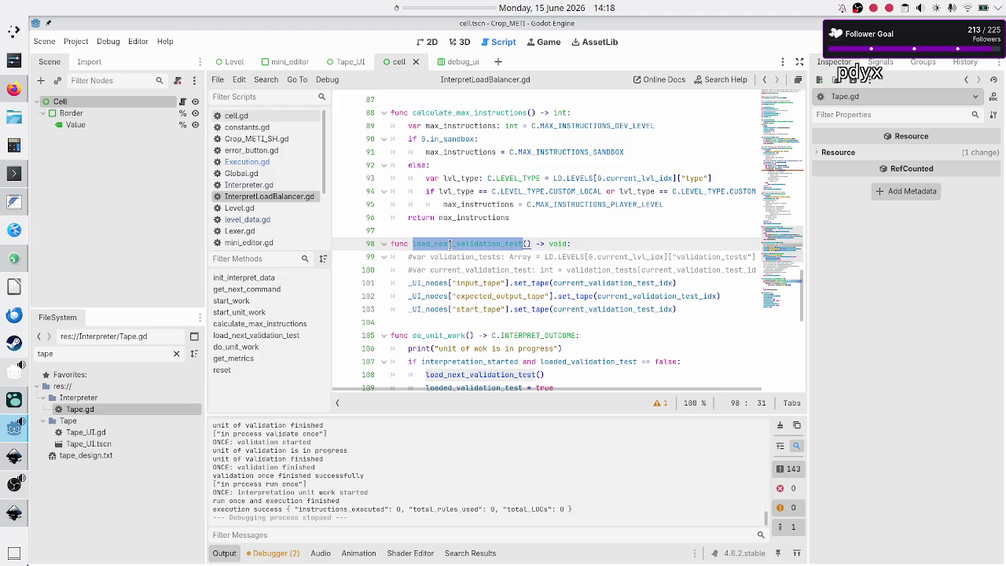
{"action": "scroll", "coordinate": [449, 243], "scroll_direction": "down", "scroll_amount": 1}
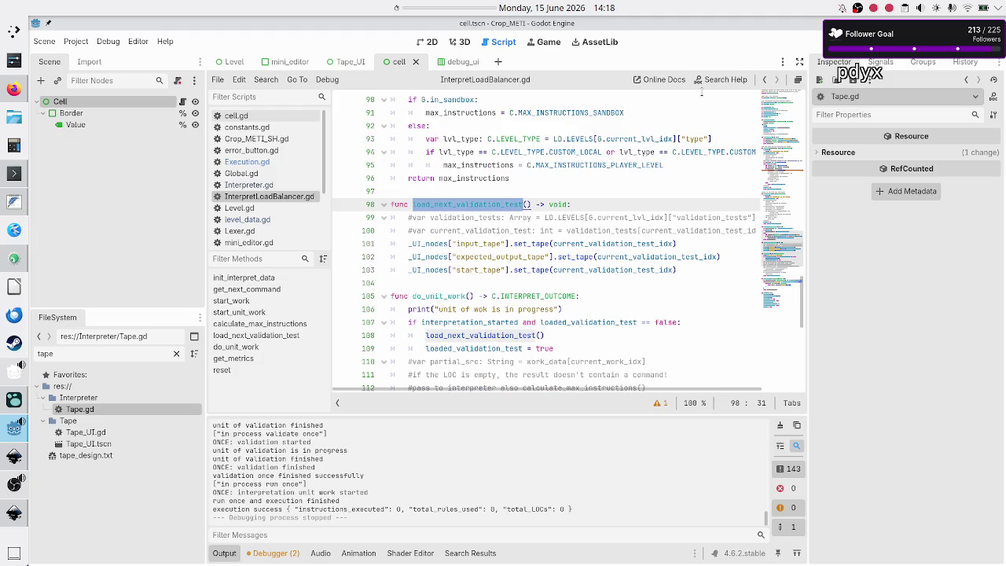
{"action": "key", "text": "F5"}
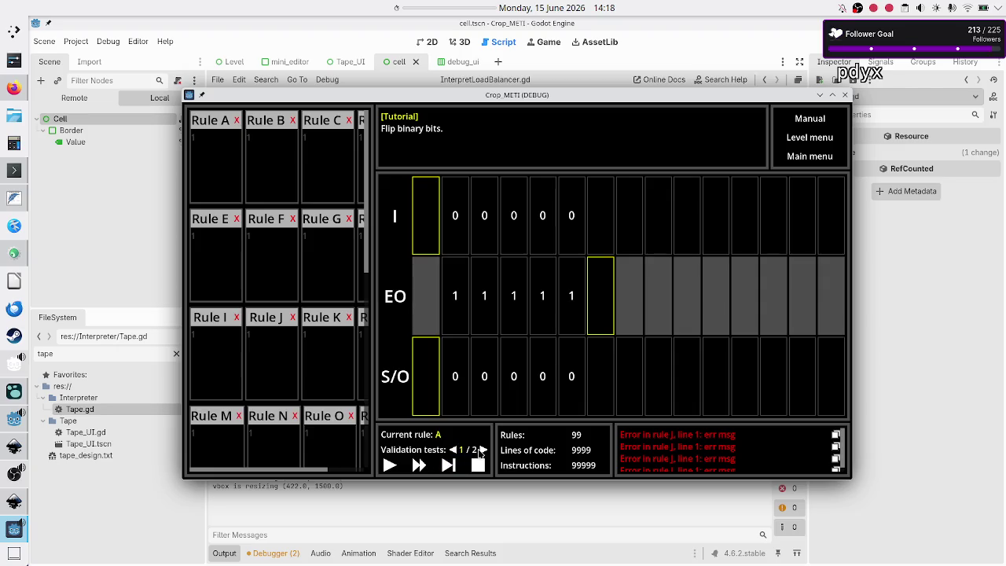
Switch to validation test 2/2, then open level_data.gd in the editor
{"action": "left_click", "coordinate": [483, 450]}
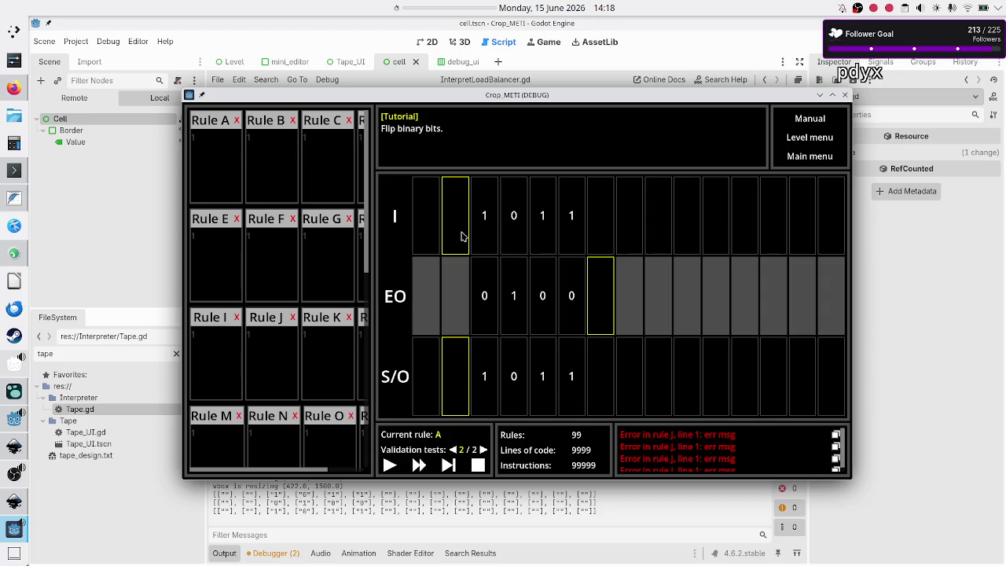
{"action": "left_click", "coordinate": [121, 205]}
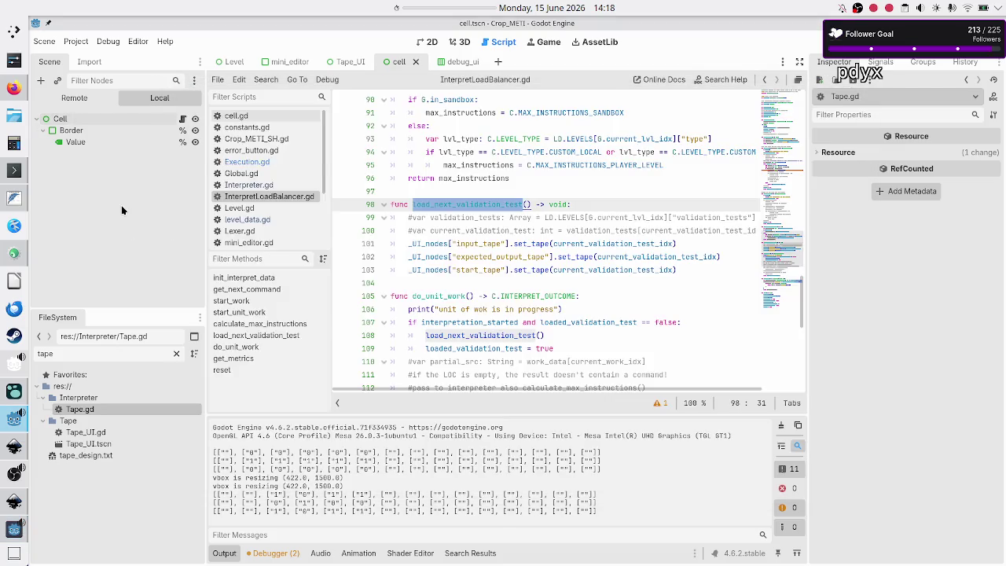
{"action": "left_click", "coordinate": [256, 220]}
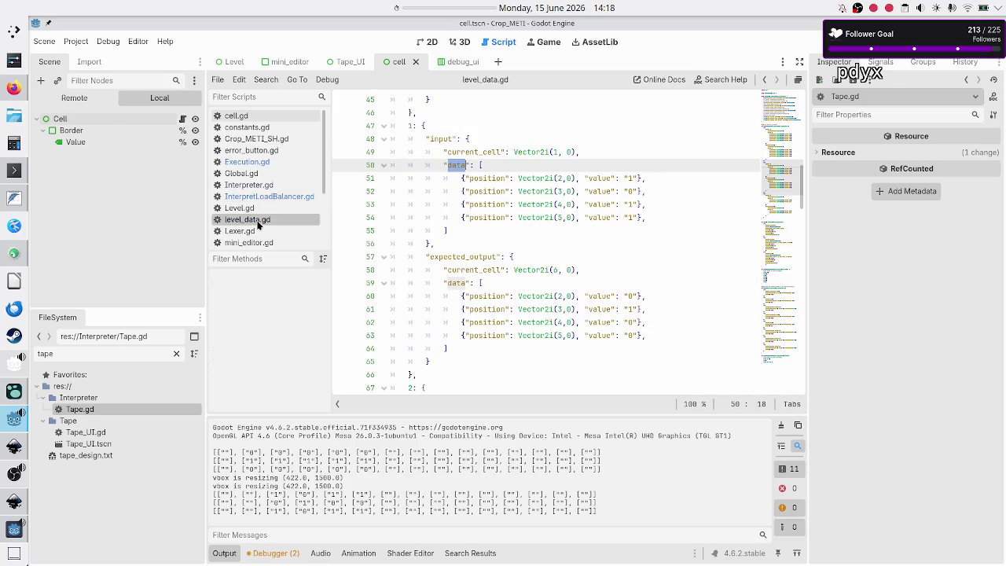
Compare the game's tapes with level 1's input 1011 and expected output 0100, then close the game
{"action": "key", "text": "alt+Tab"}
{"action": "mouse_move", "coordinate": [538, 98]}
{"action": "left_mouse_down"}
{"action": "mouse_move", "coordinate": [420, 289]}
{"action": "mouse_move", "coordinate": [437, 327]}
{"action": "left_mouse_up"}
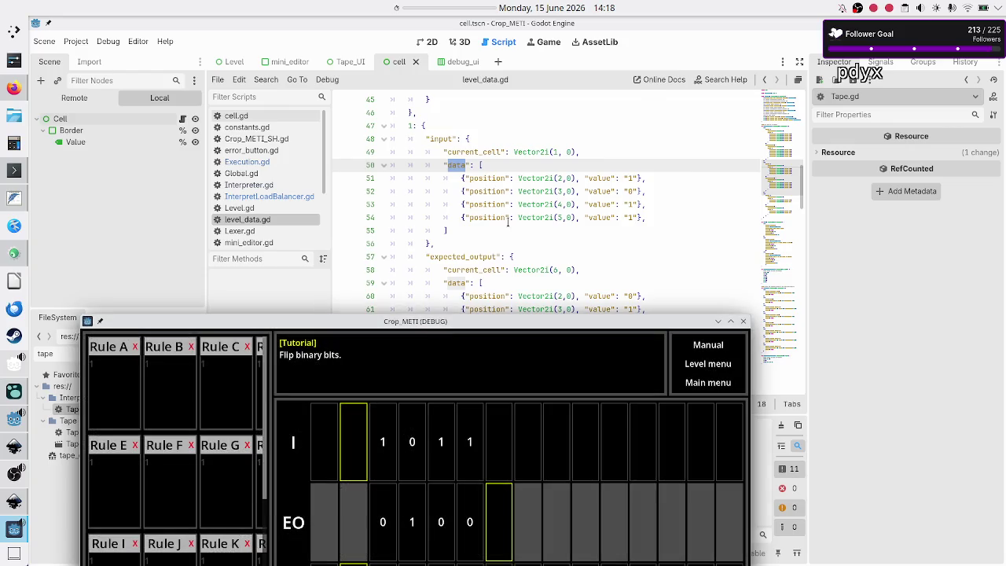
{"action": "scroll", "coordinate": [509, 217], "scroll_direction": "down", "scroll_amount": 7}
{"action": "scroll", "coordinate": [510, 218], "scroll_direction": "up", "scroll_amount": 4}
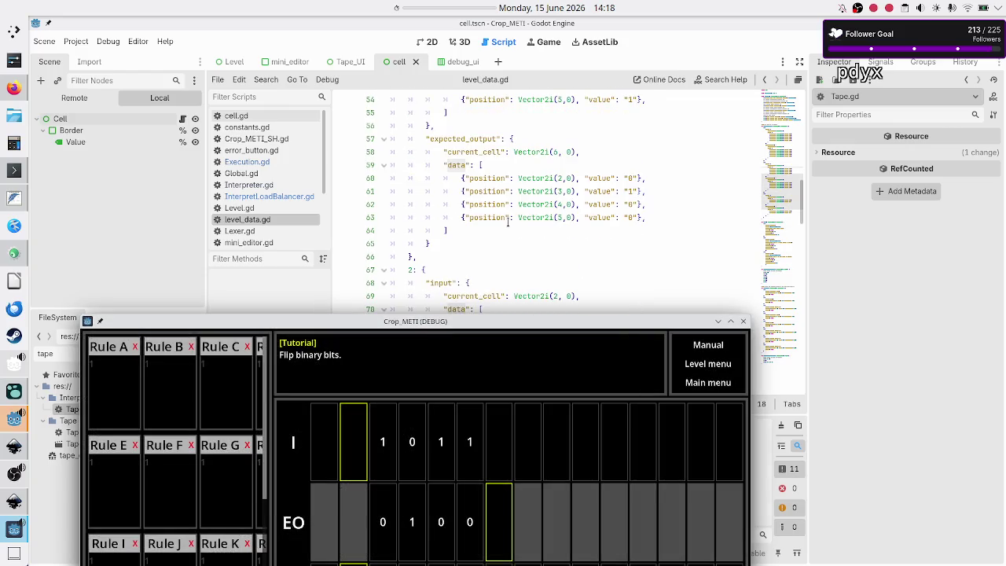
{"action": "scroll", "coordinate": [509, 220], "scroll_direction": "up", "scroll_amount": 4}
{"action": "scroll", "coordinate": [509, 221], "scroll_direction": "down", "scroll_amount": 13}
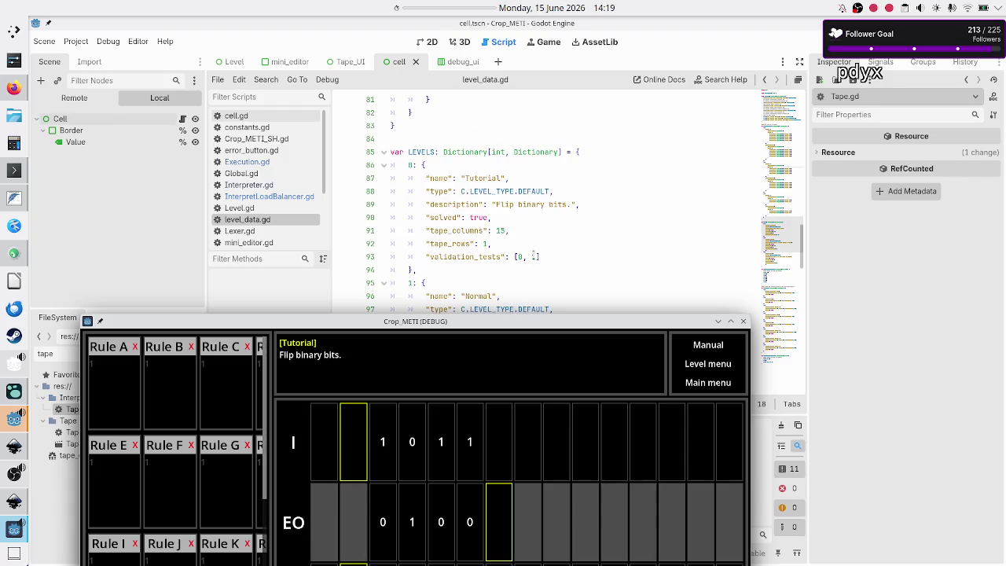
{"action": "key", "text": "F8"}
{"action": "scroll", "coordinate": [515, 165], "scroll_direction": "up", "scroll_amount": 8}
{"action": "scroll", "coordinate": [515, 165], "scroll_direction": "up", "scroll_amount": 3}
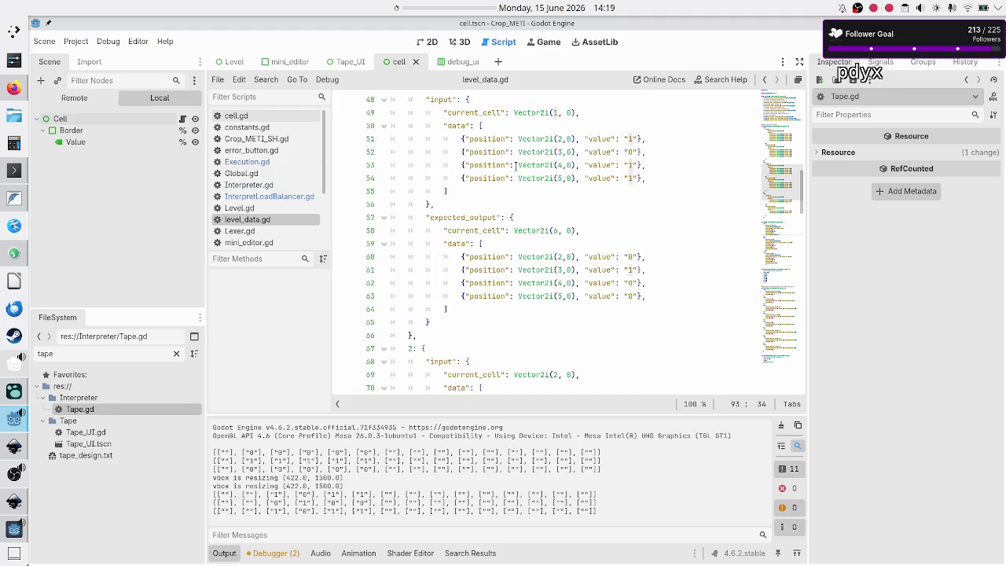
{"action": "scroll", "coordinate": [515, 165], "scroll_direction": "up", "scroll_amount": 7}
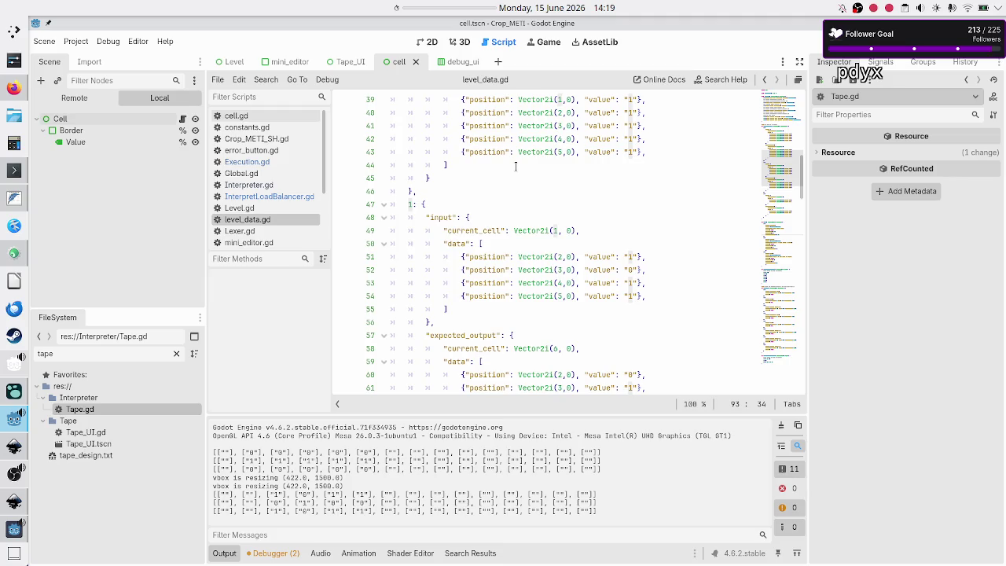
{"action": "scroll", "coordinate": [514, 165], "scroll_direction": "down", "scroll_amount": 7}
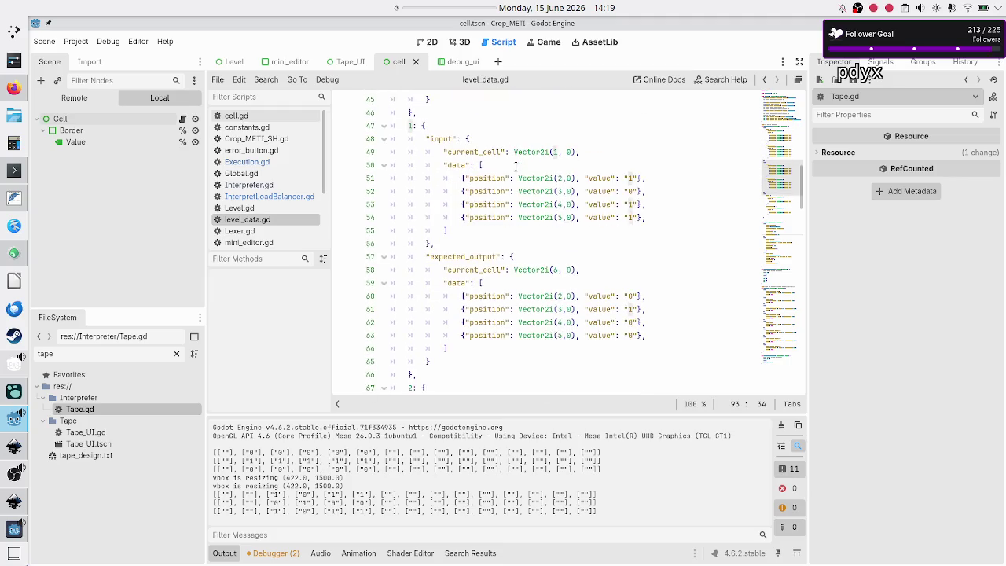
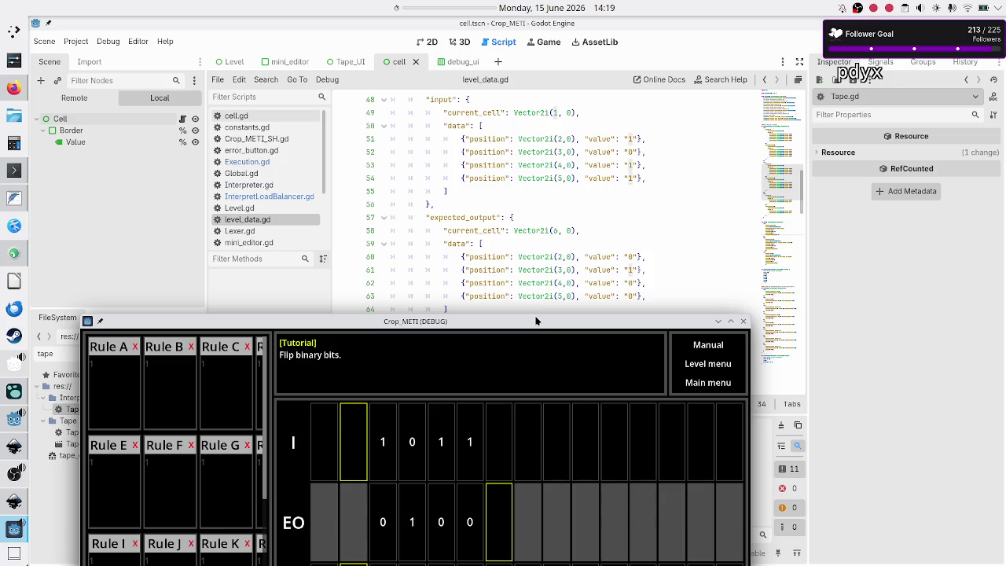
Step the running Crop_METI game once through validation test 2 of 2, then return to the editor
{"action": "left_click_drag", "start_coordinate": [534, 326], "coordinate": [544, 193]}
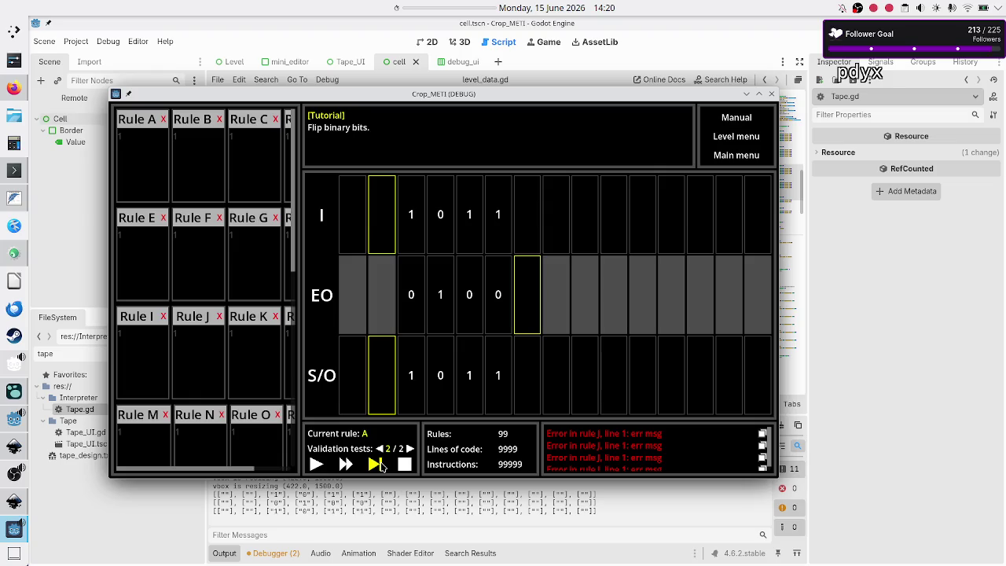
{"action": "left_click", "coordinate": [376, 464]}
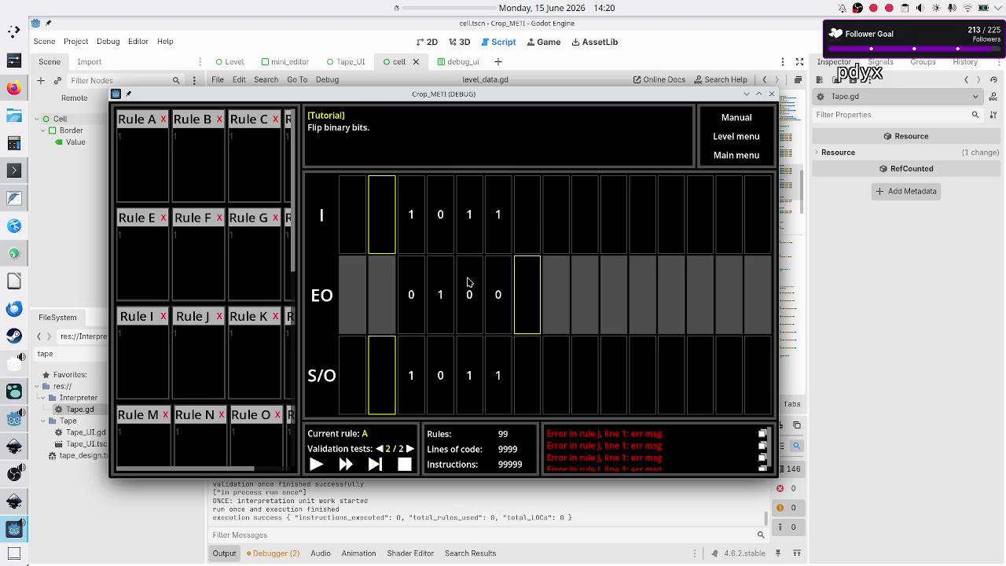
{"action": "left_click", "coordinate": [886, 324]}
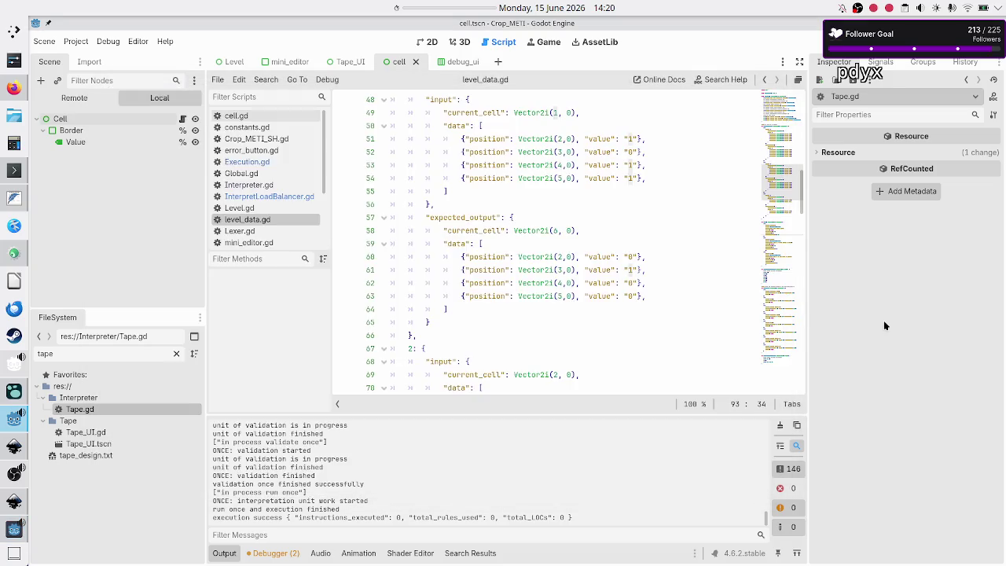
Read lines 30–43 of level_data.gd (all-zero input, all-one expected output), then open the Level scene
{"action": "scroll", "coordinate": [559, 269], "scroll_direction": "up", "scroll_amount": 1}
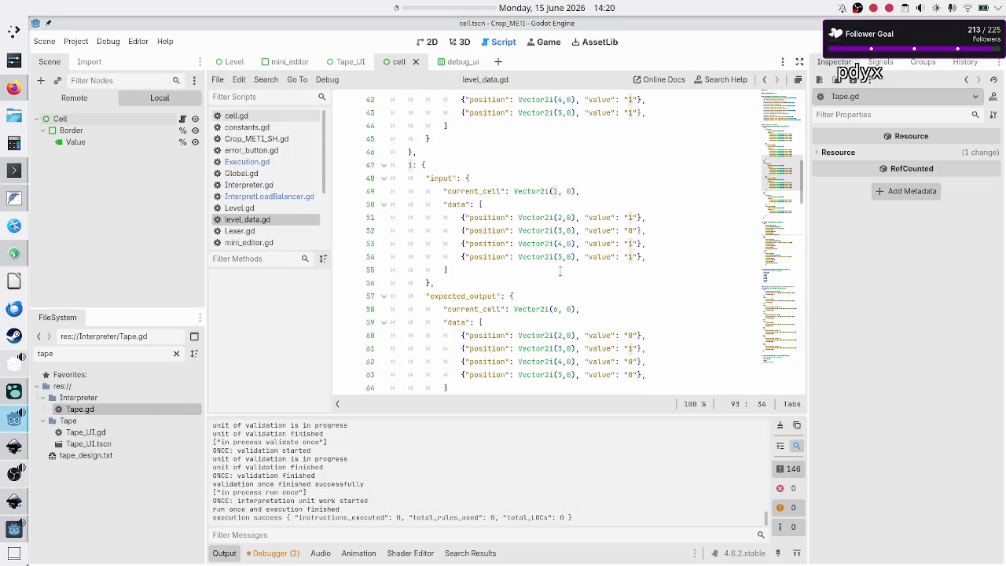
{"action": "scroll", "coordinate": [560, 270], "scroll_direction": "up", "scroll_amount": 5}
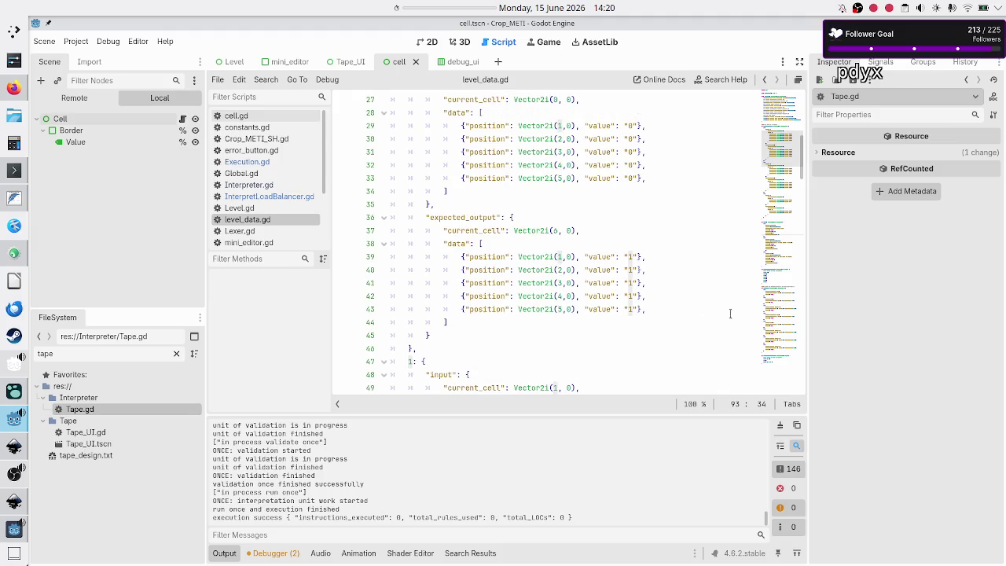
{"action": "mouse_move", "coordinate": [670, 315]}
{"action": "left_mouse_down"}
{"action": "mouse_move", "coordinate": [597, 259]}
{"action": "mouse_move", "coordinate": [551, 191]}
{"action": "mouse_move", "coordinate": [533, 138]}
{"action": "left_mouse_up"}
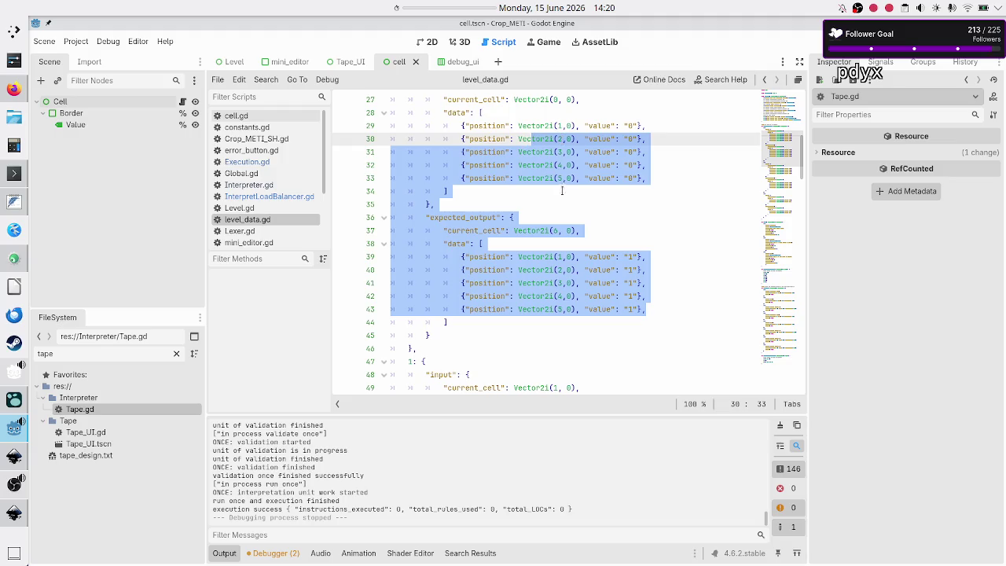
{"action": "left_click", "coordinate": [559, 199]}
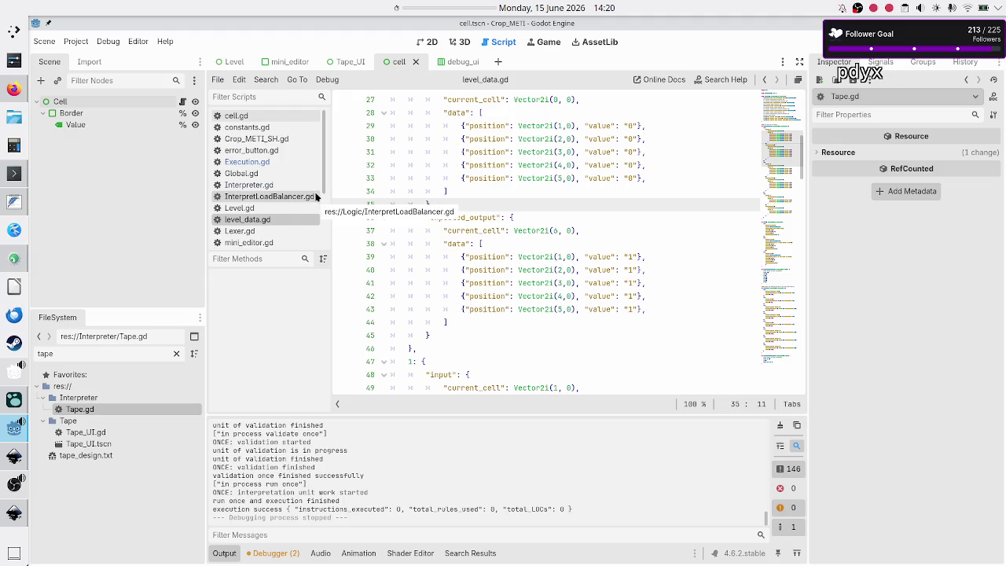
{"action": "left_click", "coordinate": [230, 61]}
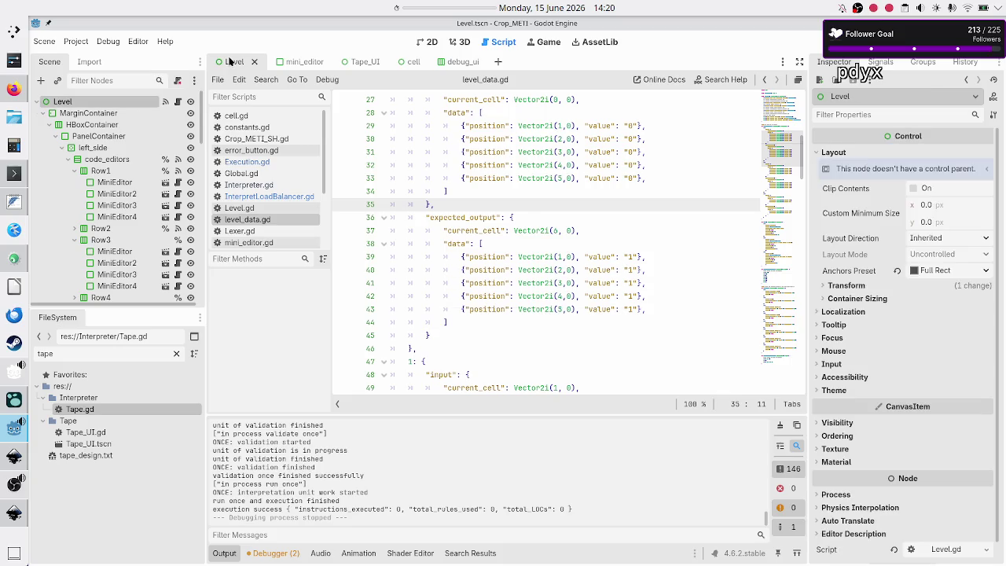
Show the Level scene in 2D and open its Level.gd script
{"action": "left_click", "coordinate": [426, 43]}
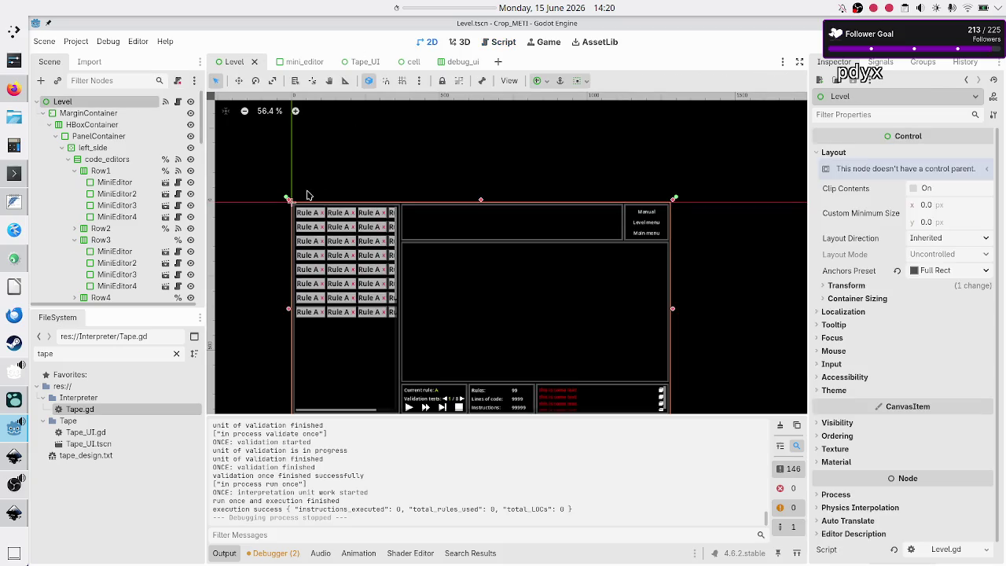
{"action": "left_click", "coordinate": [177, 102]}
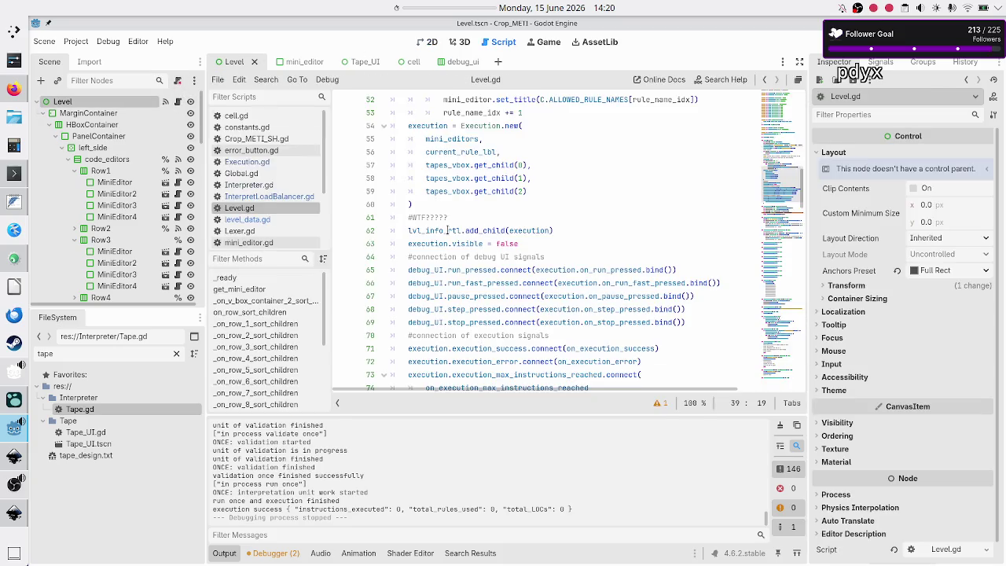
{"action": "scroll", "coordinate": [448, 231], "scroll_direction": "up", "scroll_amount": 6}
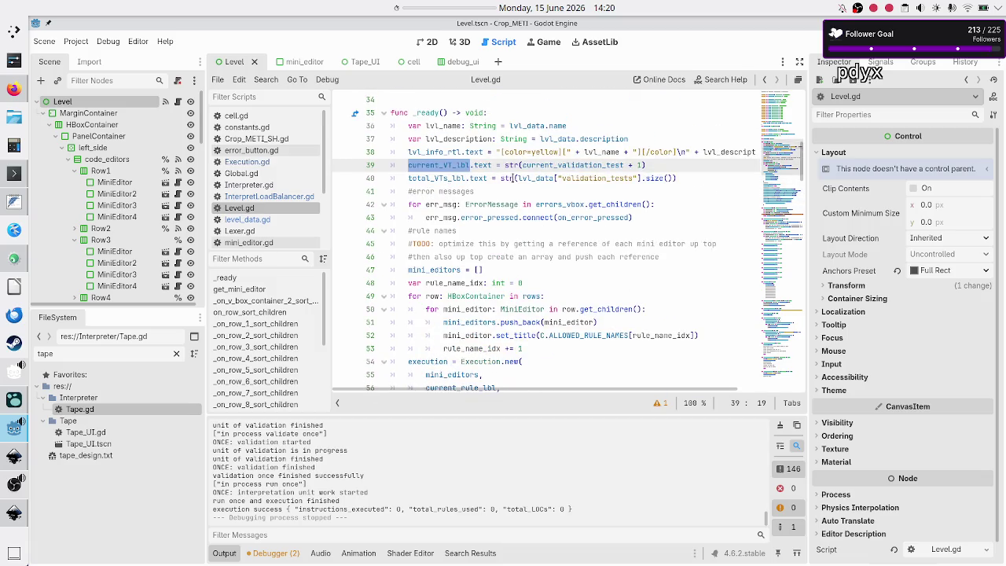
Highlight current_validation_test on line 39 to trace its uses in Level.gd
{"action": "left_click", "coordinate": [501, 126]}
{"action": "key", "text": "Home"}
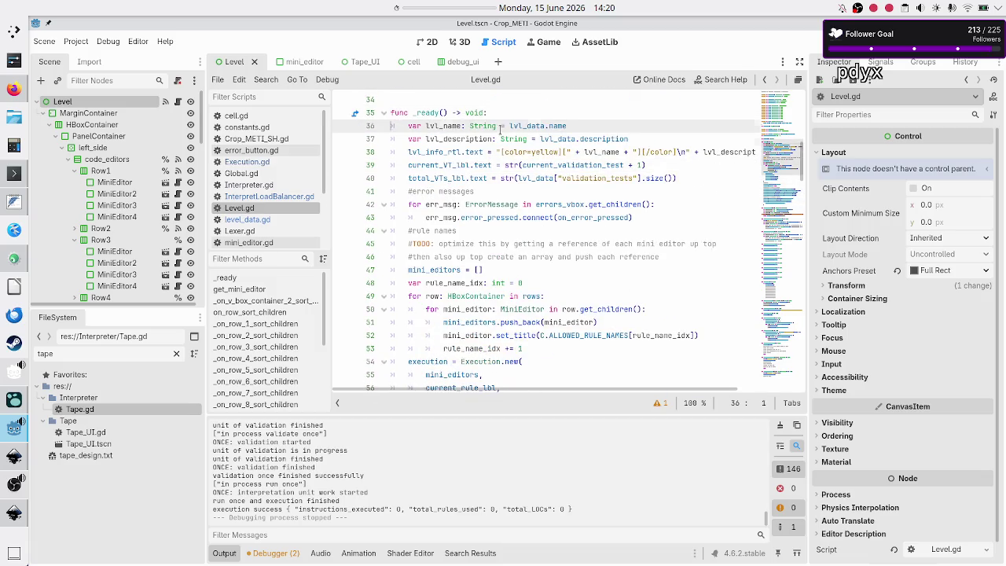
{"action": "key", "text": "Down"}
{"action": "key", "text": "Down"}
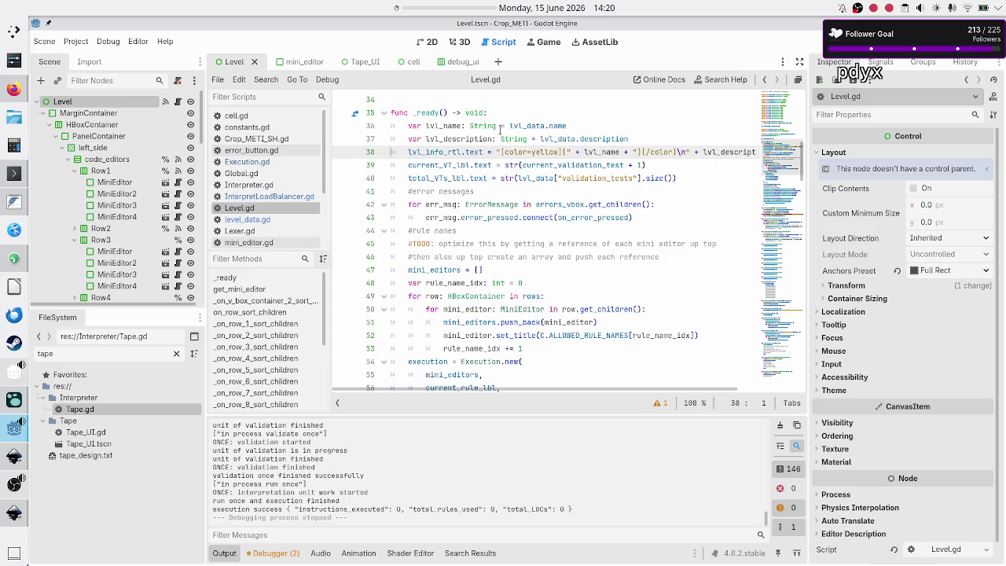
{"action": "key", "text": "Down"}
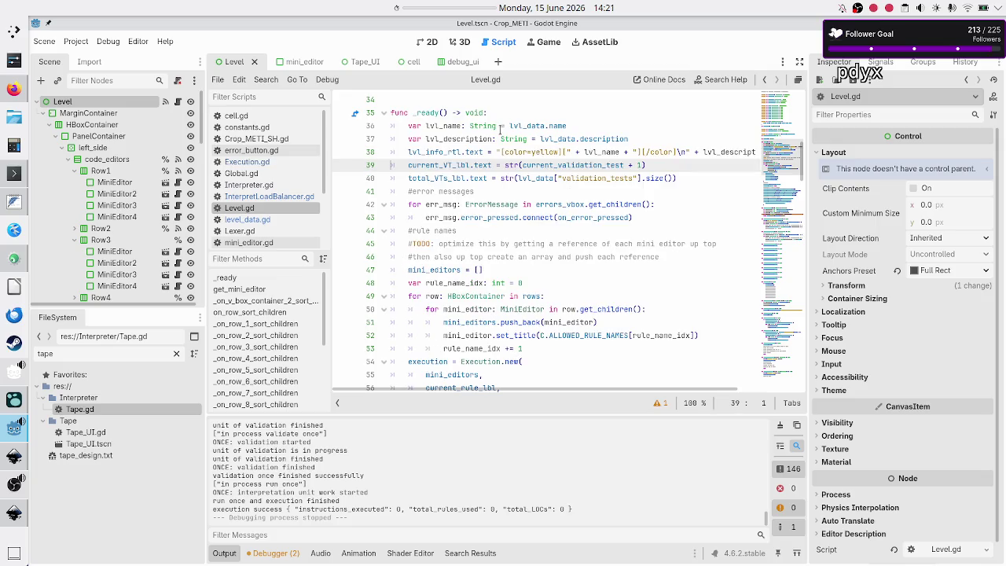
{"action": "key", "text": "shift+Right"}
{"action": "key", "text": "shift+Right"}
{"action": "key", "text": "shift+Right"}
{"action": "key", "text": "shift+Right"}
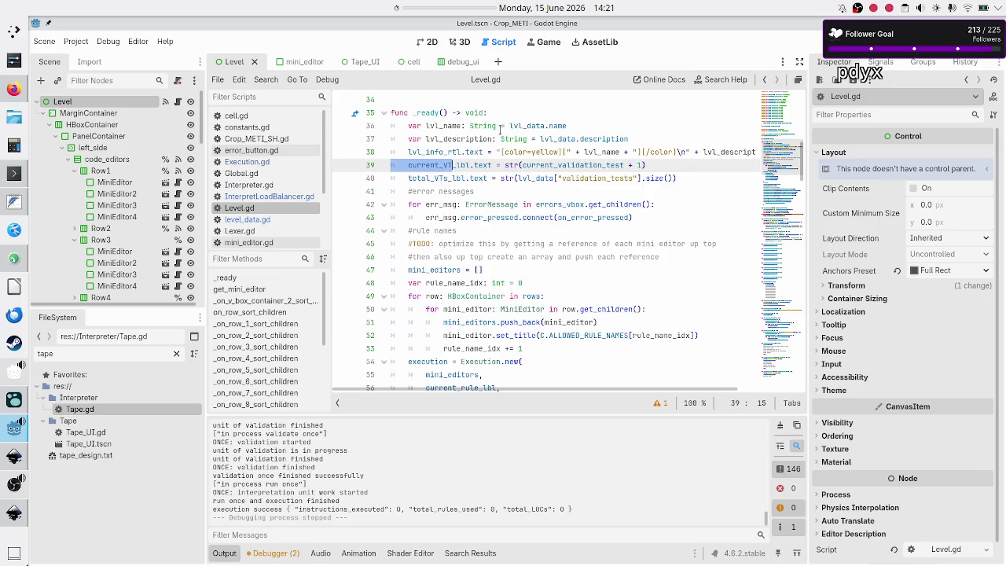
{"action": "key", "text": "shift+Right"}
{"action": "key", "text": "shift+Right"}
{"action": "key", "text": "shift+Right"}
{"action": "key", "text": "Right"}
{"action": "key", "text": "Right"}
{"action": "key", "text": "Right"}
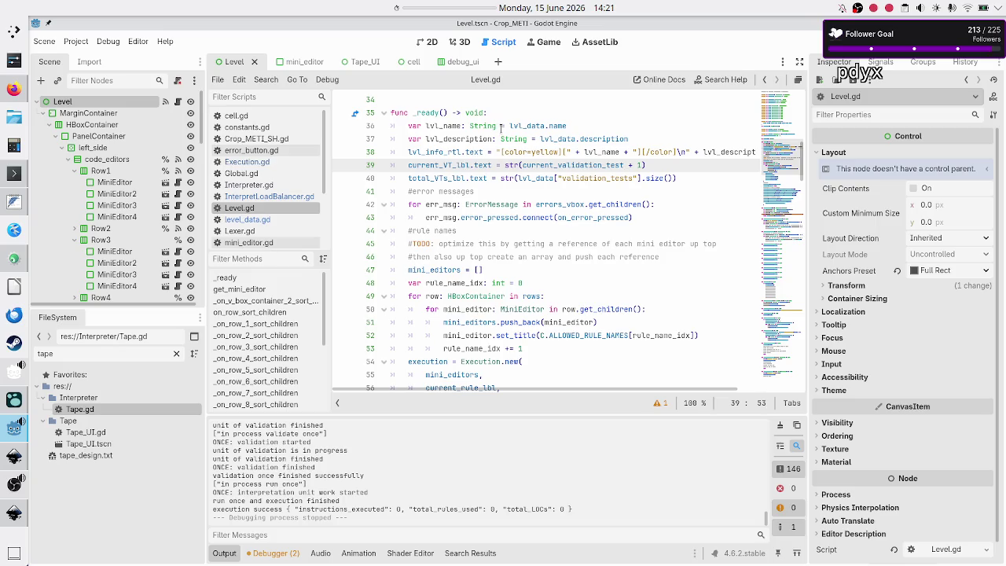
{"action": "double_click", "coordinate": [563, 163]}
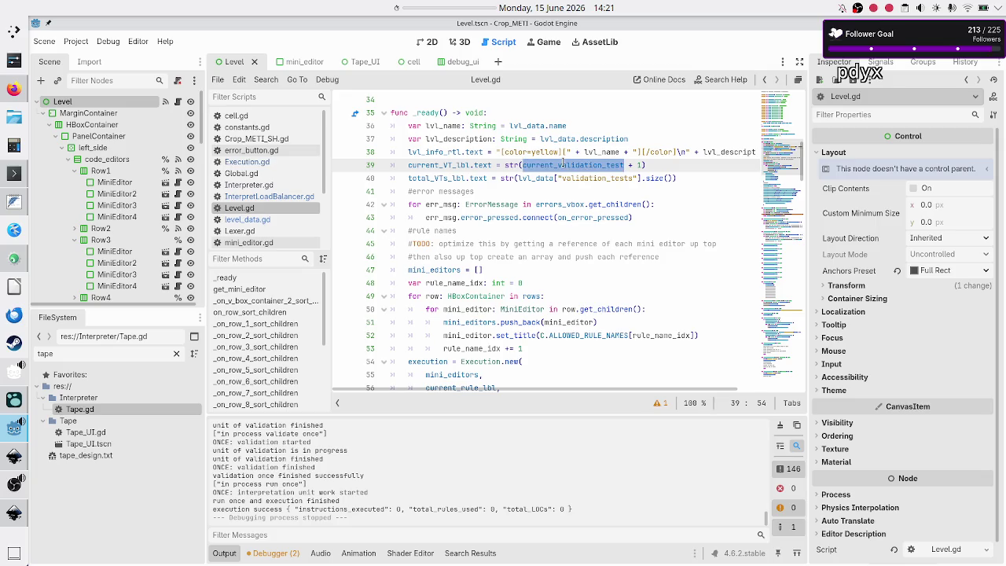
{"action": "scroll", "coordinate": [562, 164], "scroll_direction": "up", "scroll_amount": 9}
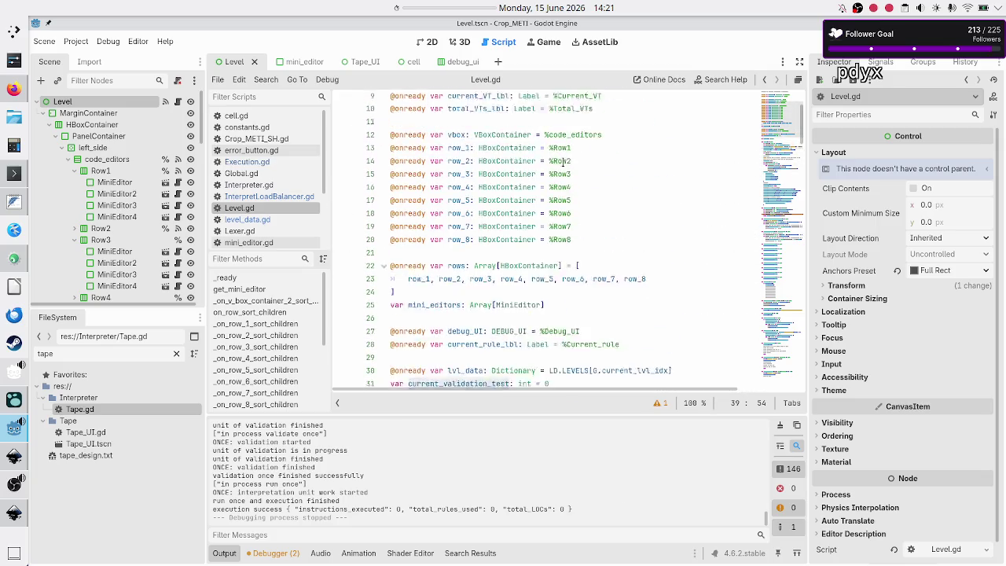
{"action": "scroll", "coordinate": [563, 162], "scroll_direction": "down", "scroll_amount": 2}
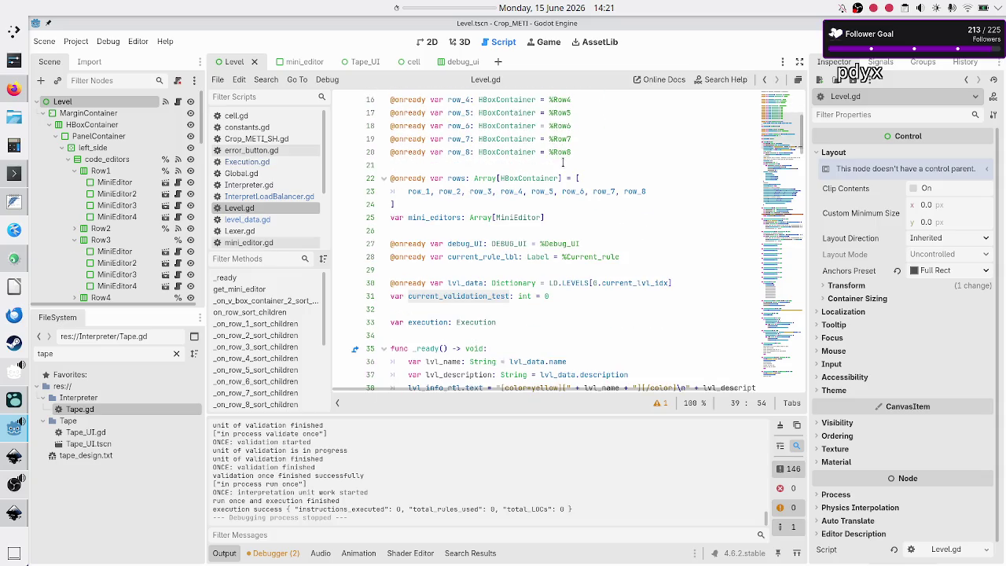
{"action": "scroll", "coordinate": [563, 162], "scroll_direction": "down", "scroll_amount": 2}
{"action": "scroll", "coordinate": [563, 162], "scroll_direction": "down", "scroll_amount": 1}
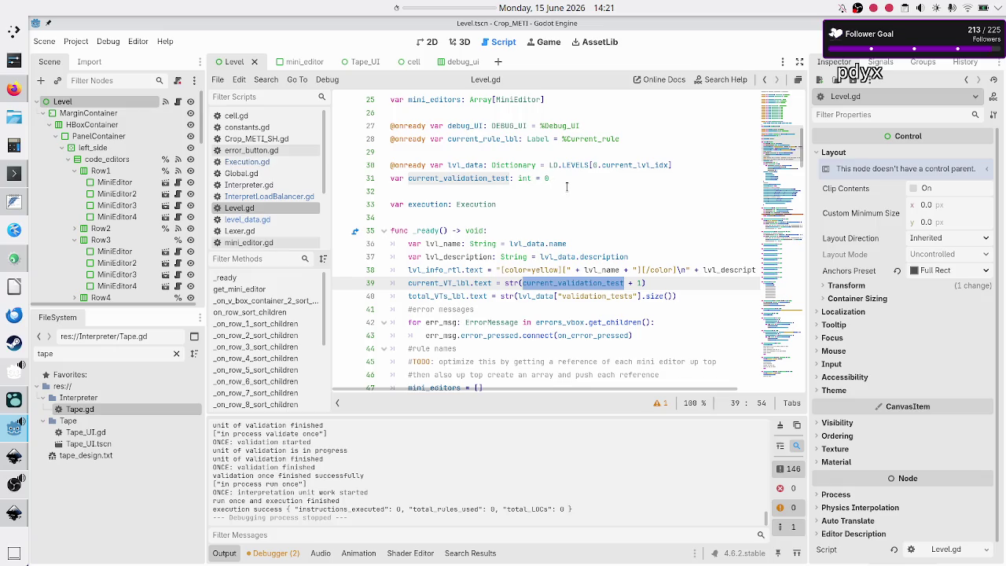
{"action": "scroll", "coordinate": [555, 213], "scroll_direction": "down", "scroll_amount": 2}
{"action": "scroll", "coordinate": [556, 216], "scroll_direction": "up", "scroll_amount": 3}
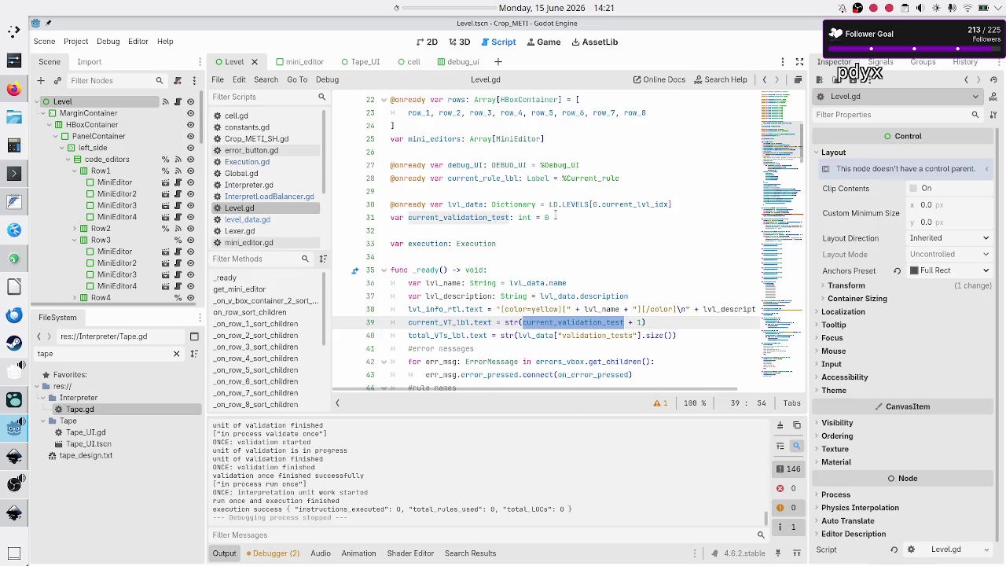
{"action": "scroll", "coordinate": [556, 215], "scroll_direction": "down", "scroll_amount": 2}
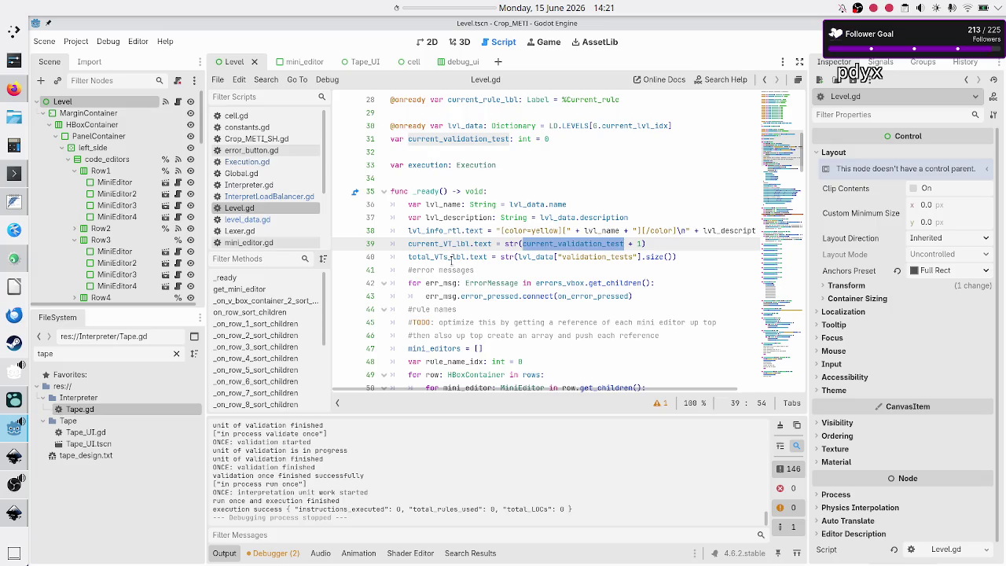
{"action": "left_click", "coordinate": [446, 257]}
{"action": "double_click", "coordinate": [445, 257]}
{"action": "scroll", "coordinate": [475, 295], "scroll_direction": "down", "scroll_amount": 4}
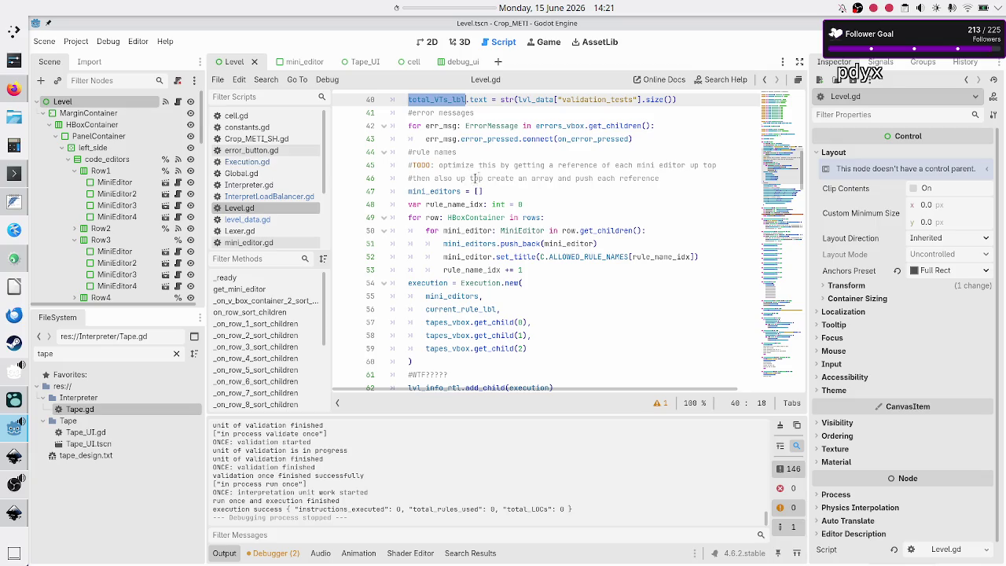
{"action": "left_click", "coordinate": [515, 152]}
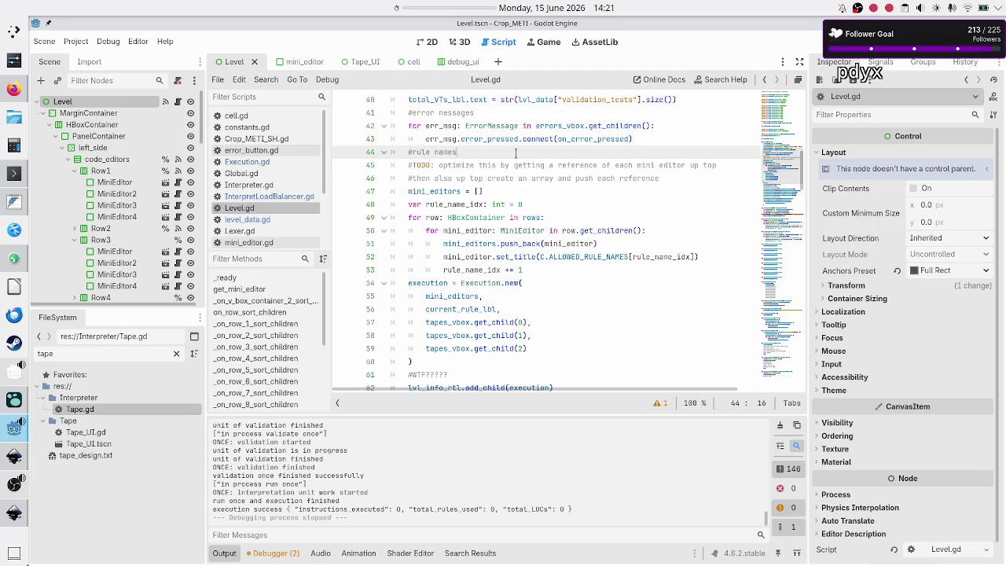
{"action": "double_click", "coordinate": [433, 191]}
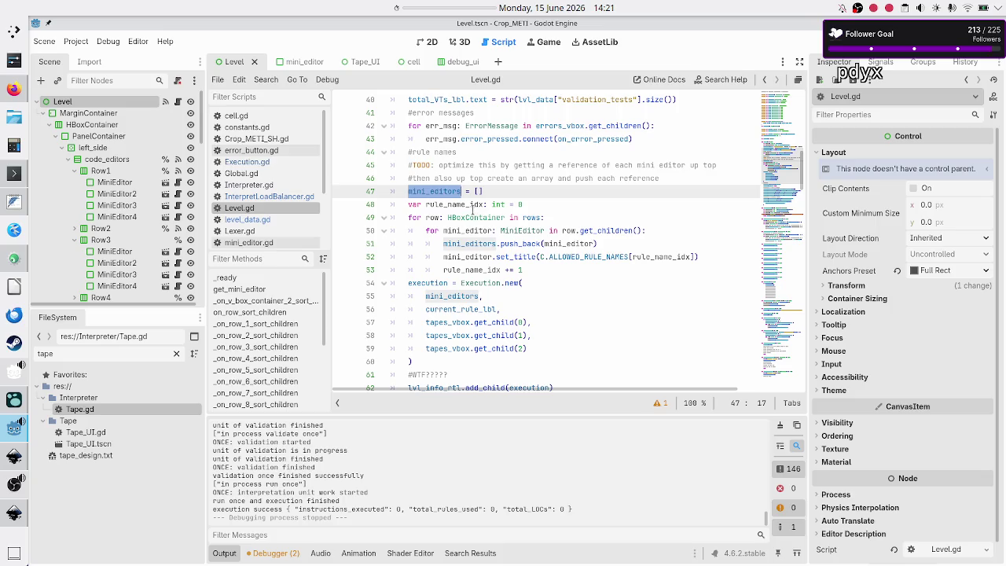
{"action": "left_click", "coordinate": [468, 204]}
{"action": "double_click", "coordinate": [469, 205]}
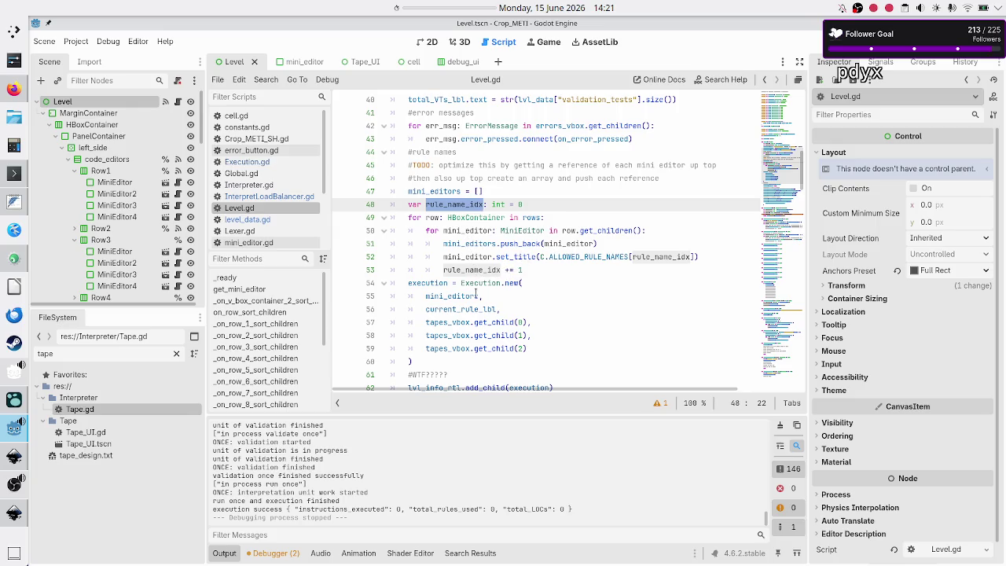
{"action": "scroll", "coordinate": [508, 266], "scroll_direction": "down", "scroll_amount": 2}
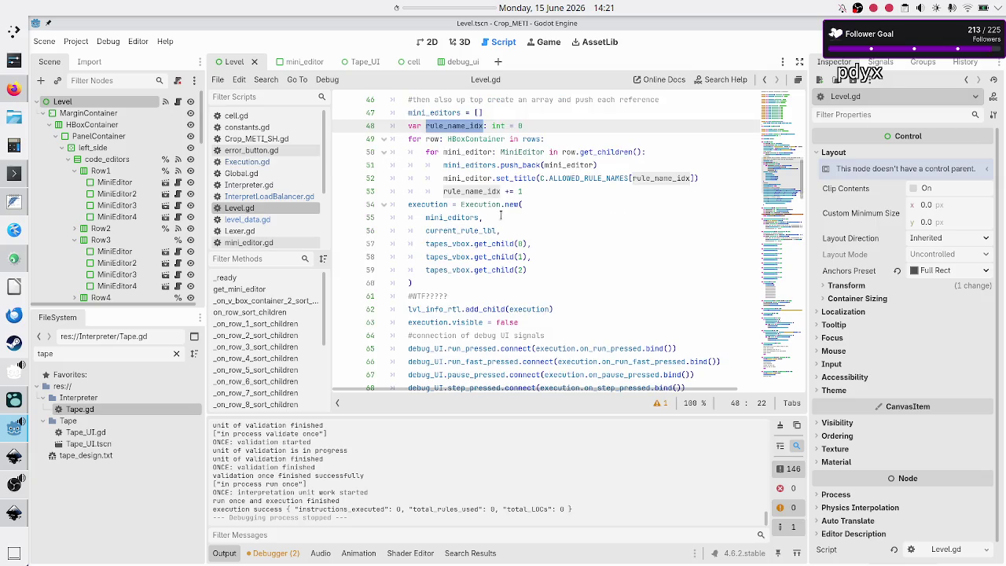
{"action": "double_click", "coordinate": [467, 218]}
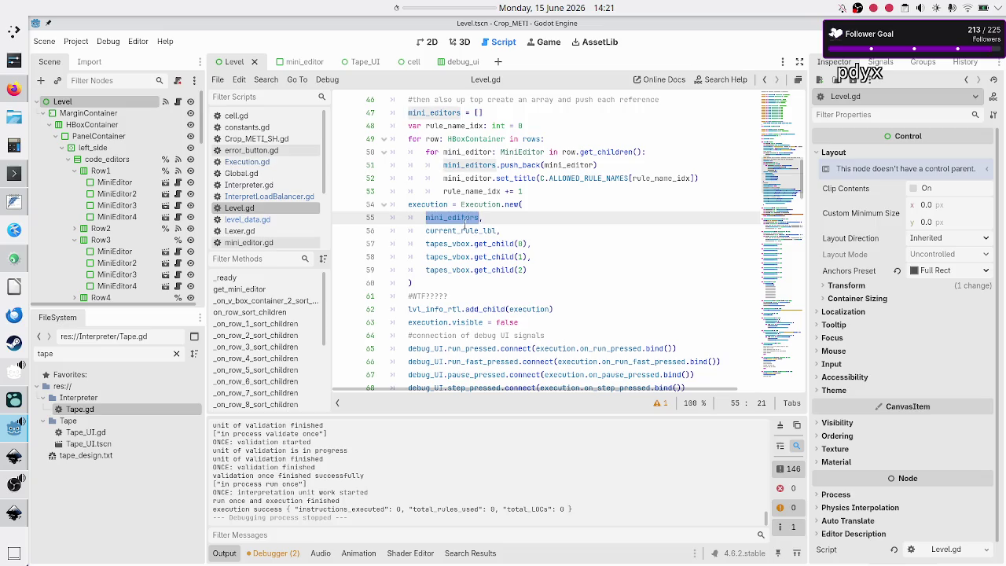
{"action": "double_click", "coordinate": [464, 230]}
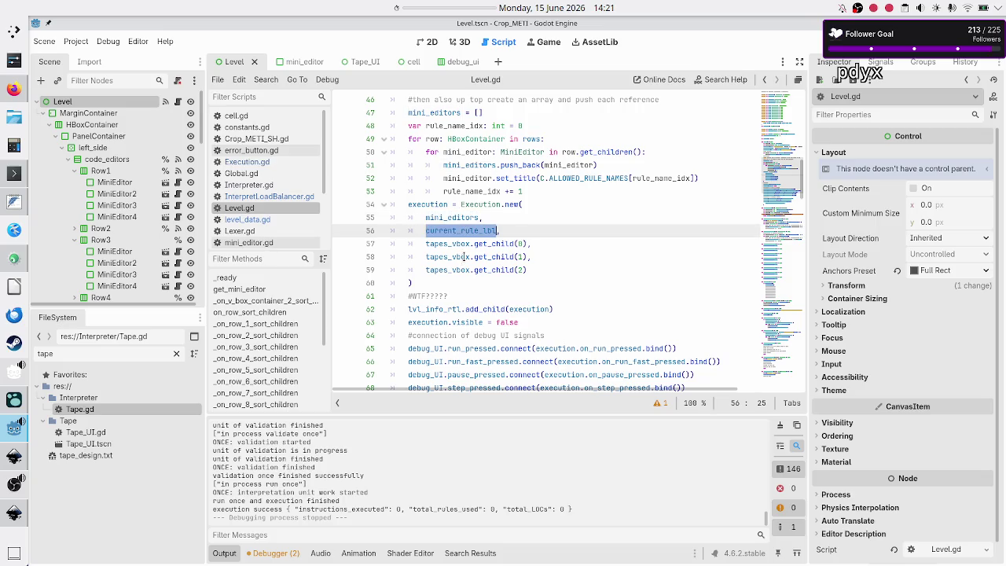
{"action": "left_click", "coordinate": [469, 243]}
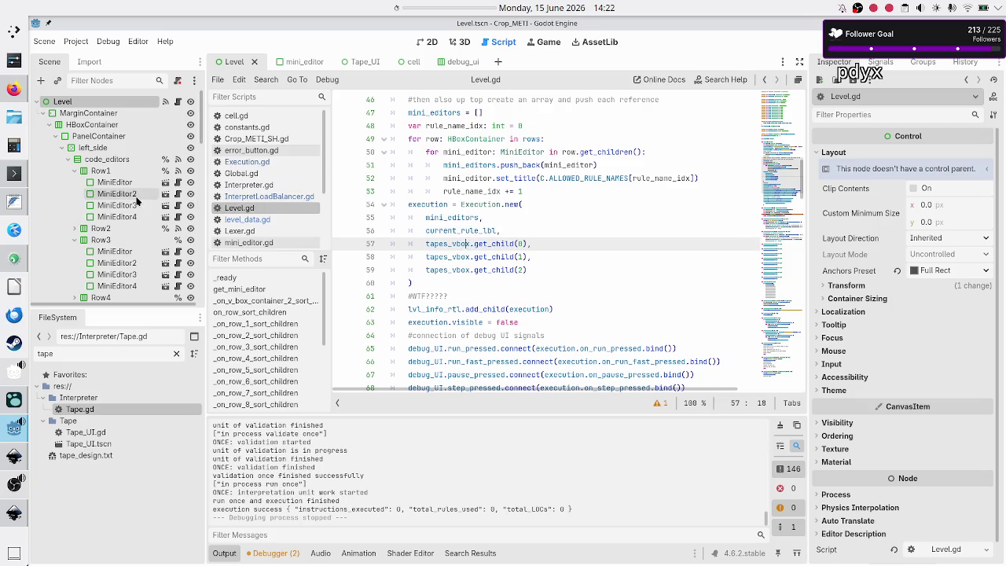
{"action": "scroll", "coordinate": [136, 200], "scroll_direction": "down", "scroll_amount": 3}
Inspect the Tapes container, then its Input and Output tape nodes in the Inspector
{"action": "scroll", "coordinate": [136, 201], "scroll_direction": "down", "scroll_amount": 8}
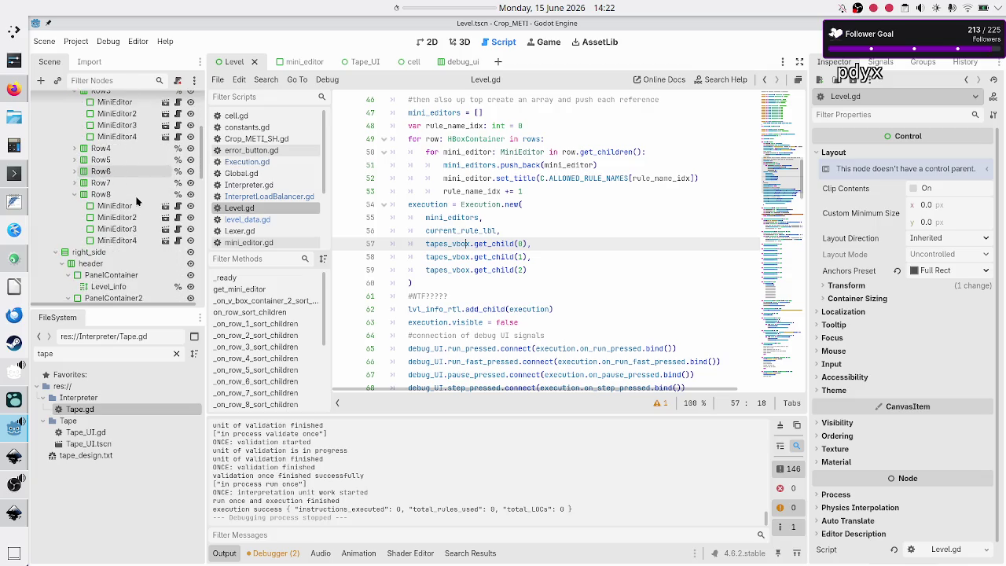
{"action": "scroll", "coordinate": [136, 200], "scroll_direction": "down", "scroll_amount": 3}
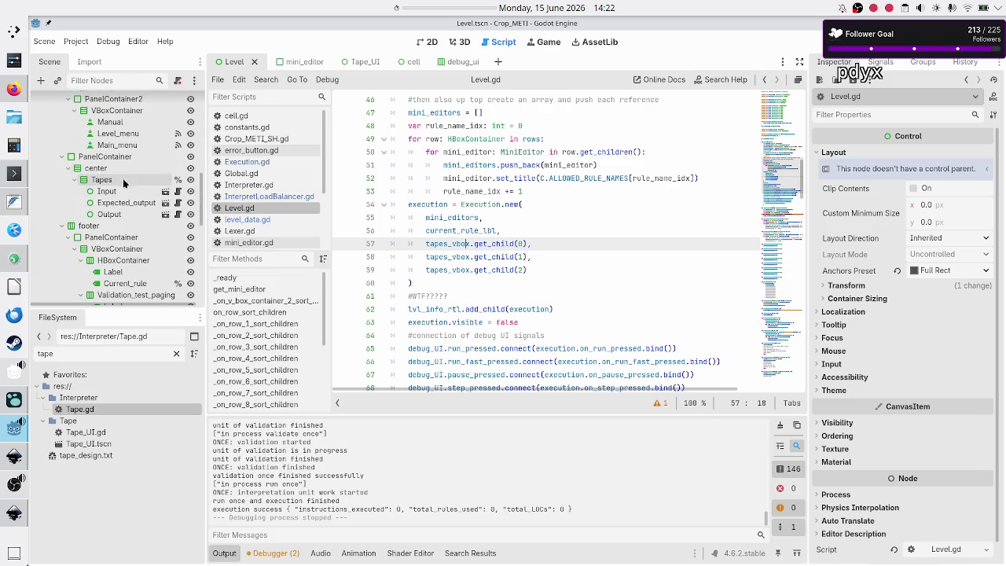
{"action": "left_click", "coordinate": [119, 181]}
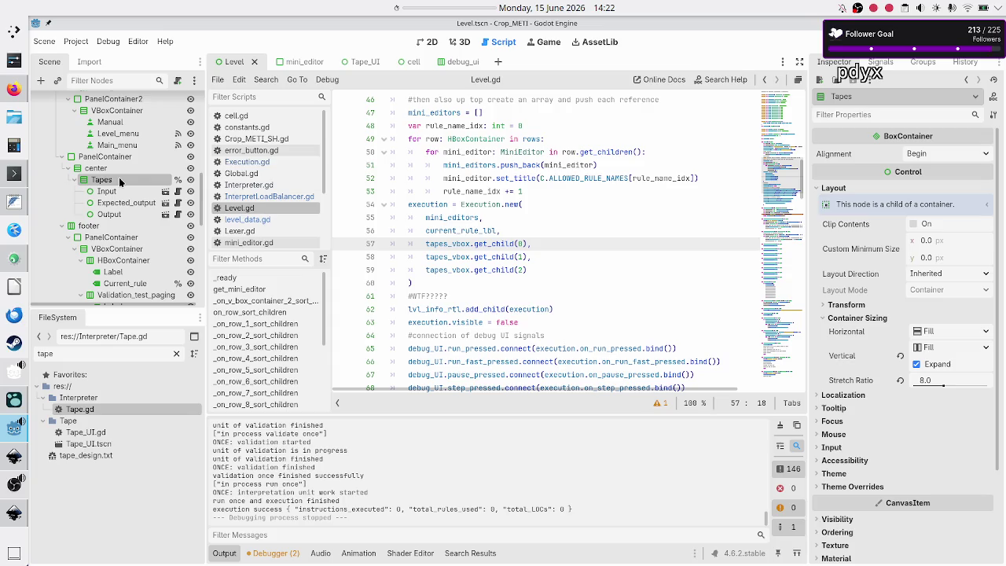
{"action": "left_click", "coordinate": [107, 191]}
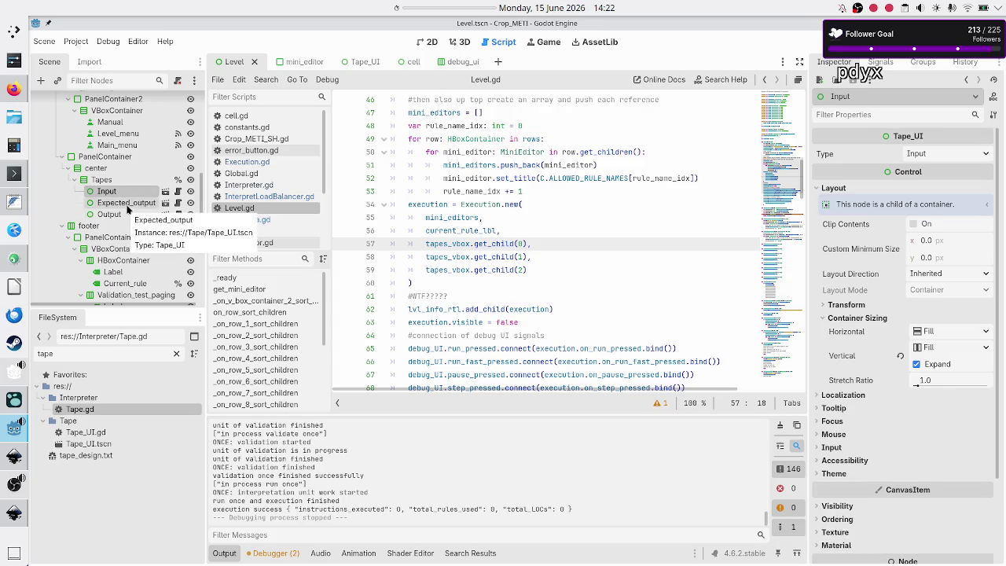
{"action": "left_click", "coordinate": [119, 217]}
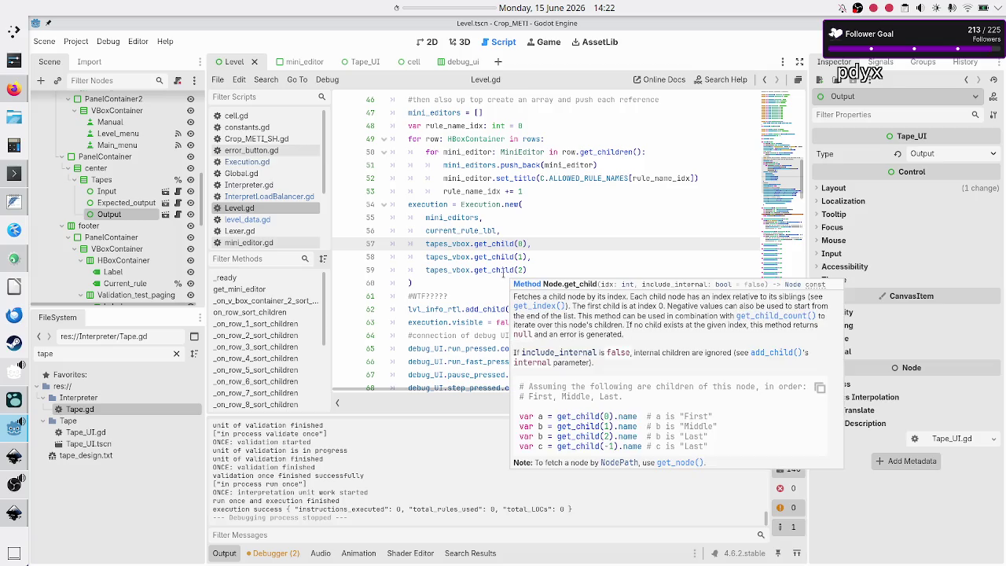
{"action": "scroll", "coordinate": [461, 297], "scroll_direction": "down", "scroll_amount": 4}
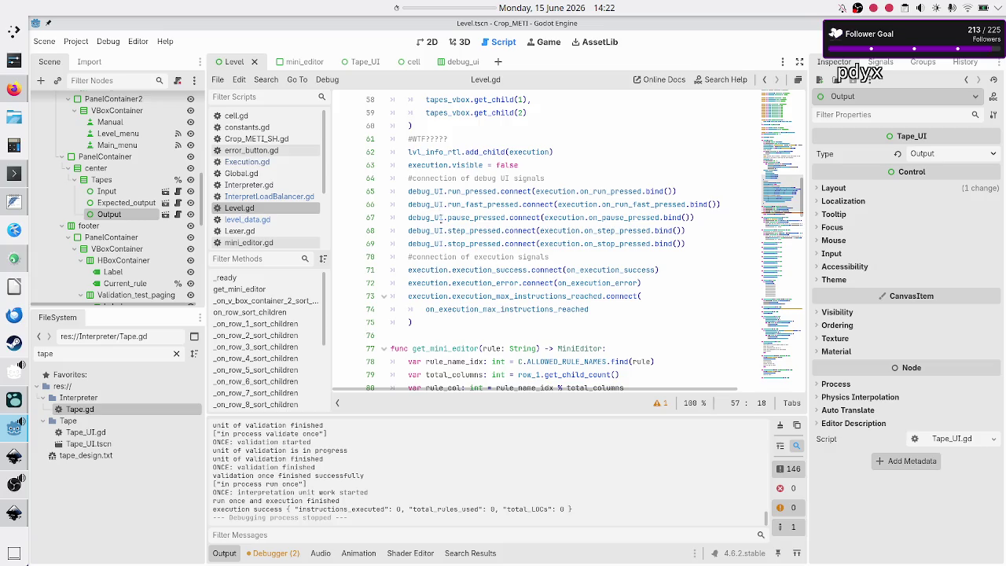
{"action": "left_click", "coordinate": [578, 144]}
Replace '#WTF?????' with 'ugly workaround to add execution class to scene, in order to have _process()'
{"action": "left_click_drag", "start_coordinate": [569, 155], "coordinate": [391, 137]}
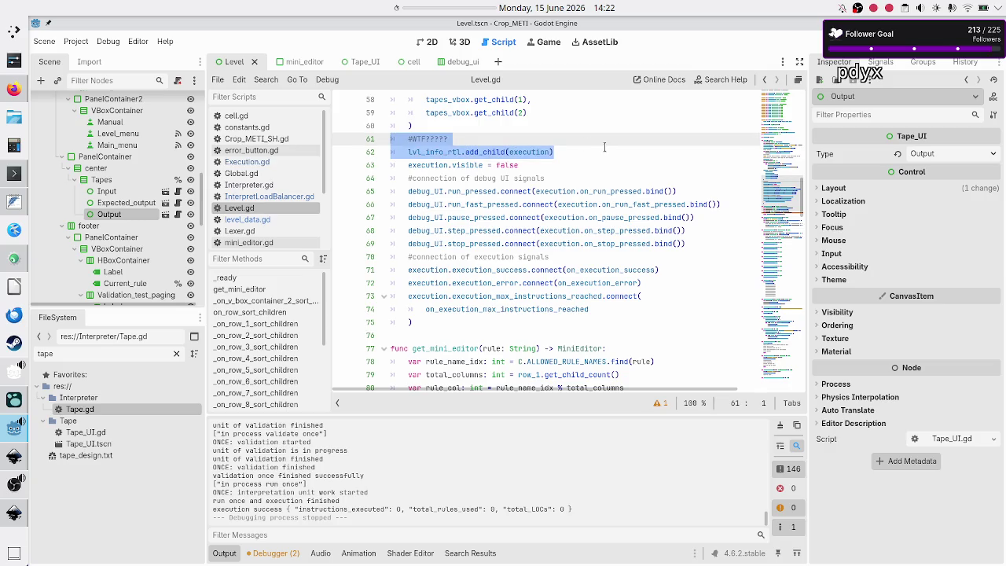
{"action": "left_click", "coordinate": [605, 147]}
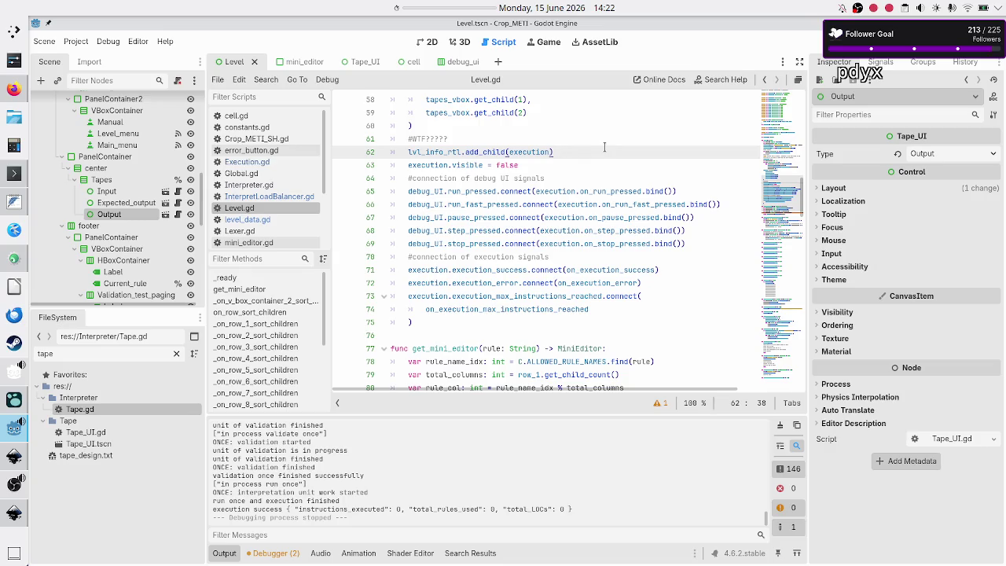
{"action": "key", "text": "Up"}
{"action": "key", "text": "BackSpace"}
{"action": "key", "text": "BackSpace"}
{"action": "key", "text": "BackSpace"}
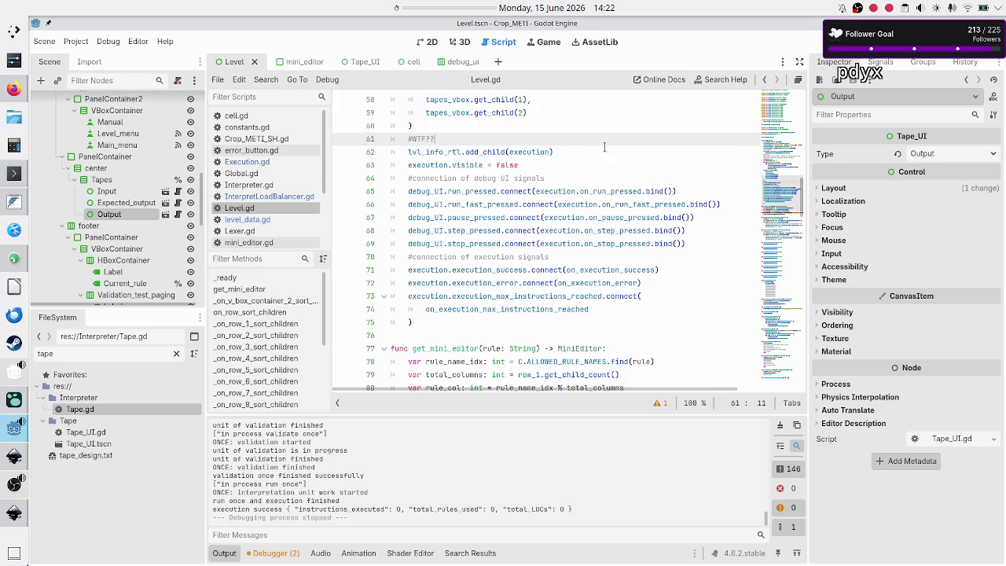
{"action": "key", "text": "BackSpace"}
{"action": "key", "text": "BackSpace"}
{"action": "type", "text": "ugly work"}
{"action": "type", "text": "around t"}
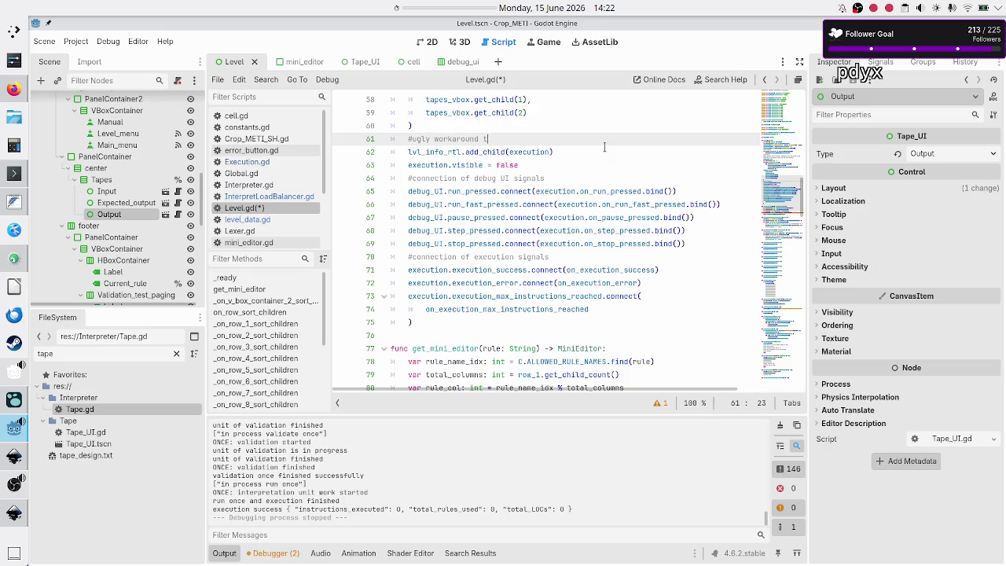
{"action": "type", "text": "o add execution"}
{"action": "type", "text": " class ("}
{"action": "key", "text": "BackSpace"}
{"action": "type", "text": "to scene, "}
{"action": "type", "text": "in order to "}
{"action": "type", "text": "have _"}
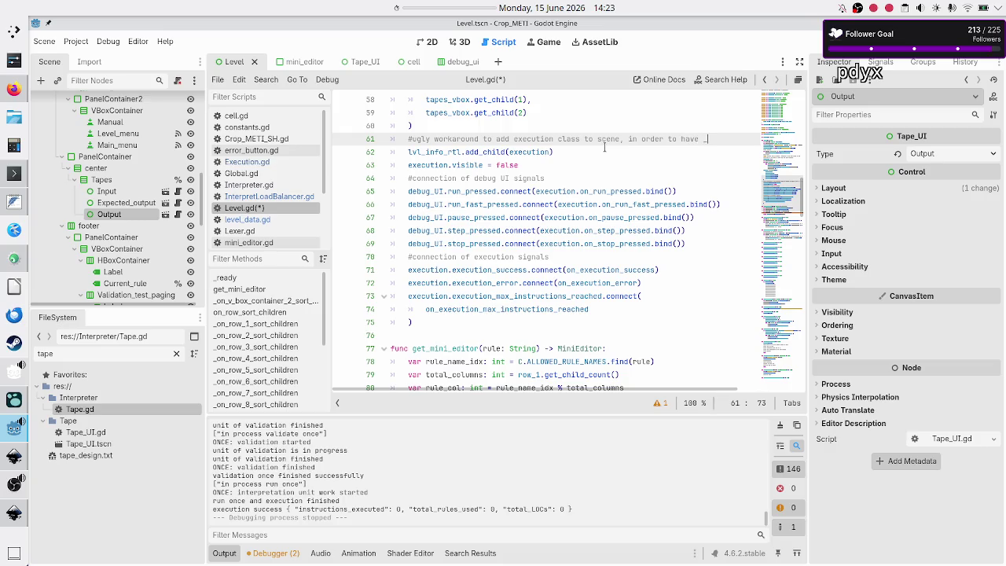
{"action": "type", "text": "process()"}
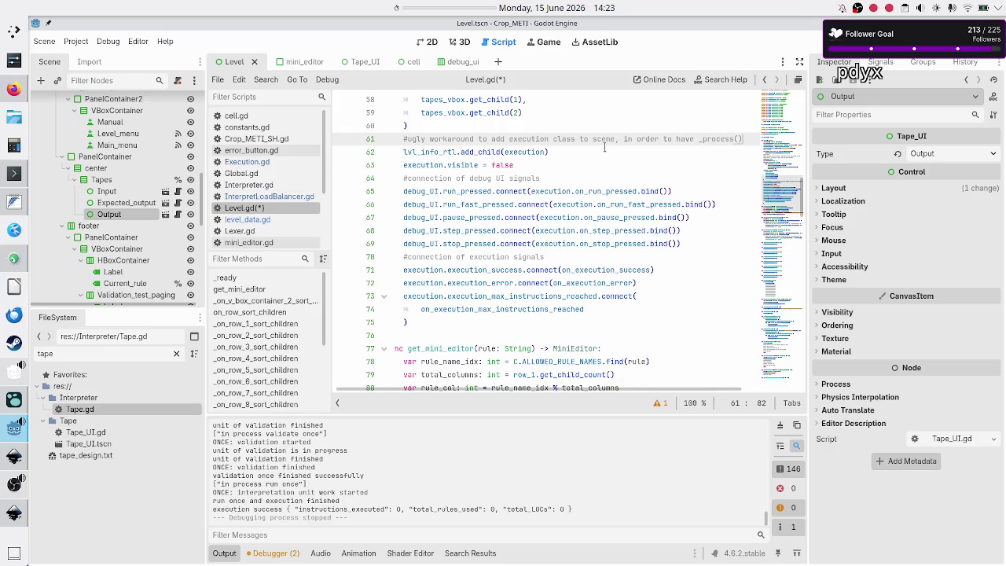
{"action": "key", "text": "Right"}
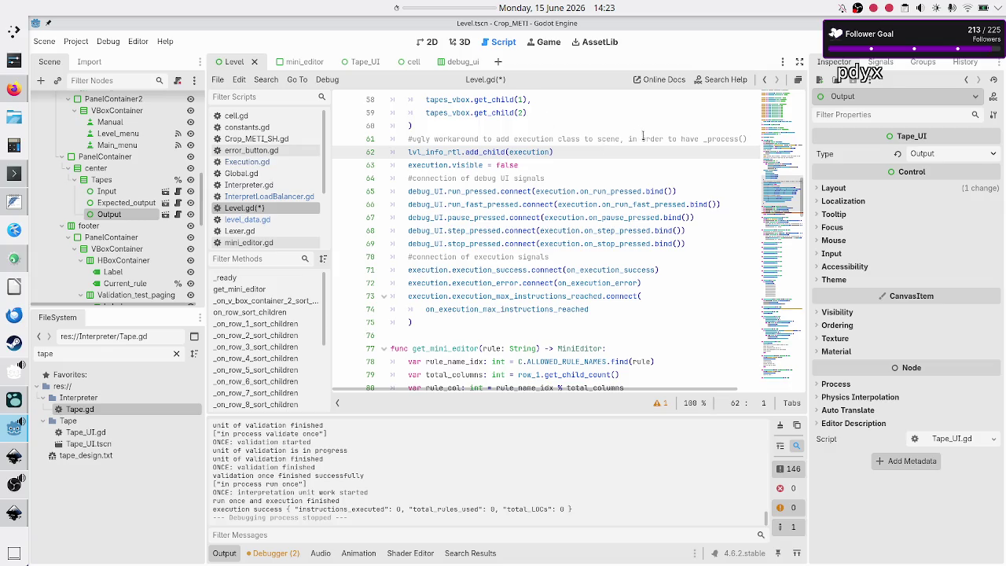
Change the word 'class' to 'obj' in the workaround comment
{"action": "left_click", "coordinate": [681, 138]}
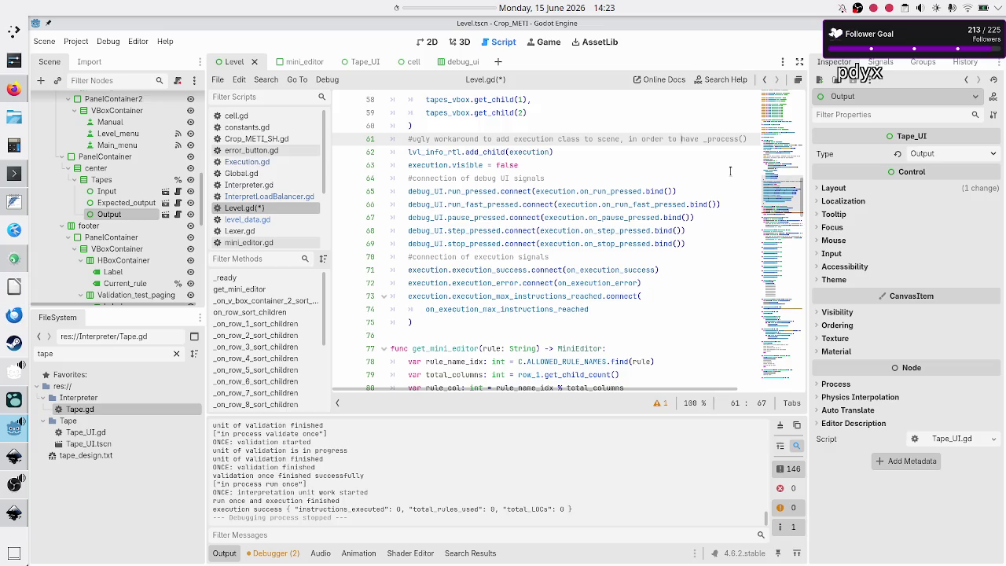
{"action": "double_click", "coordinate": [579, 138]}
{"action": "key", "text": "BackSpace"}
{"action": "type", "text": "obj"}
{"action": "key", "text": "ctrl+Right"}
{"action": "key", "text": "ctrl+Right"}
{"action": "key", "text": "ctrl+Right"}
{"action": "key", "text": "Down"}
{"action": "key", "text": "Home"}
{"action": "key", "text": "Down"}
{"action": "key", "text": "Down"}
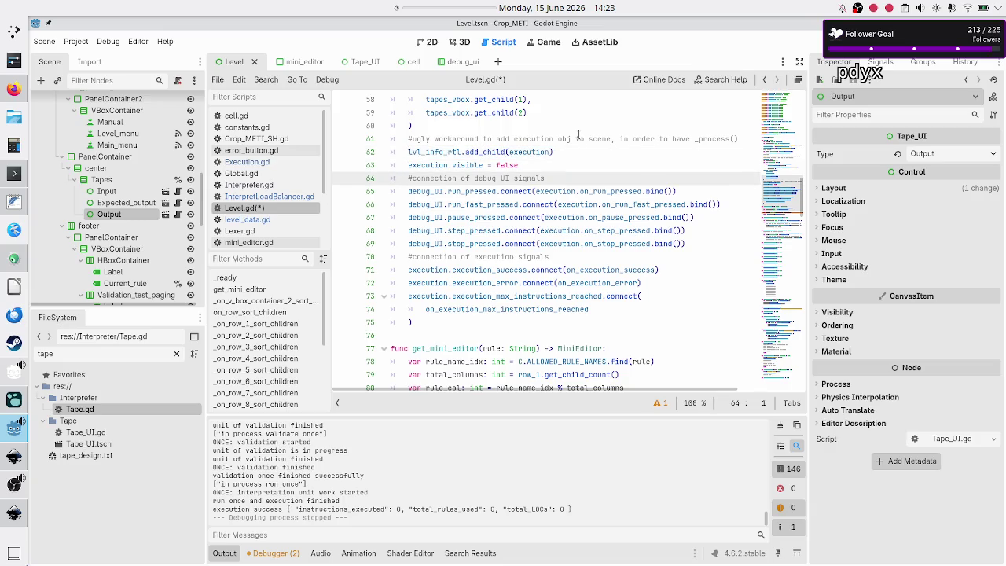
{"action": "key", "text": "Down"}
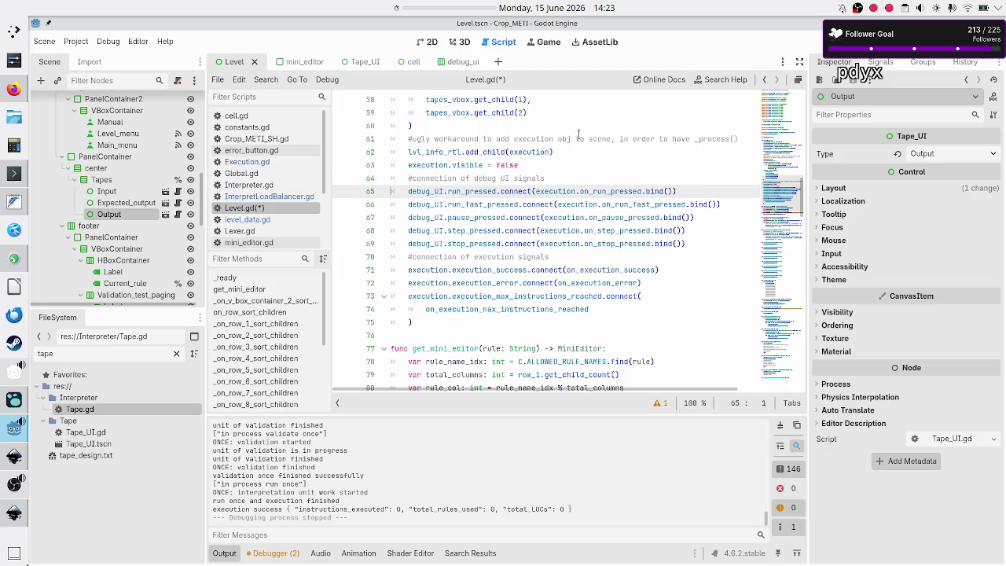
Review the debug and execution signal connections in Level.gd's _ready
{"action": "key", "text": "shift+Down"}
{"action": "key", "text": "shift+Down"}
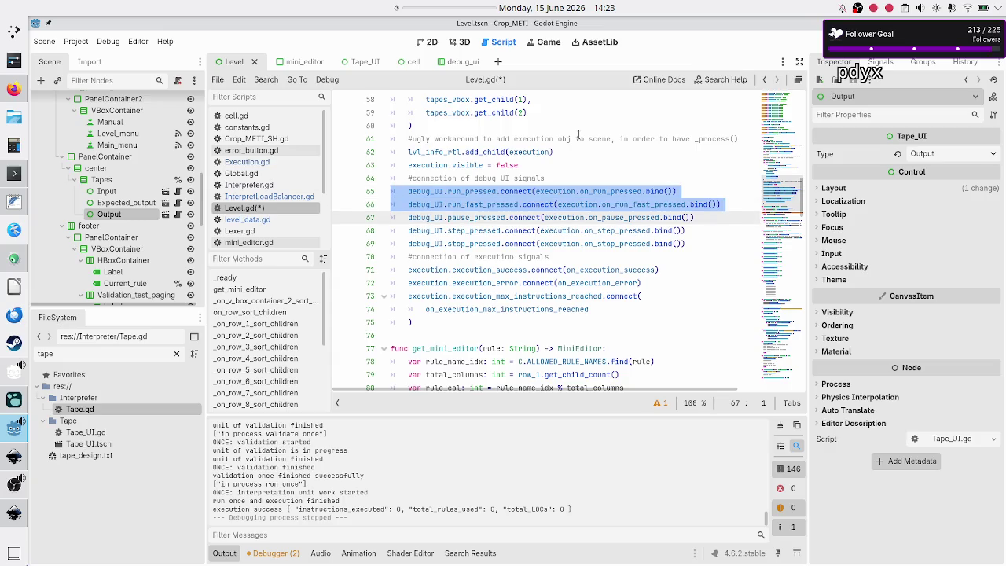
{"action": "key", "text": "shift+Down"}
{"action": "key", "text": "shift+Down"}
{"action": "key", "text": "shift+Down"}
{"action": "key", "text": "Escape"}
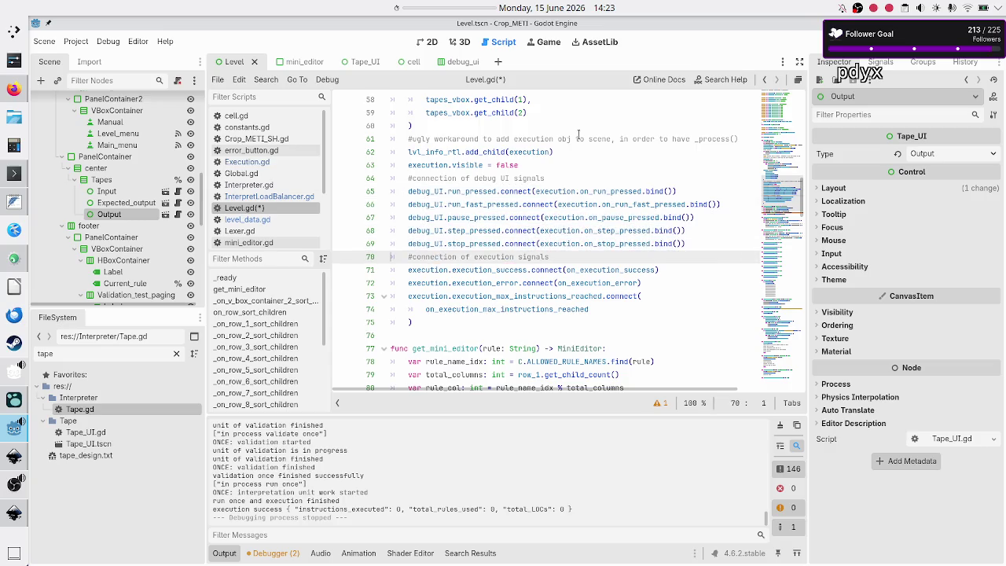
{"action": "key", "text": "Down"}
{"action": "key", "text": "shift+Down"}
{"action": "key", "text": "shift+Down"}
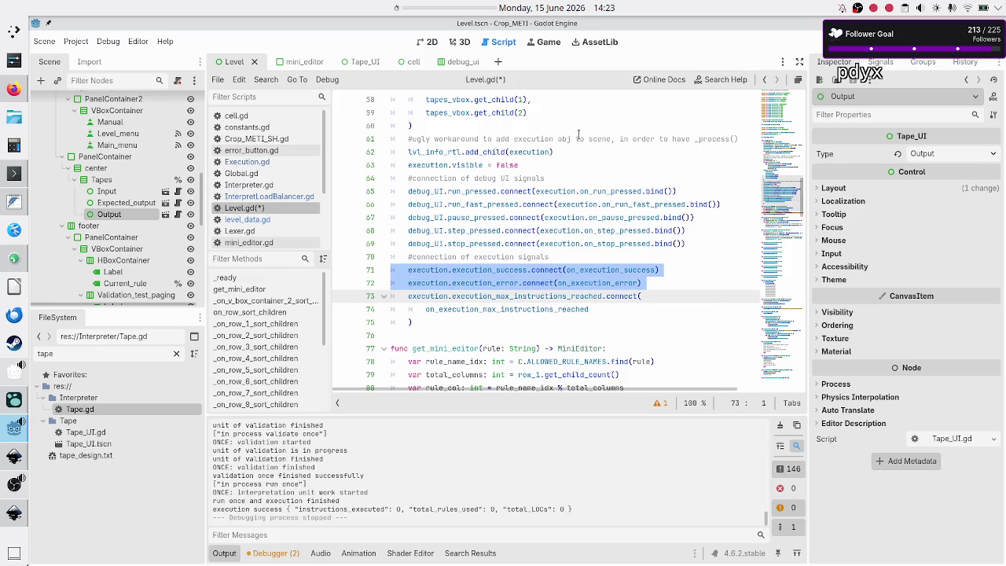
{"action": "key", "text": "shift+Down"}
{"action": "key", "text": "shift+Down"}
{"action": "key", "text": "shift+Down"}
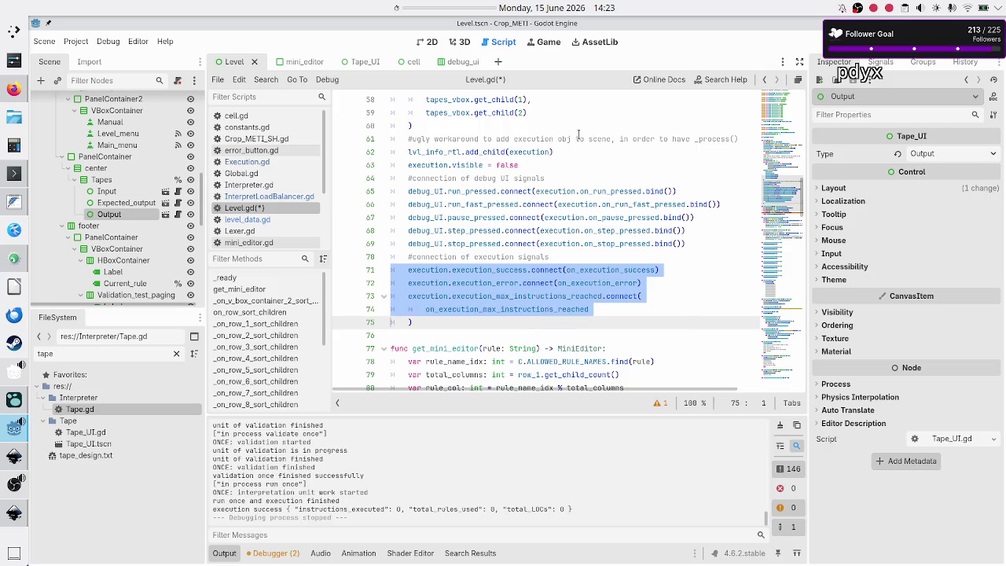
{"action": "key", "text": "Down"}
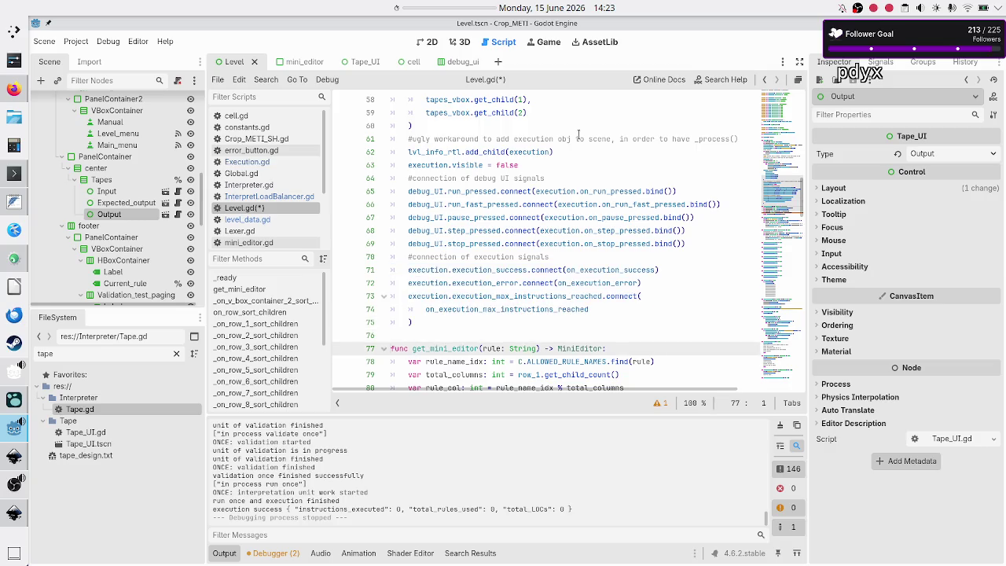
Save Level.gd and switch to the Execution.gd script
{"action": "key", "text": "Up"}
{"action": "key", "text": "ctrl+s"}
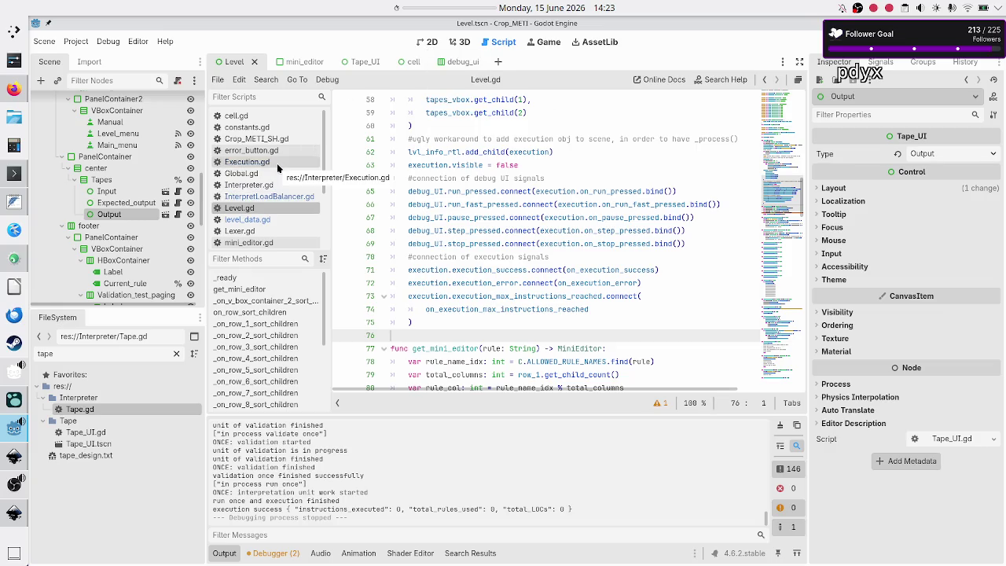
{"action": "scroll", "coordinate": [426, 196], "scroll_direction": "up", "scroll_amount": 4}
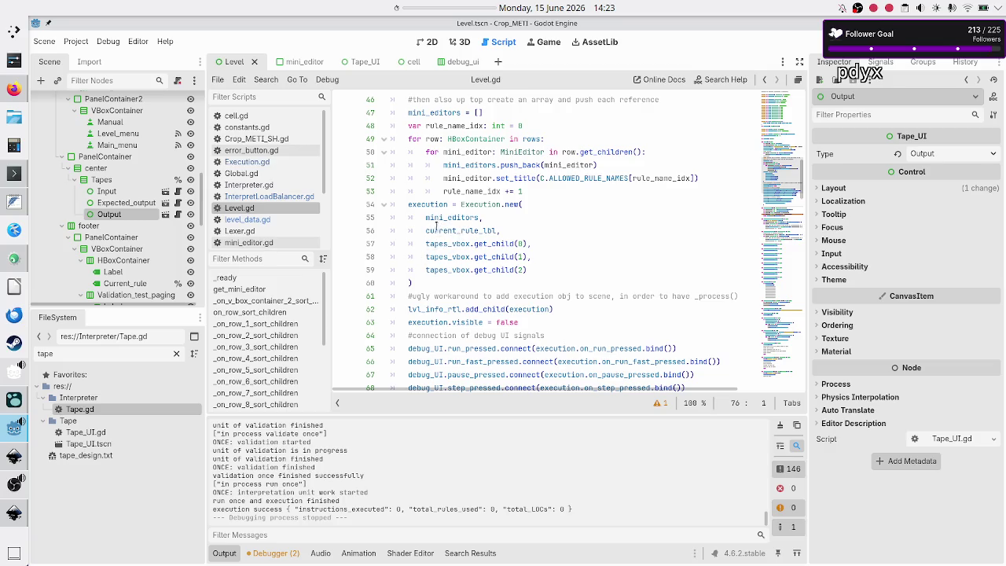
{"action": "left_click", "coordinate": [256, 163]}
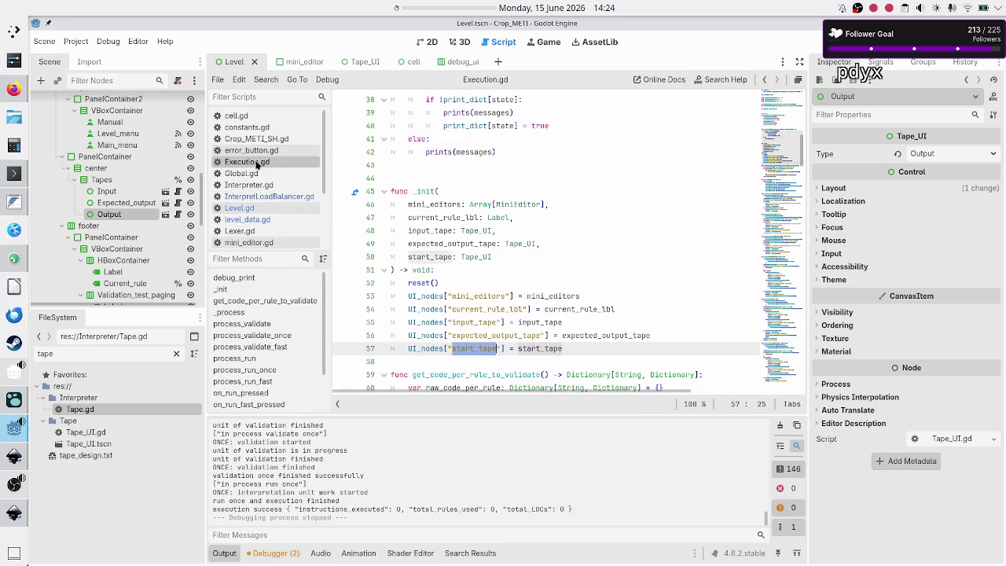
Rename the _init parameter start_tape to output_tape
{"action": "double_click", "coordinate": [443, 204]}
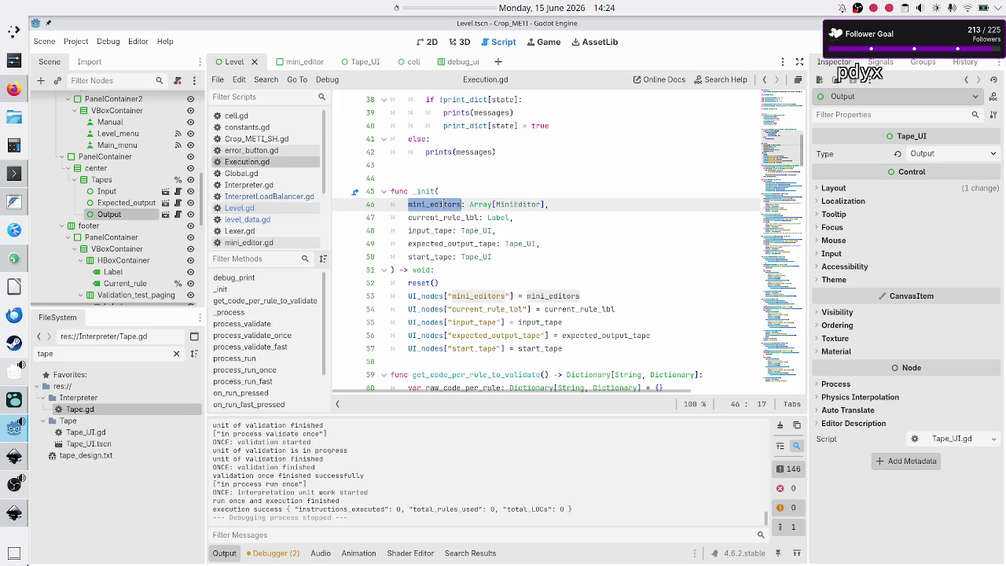
{"action": "double_click", "coordinate": [439, 218]}
{"action": "double_click", "coordinate": [434, 231]}
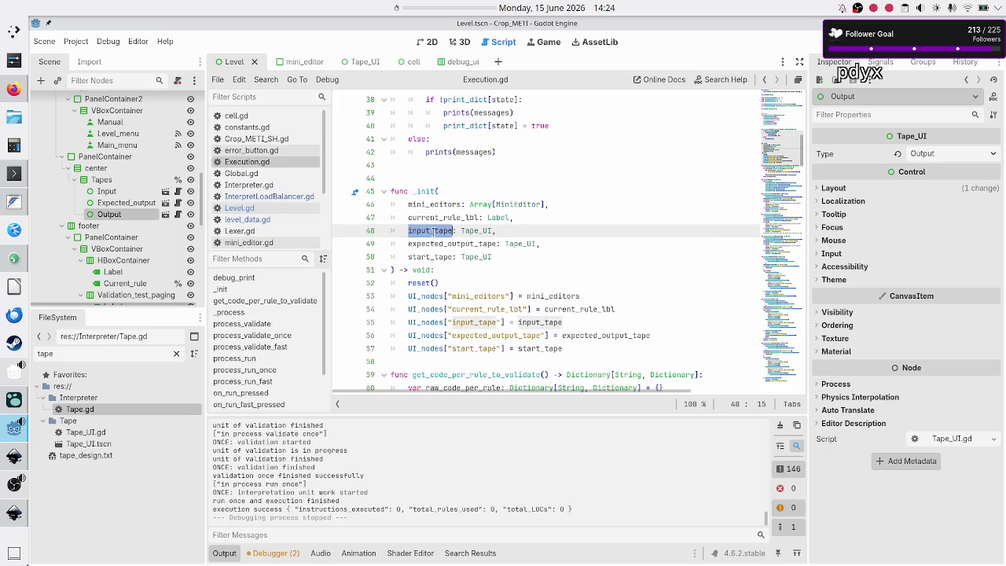
{"action": "double_click", "coordinate": [448, 243]}
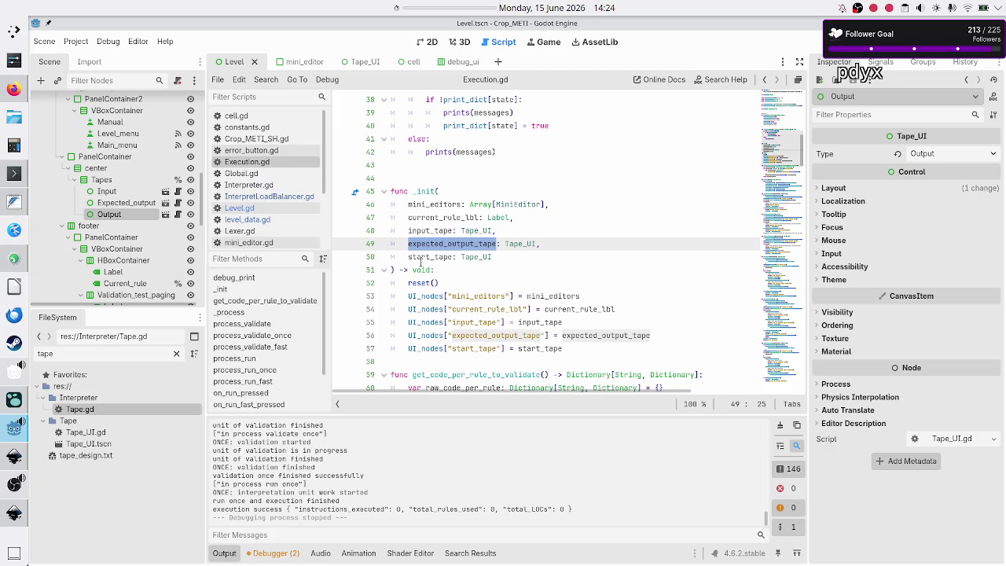
{"action": "left_click", "coordinate": [431, 258]}
{"action": "key", "text": "BackSpace"}
{"action": "key", "text": "BackSpace"}
{"action": "key", "text": "BackSpace"}
{"action": "type", "text": "output"}
Change line 57 to UI_nodes["output_tape"] = output_tape, checking the Inkscape UI concept
{"action": "key", "text": "Down"}
{"action": "key", "text": "Down"}
{"action": "key", "text": "Down"}
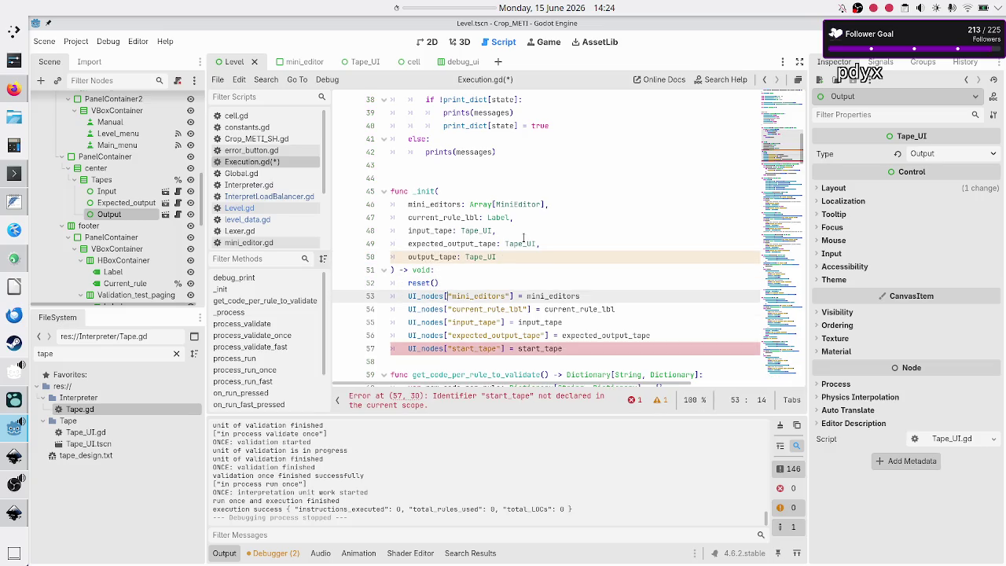
{"action": "key", "text": "BackSpace"}
{"action": "key", "text": "BackSpace"}
{"action": "key", "text": "BackSpace"}
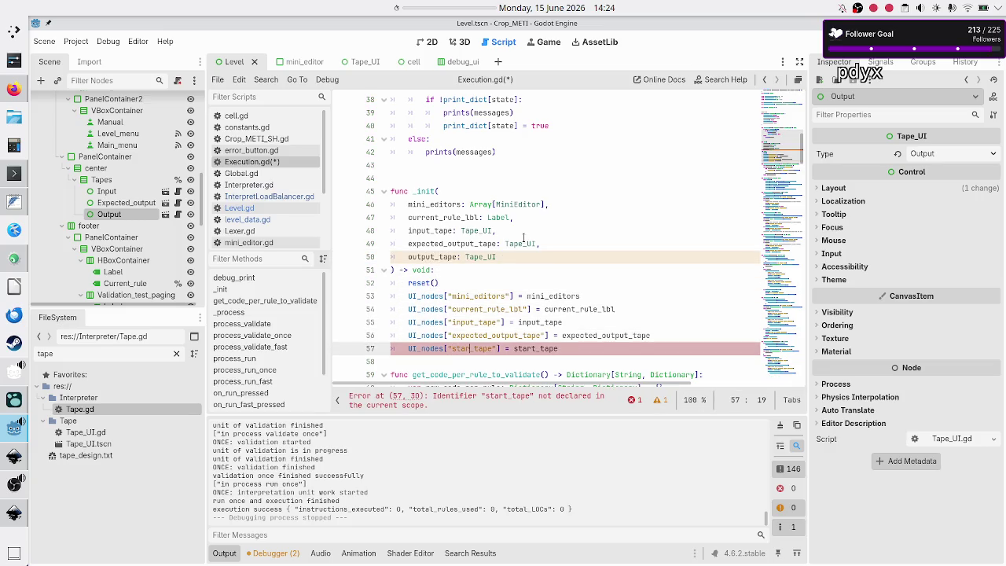
{"action": "key", "text": "BackSpace"}
{"action": "type", "text": "output"}
{"action": "key", "text": "Right"}
{"action": "key", "text": "Right"}
{"action": "key", "text": "Right"}
{"action": "key", "text": "BackSpace"}
{"action": "key", "text": "BackSpace"}
{"action": "key", "text": "BackSpace"}
{"action": "type", "text": "output"}
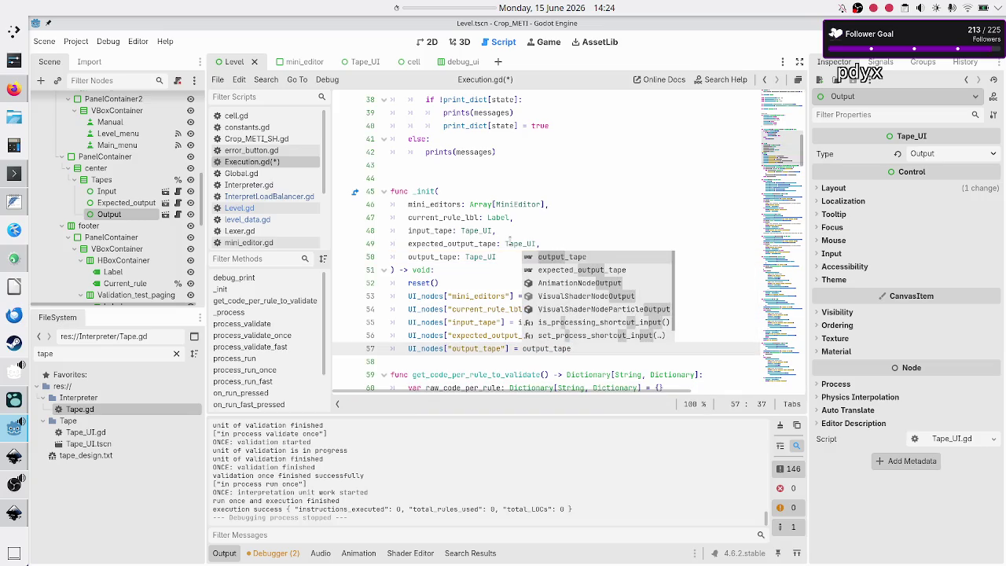
{"action": "key", "text": "Escape"}
{"action": "key", "text": "End"}
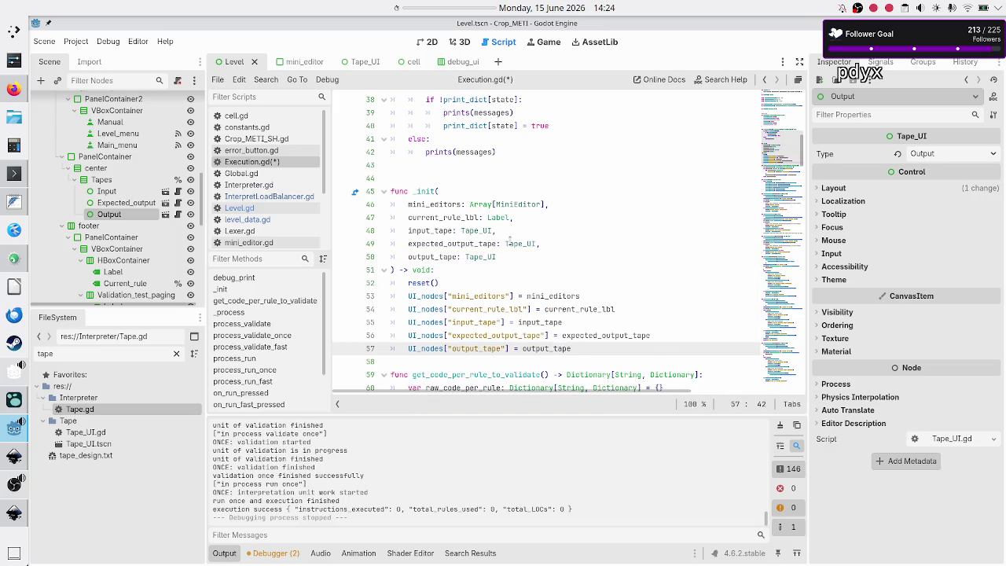
{"action": "key", "text": "alt+Tab"}
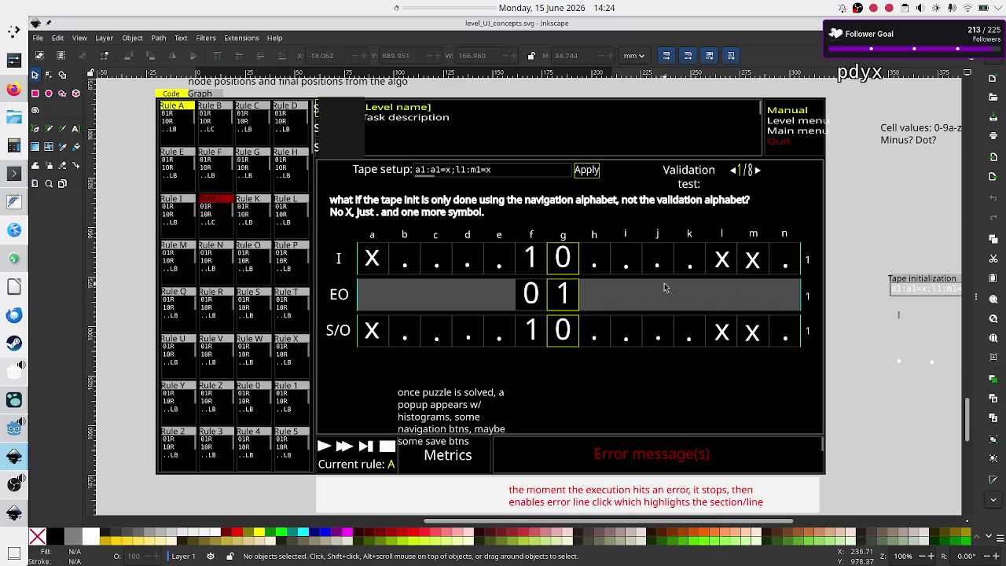
{"action": "key", "text": "alt"}
{"action": "key", "text": "alt+Tab"}
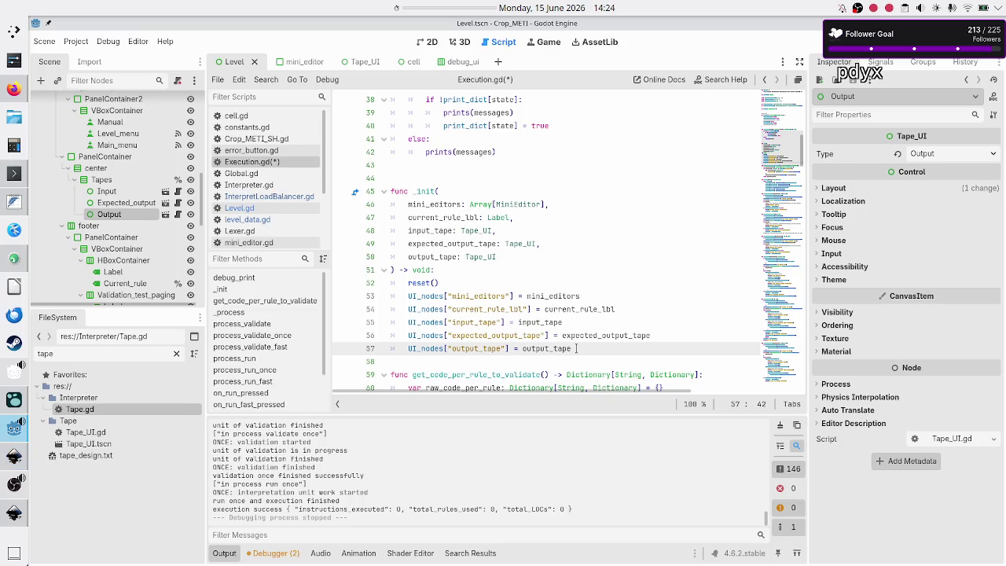
{"action": "left_click", "coordinate": [632, 336]}
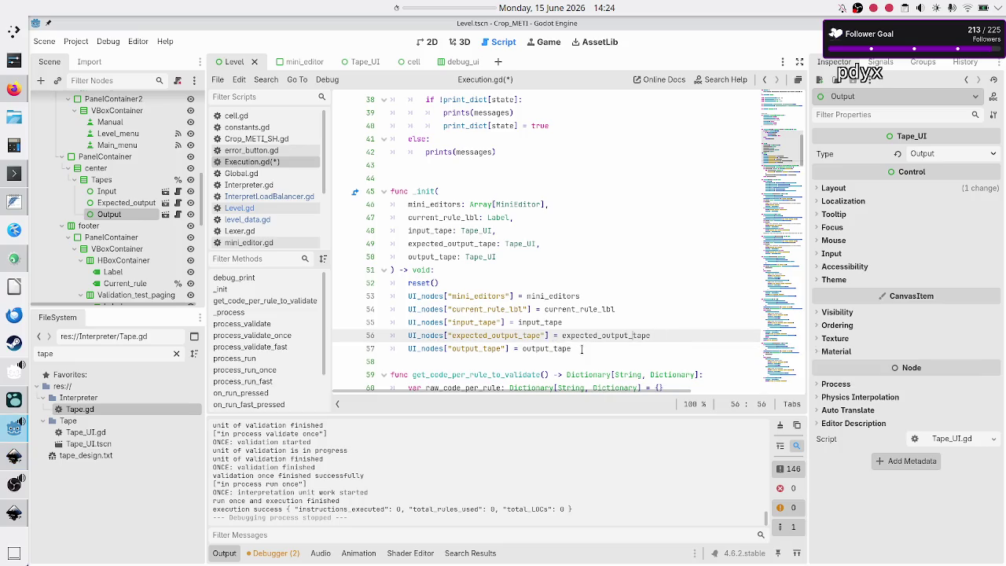
{"action": "key", "text": "alt+Tab"}
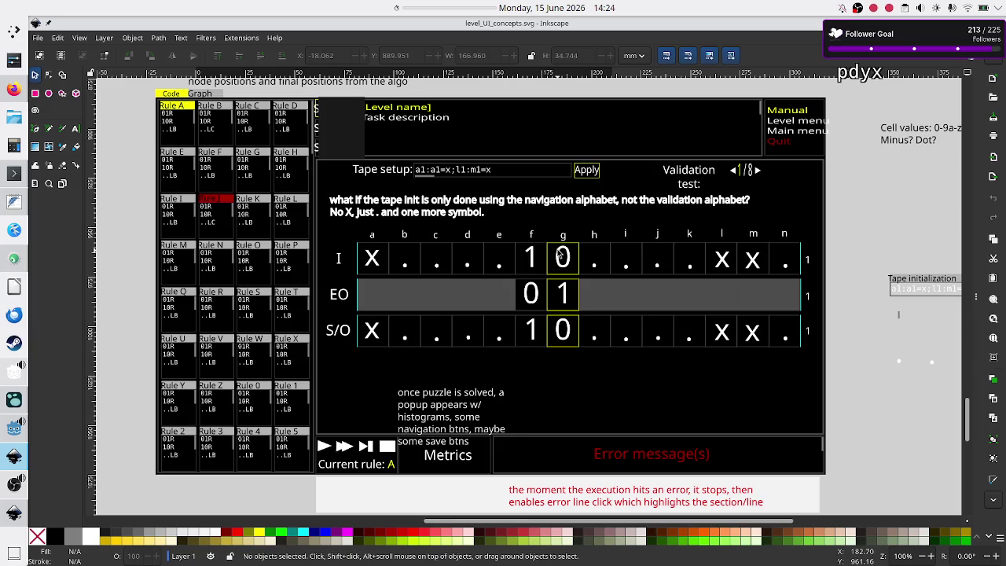
{"action": "key", "text": "alt+Tab"}
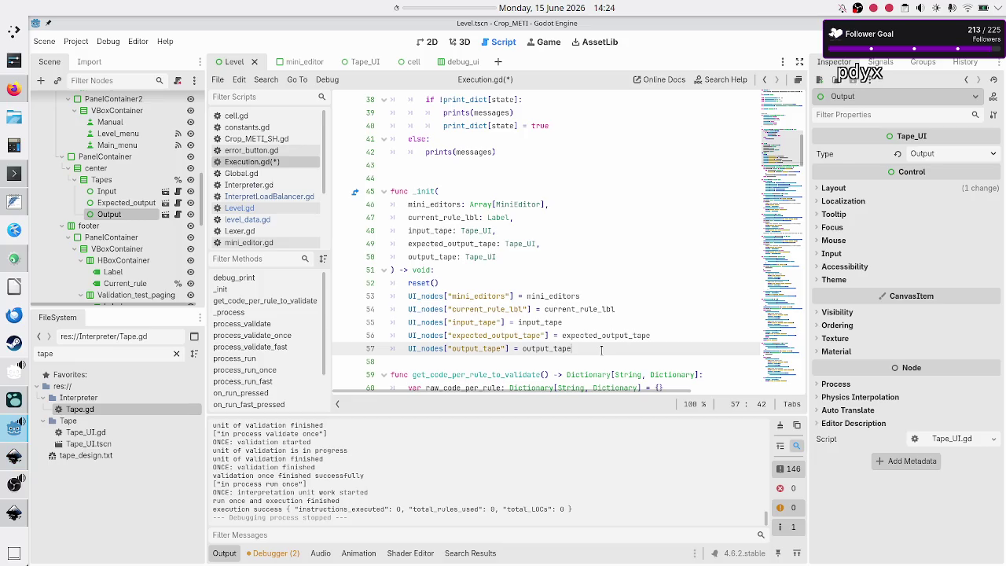
Save Execution.gd with the output_tape rename
{"action": "key", "text": "Down"}
{"action": "key", "text": "Down"}
{"action": "key", "text": "Down"}
{"action": "key", "text": "Up"}
{"action": "key", "text": "Up"}
{"action": "key", "text": "Up"}
{"action": "key", "text": "Up"}
{"action": "key", "text": "Down"}
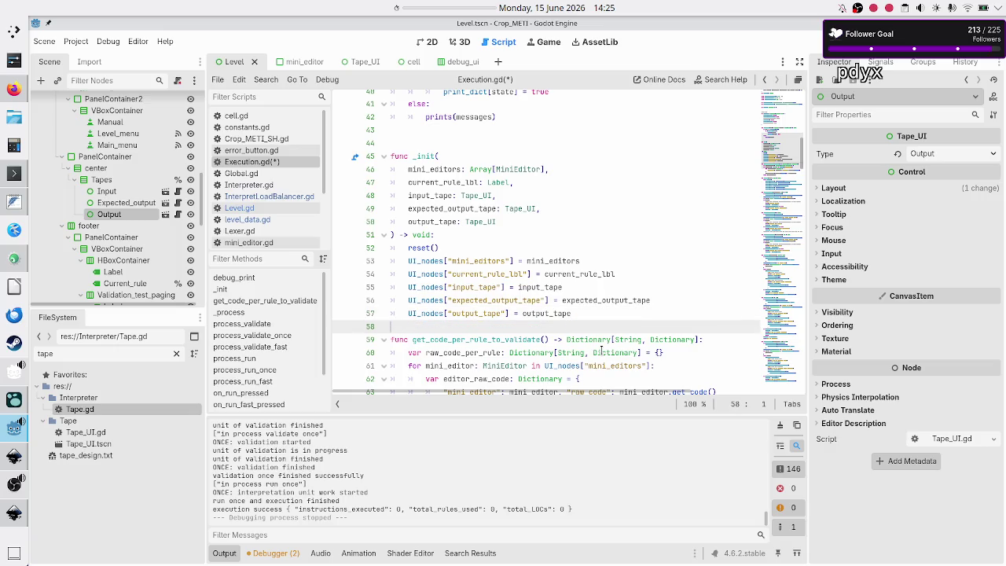
{"action": "key", "text": "ctrl+s"}
Review process_run's validated_code_per_rule and UI_nodes arguments to init_interpret_data
{"action": "scroll", "coordinate": [595, 317], "scroll_direction": "down", "scroll_amount": 3}
{"action": "scroll", "coordinate": [595, 318], "scroll_direction": "down", "scroll_amount": 1}
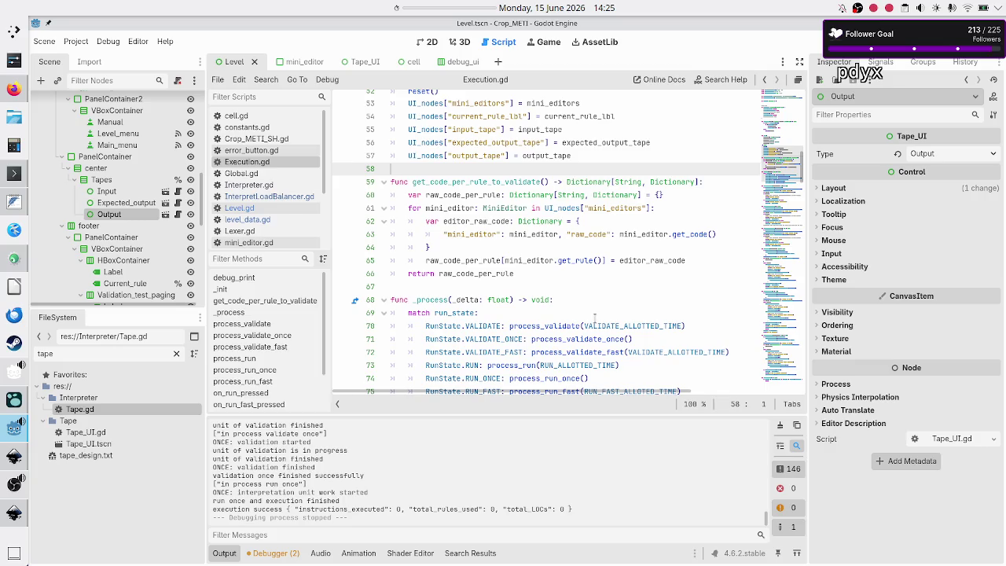
{"action": "scroll", "coordinate": [595, 318], "scroll_direction": "down", "scroll_amount": 12}
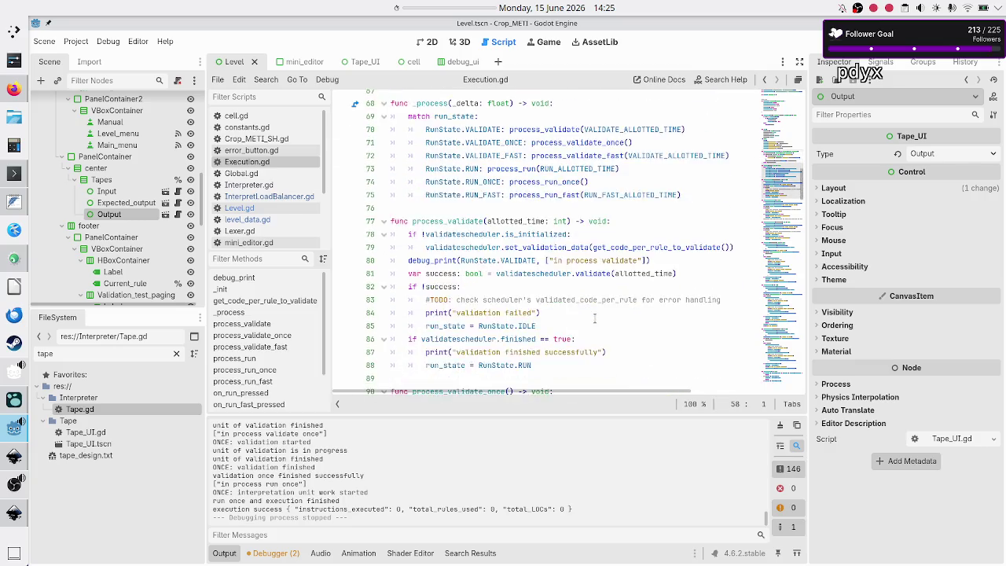
{"action": "scroll", "coordinate": [595, 318], "scroll_direction": "down", "scroll_amount": 8}
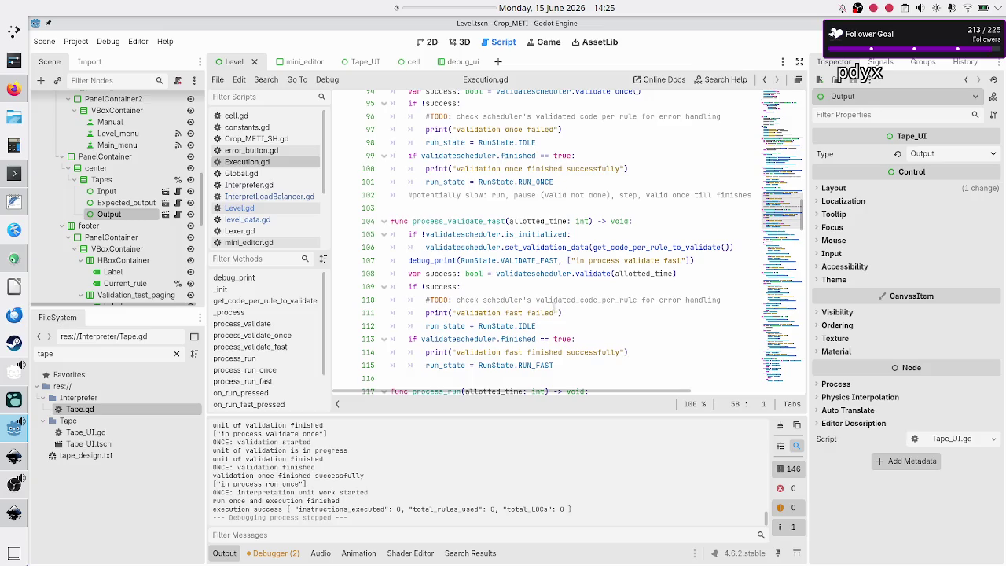
{"action": "scroll", "coordinate": [546, 275], "scroll_direction": "up", "scroll_amount": 1}
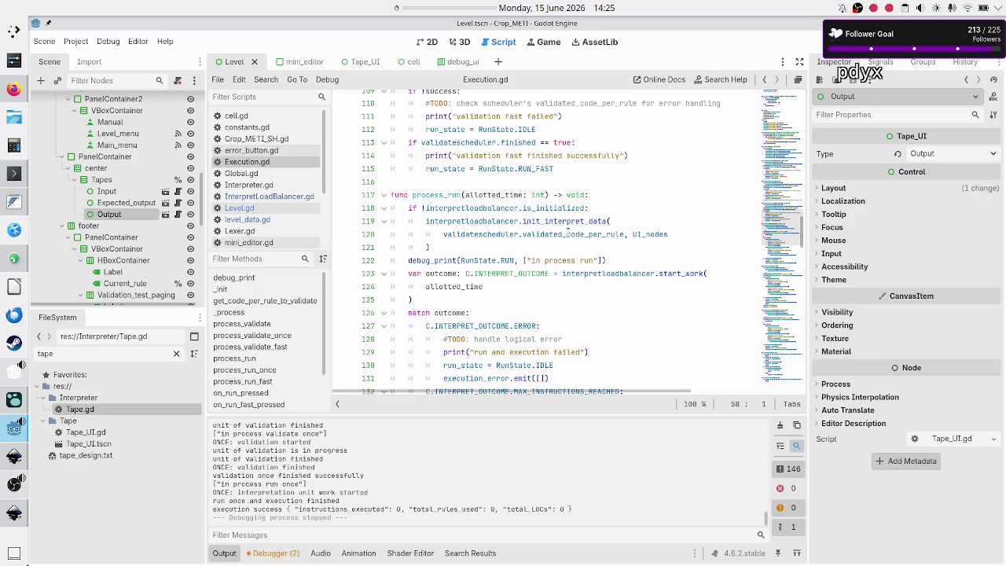
{"action": "double_click", "coordinate": [559, 232]}
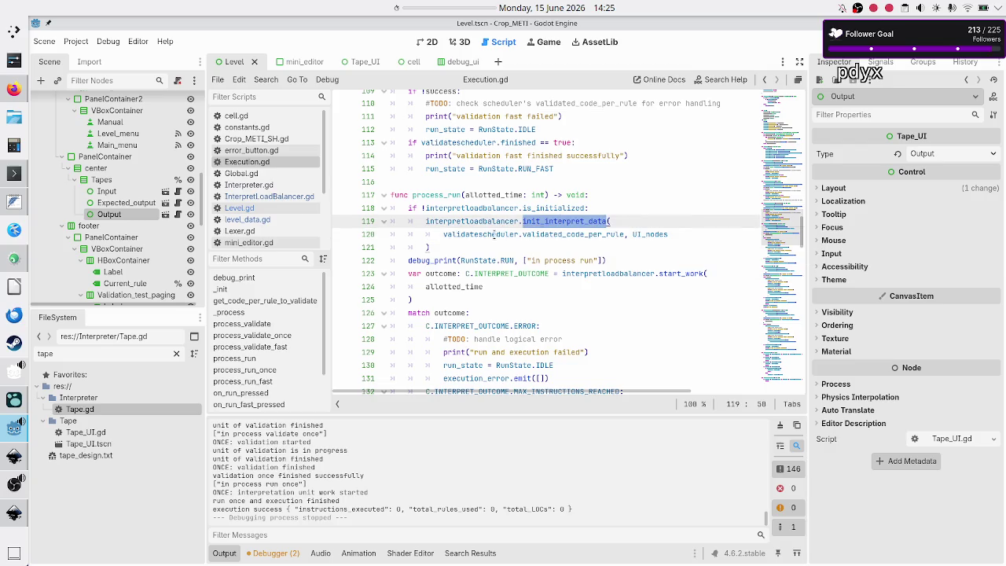
{"action": "double_click", "coordinate": [491, 235]}
{"action": "double_click", "coordinate": [572, 235]}
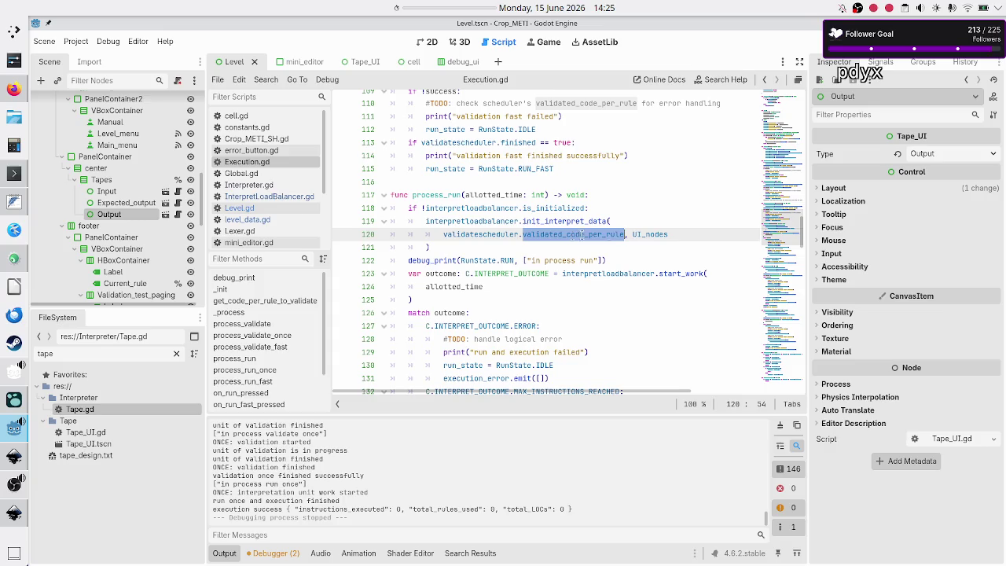
{"action": "double_click", "coordinate": [640, 234]}
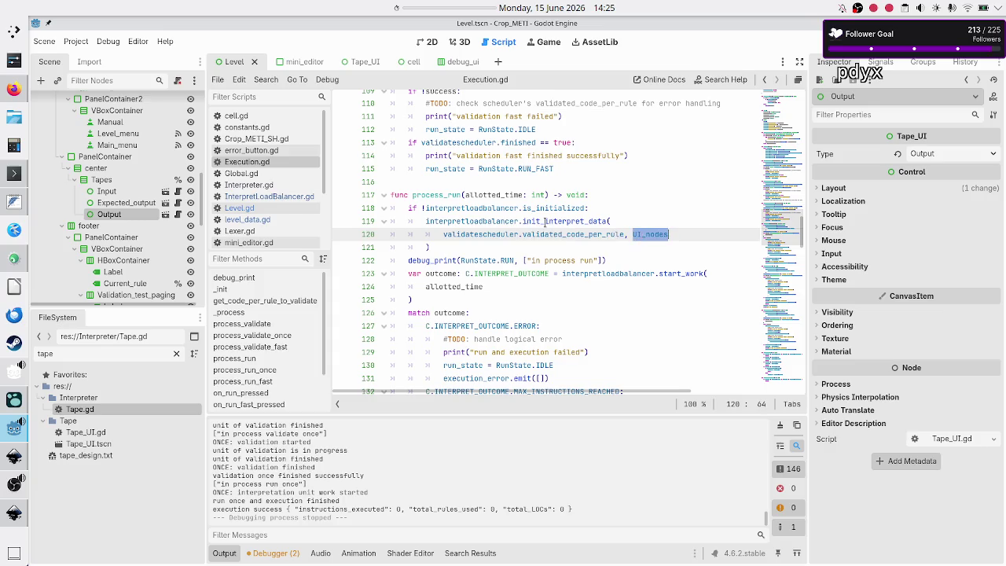
{"action": "scroll", "coordinate": [544, 223], "scroll_direction": "up", "scroll_amount": 10}
{"action": "scroll", "coordinate": [544, 223], "scroll_direction": "up", "scroll_amount": 10}
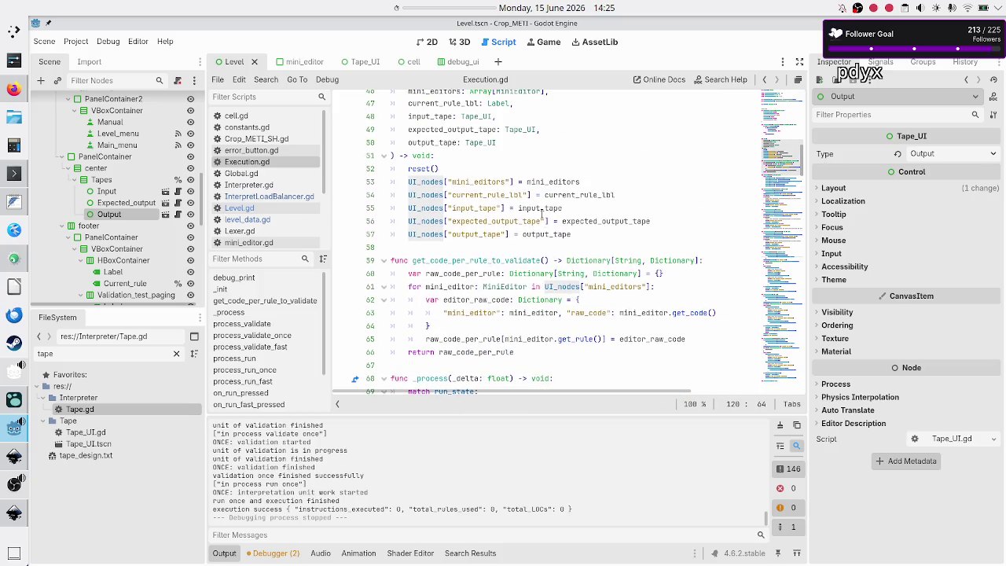
{"action": "scroll", "coordinate": [534, 210], "scroll_direction": "up", "scroll_amount": 1}
{"action": "left_click", "coordinate": [475, 233]}
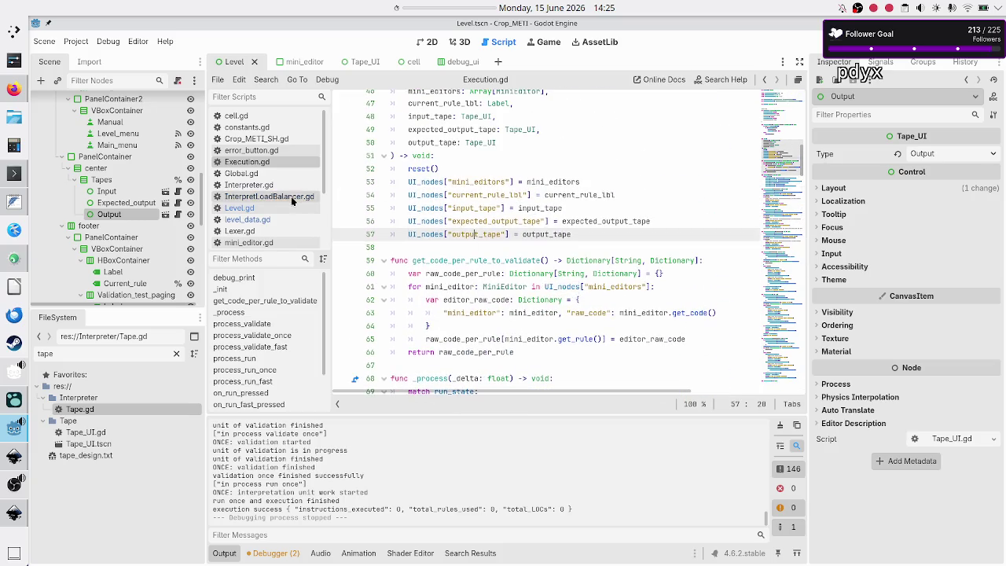
{"action": "left_click", "coordinate": [287, 196]}
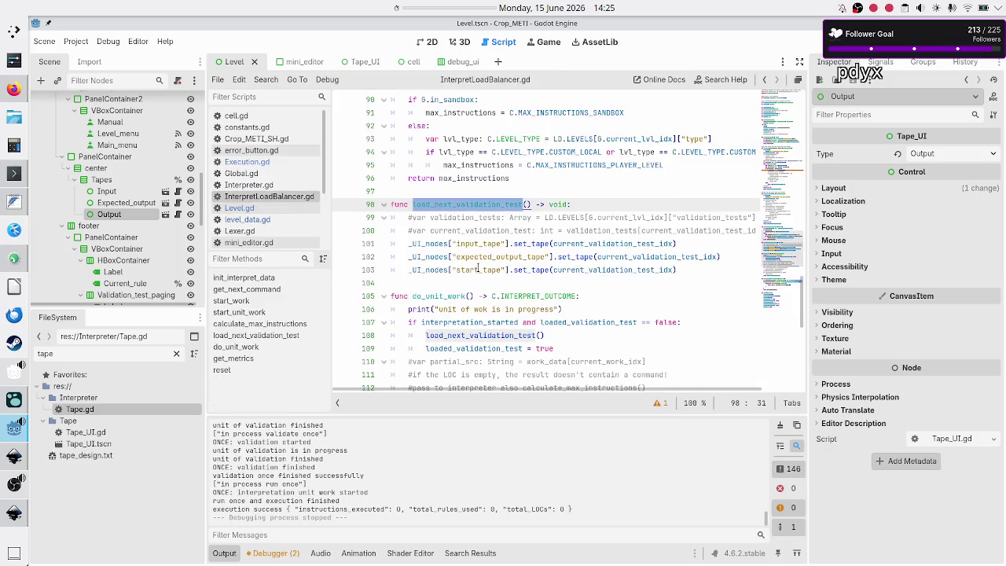
{"action": "scroll", "coordinate": [477, 268], "scroll_direction": "up", "scroll_amount": 18}
{"action": "scroll", "coordinate": [478, 268], "scroll_direction": "up", "scroll_amount": 12}
{"action": "scroll", "coordinate": [477, 268], "scroll_direction": "down", "scroll_amount": 4}
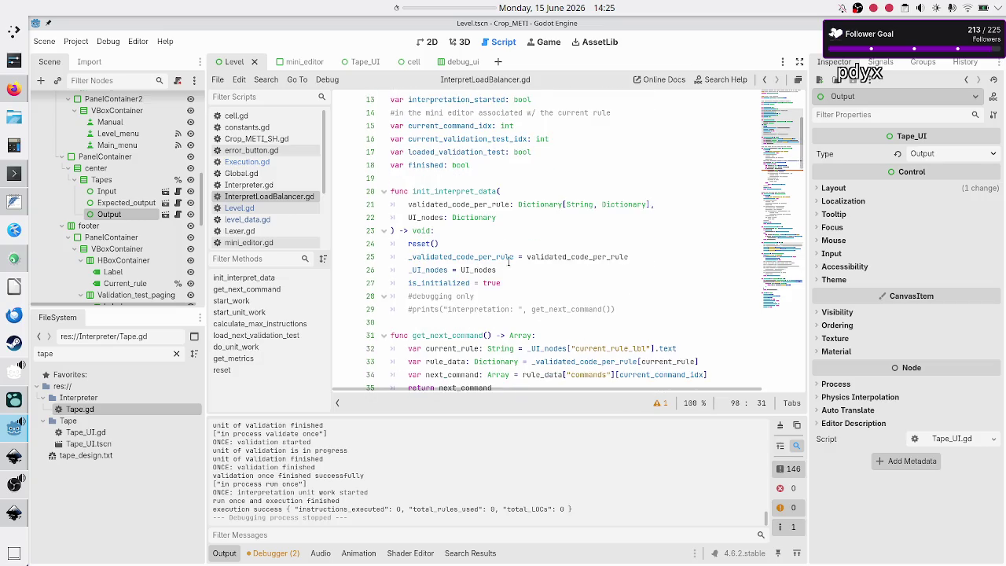
{"action": "double_click", "coordinate": [426, 218]}
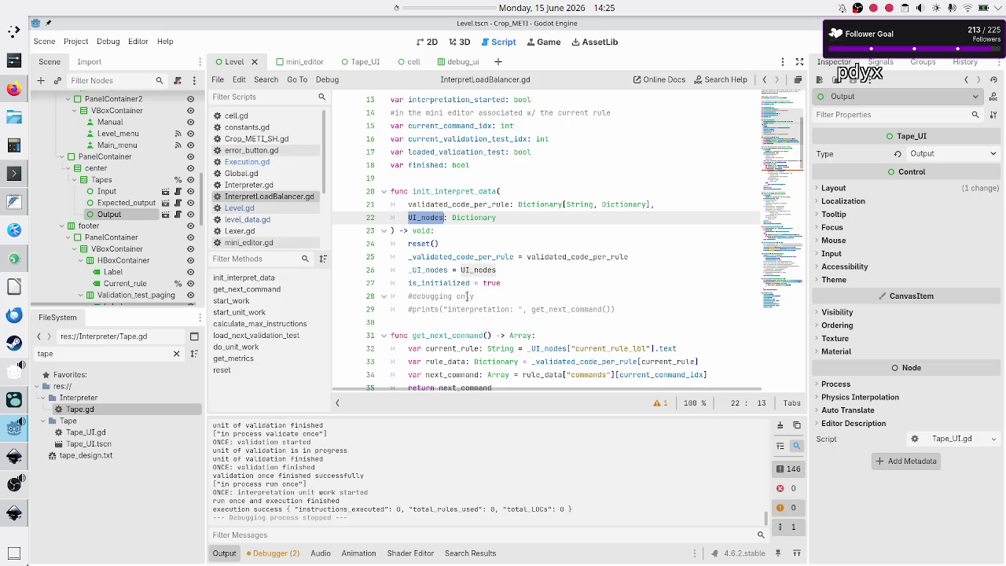
{"action": "scroll", "coordinate": [463, 302], "scroll_direction": "down", "scroll_amount": 1}
{"action": "scroll", "coordinate": [462, 302], "scroll_direction": "down", "scroll_amount": 3}
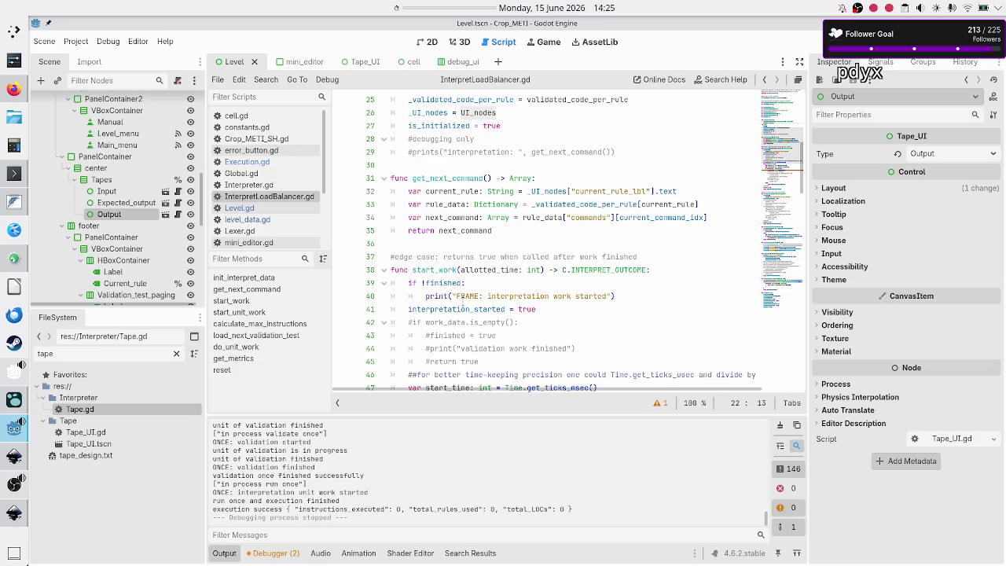
{"action": "scroll", "coordinate": [462, 305], "scroll_direction": "down", "scroll_amount": 1}
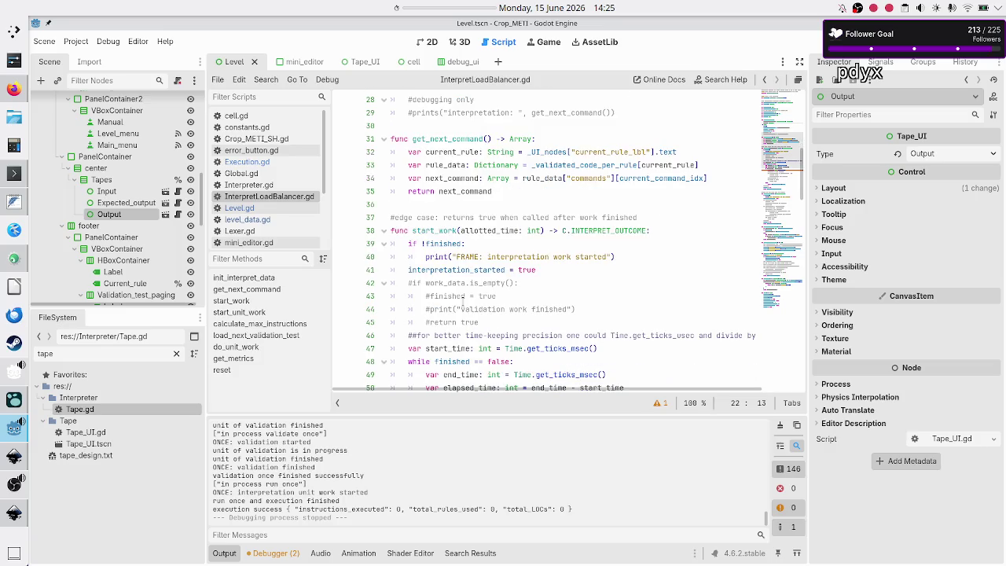
{"action": "scroll", "coordinate": [463, 301], "scroll_direction": "down", "scroll_amount": 6}
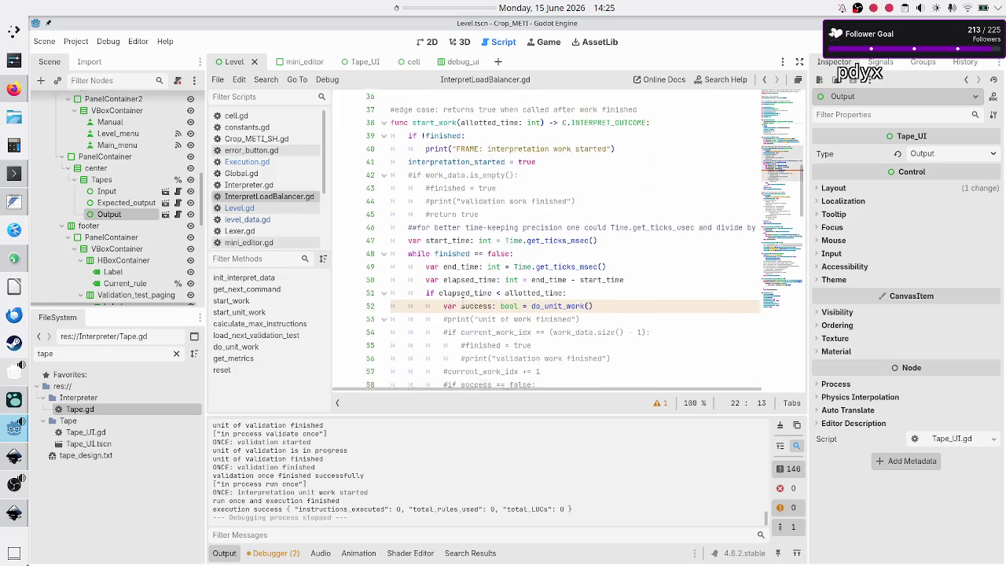
{"action": "scroll", "coordinate": [462, 303], "scroll_direction": "down", "scroll_amount": 2}
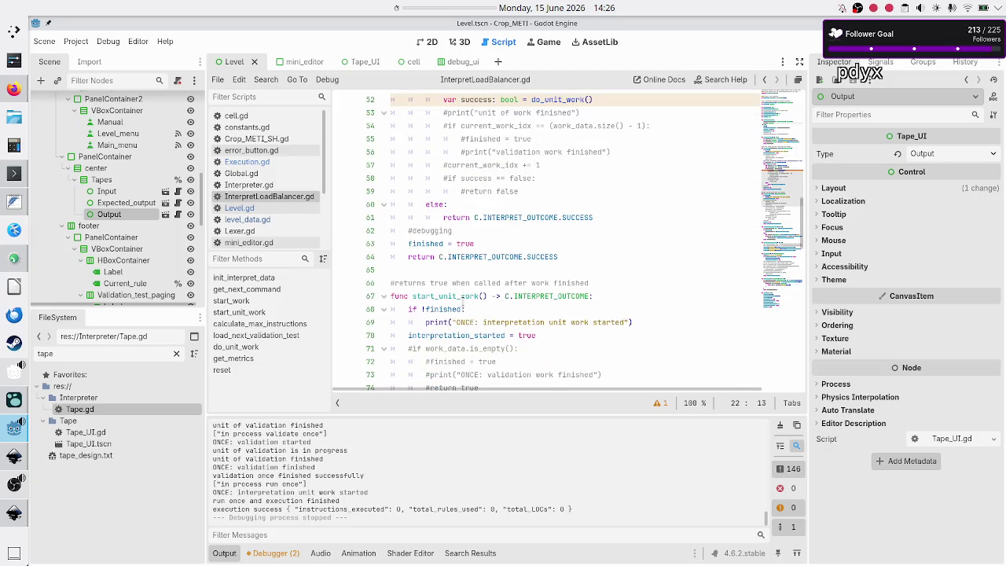
{"action": "scroll", "coordinate": [463, 297], "scroll_direction": "down", "scroll_amount": 8}
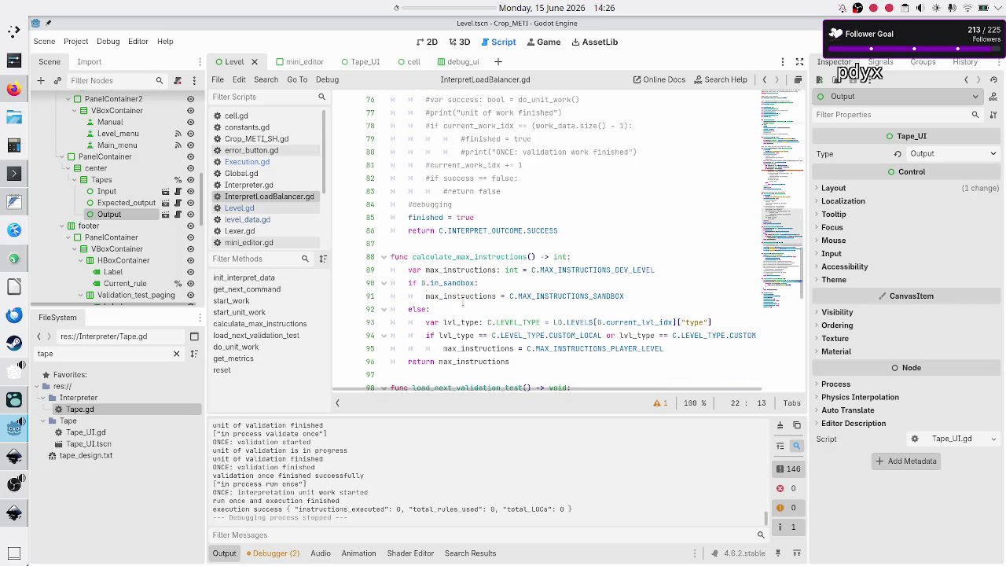
{"action": "scroll", "coordinate": [463, 301], "scroll_direction": "down", "scroll_amount": 4}
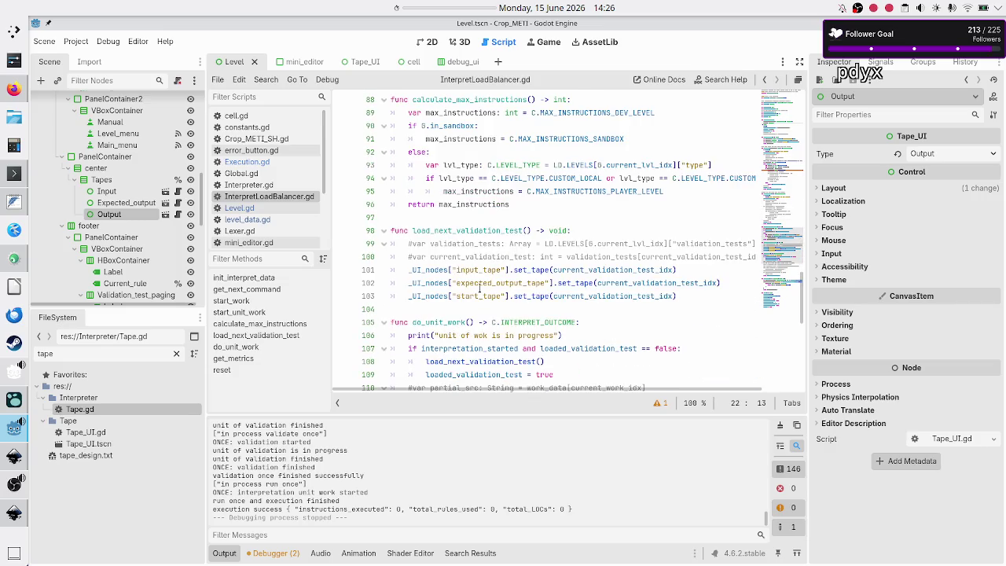
{"action": "left_click", "coordinate": [478, 295]}
Change the start_tape key on line 103 to output_tape and save InterpretLoadBalancer.gd
{"action": "key", "text": "BackSpace"}
{"action": "key", "text": "BackSpace"}
{"action": "key", "text": "BackSpace"}
{"action": "type", "text": "output"}
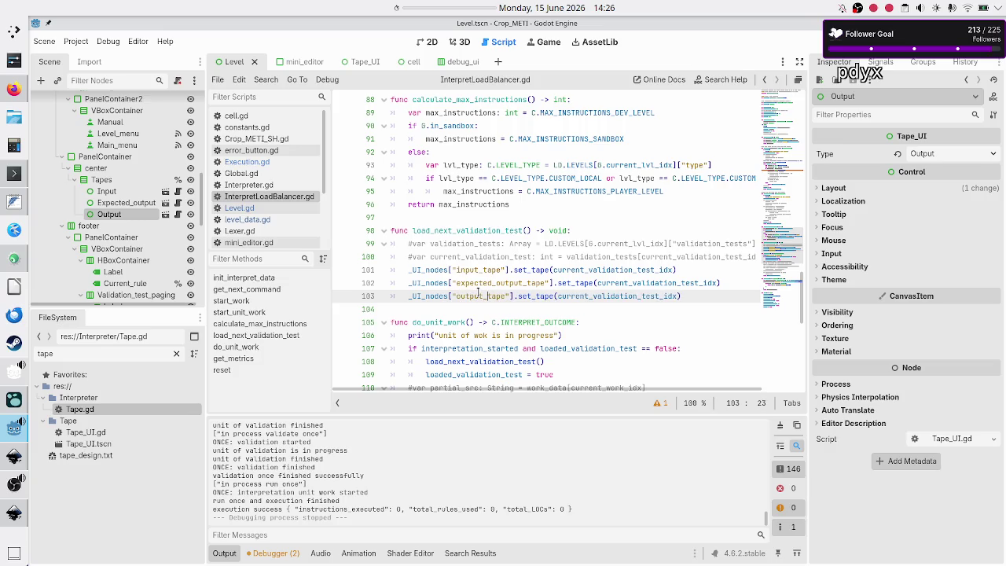
{"action": "key", "text": "Right"}
{"action": "key", "text": "Right"}
{"action": "key", "text": "Right"}
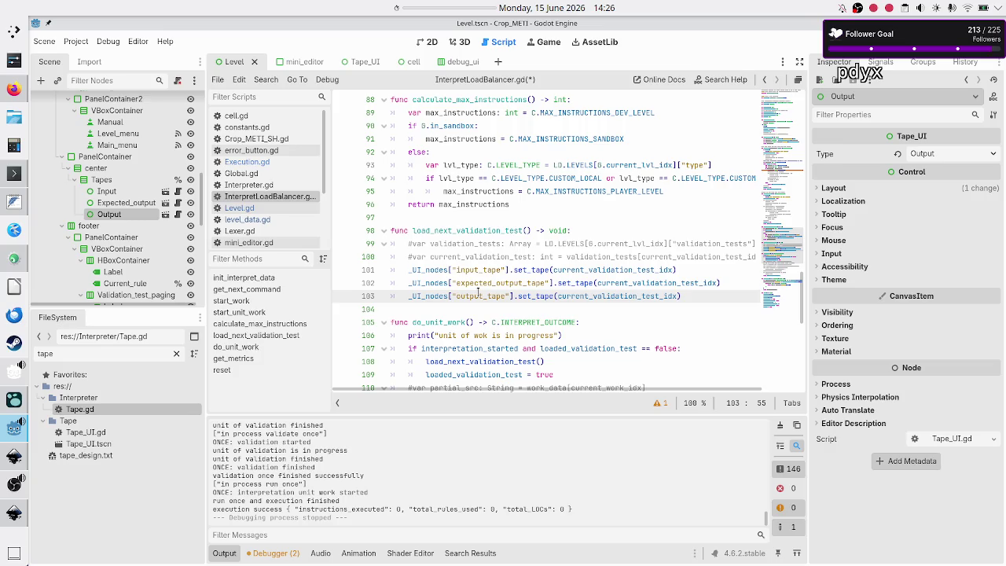
{"action": "key", "text": "Down"}
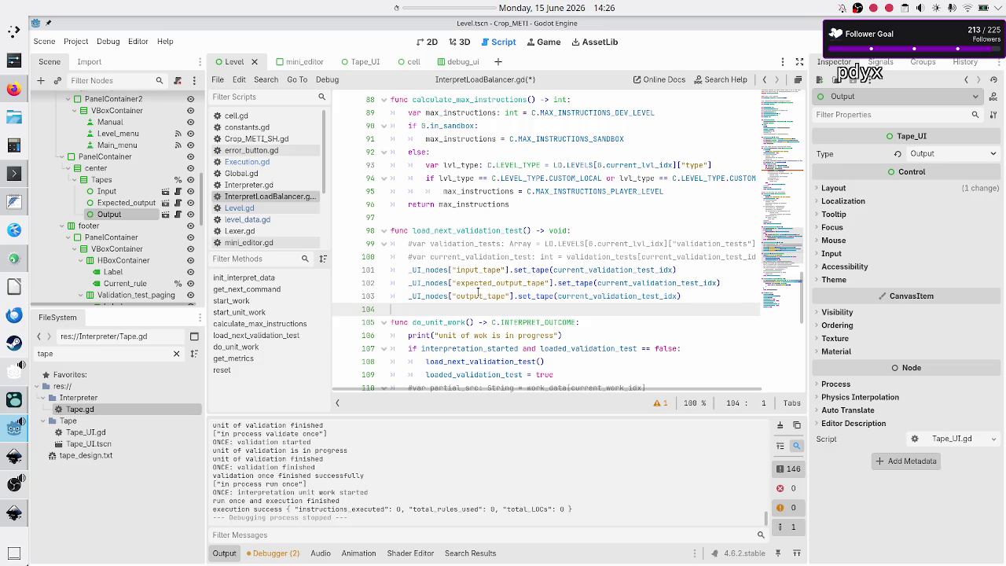
{"action": "key", "text": "ctrl+s"}
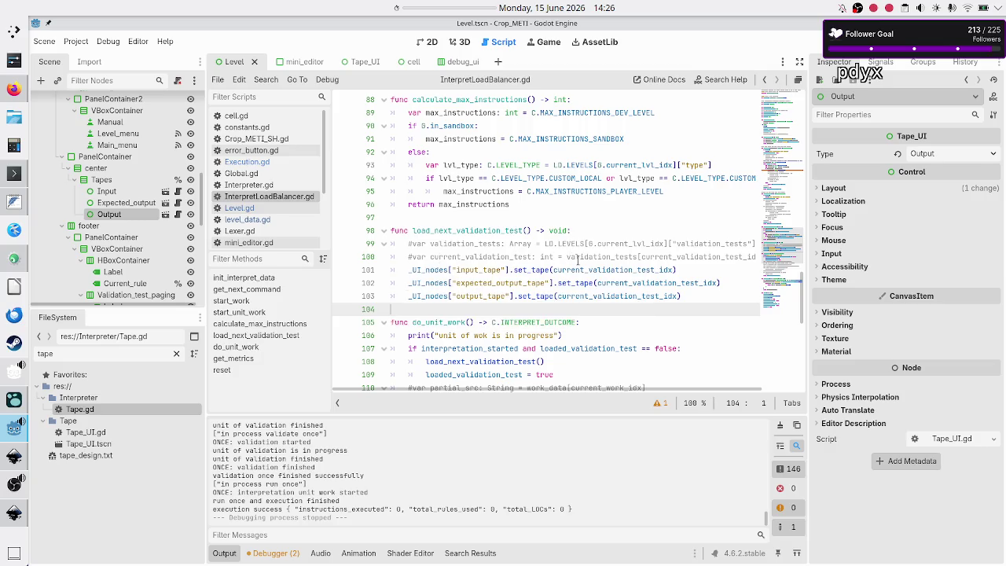
{"action": "double_click", "coordinate": [600, 267]}
{"action": "scroll", "coordinate": [520, 217], "scroll_direction": "up", "scroll_amount": 15}
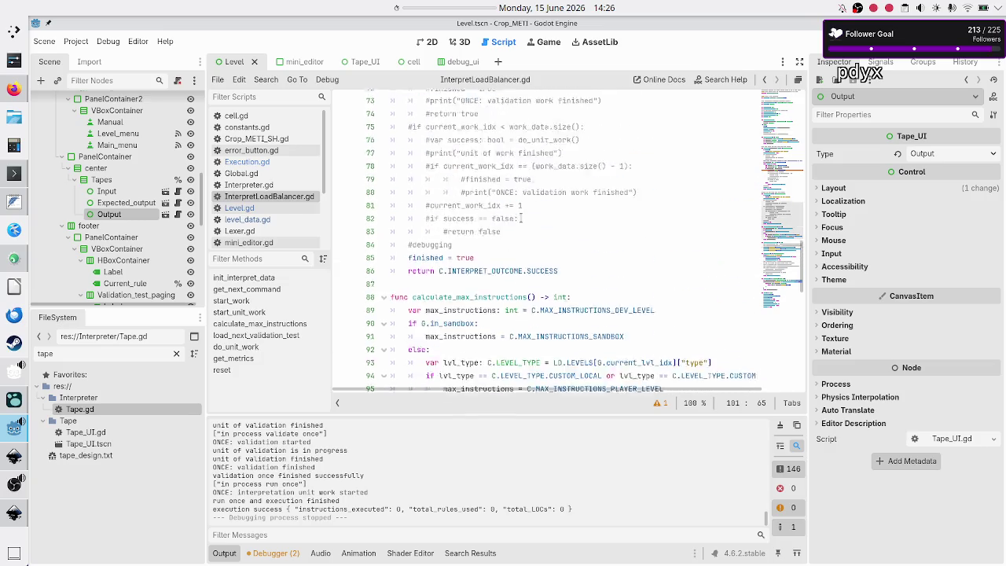
{"action": "scroll", "coordinate": [520, 217], "scroll_direction": "up", "scroll_amount": 10}
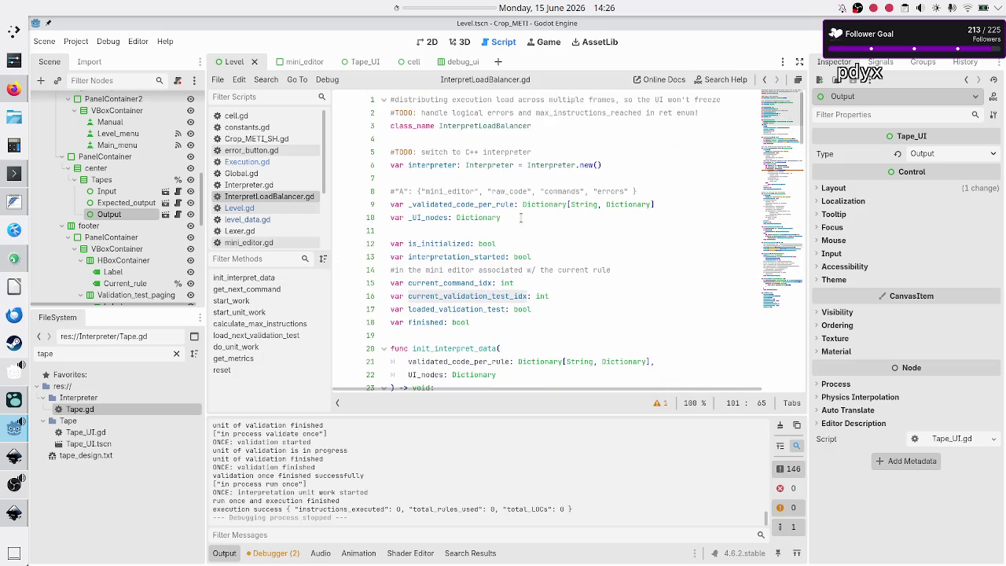
{"action": "scroll", "coordinate": [520, 217], "scroll_direction": "down", "scroll_amount": 20}
{"action": "scroll", "coordinate": [520, 217], "scroll_direction": "up", "scroll_amount": 20}
{"action": "scroll", "coordinate": [520, 217], "scroll_direction": "down", "scroll_amount": 6}
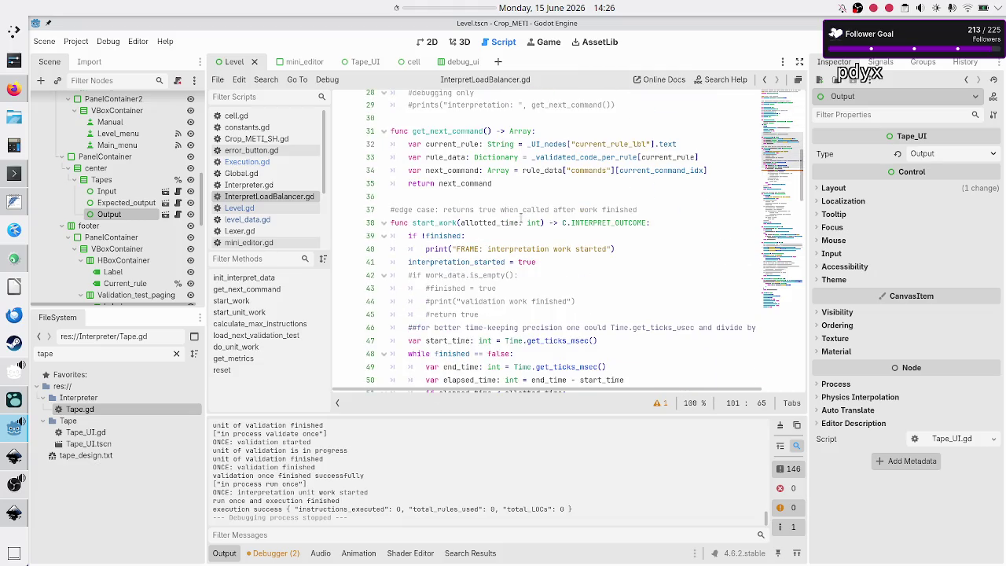
{"action": "scroll", "coordinate": [521, 212], "scroll_direction": "up", "scroll_amount": 4}
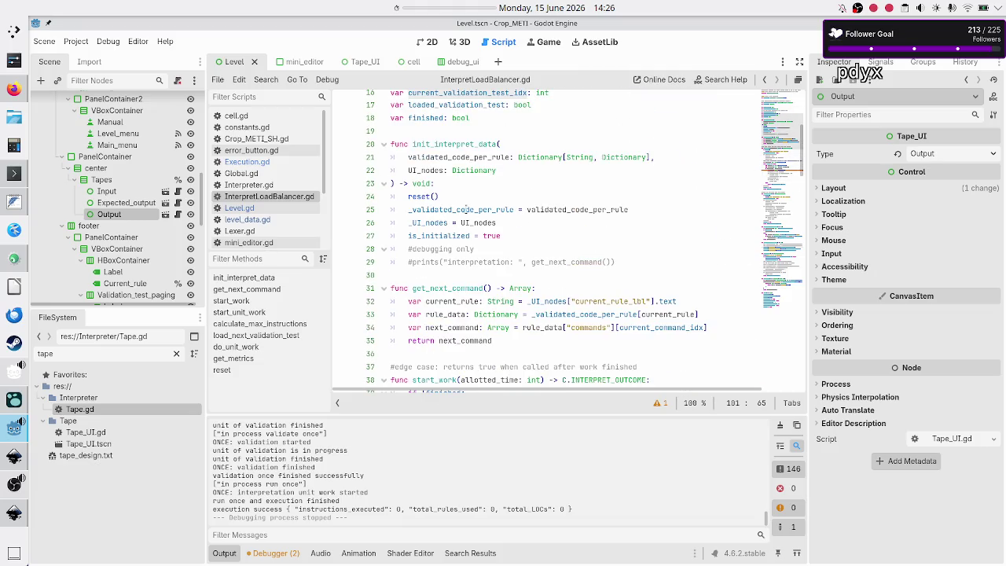
{"action": "scroll", "coordinate": [425, 201], "scroll_direction": "down", "scroll_amount": 20}
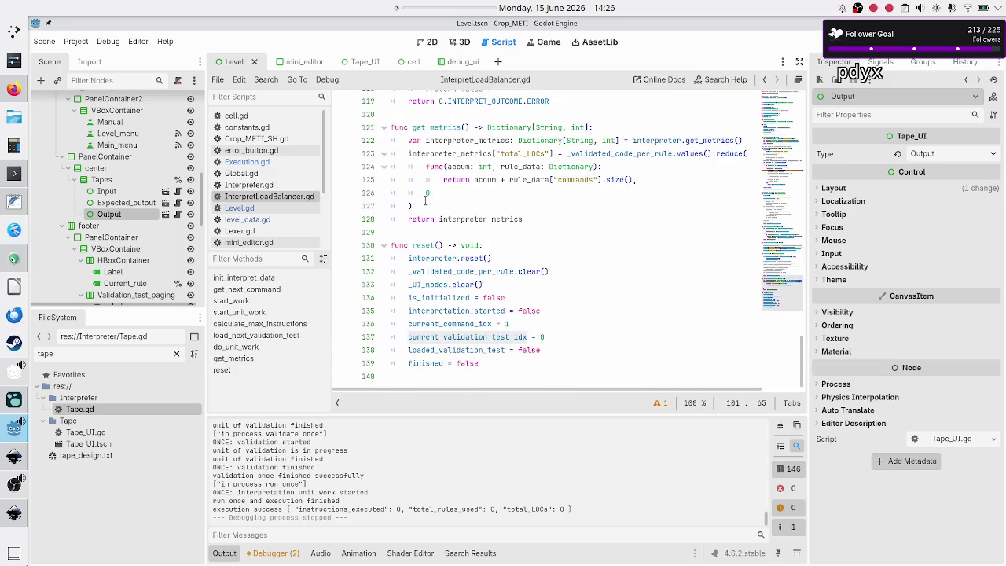
{"action": "left_click", "coordinate": [575, 338]}
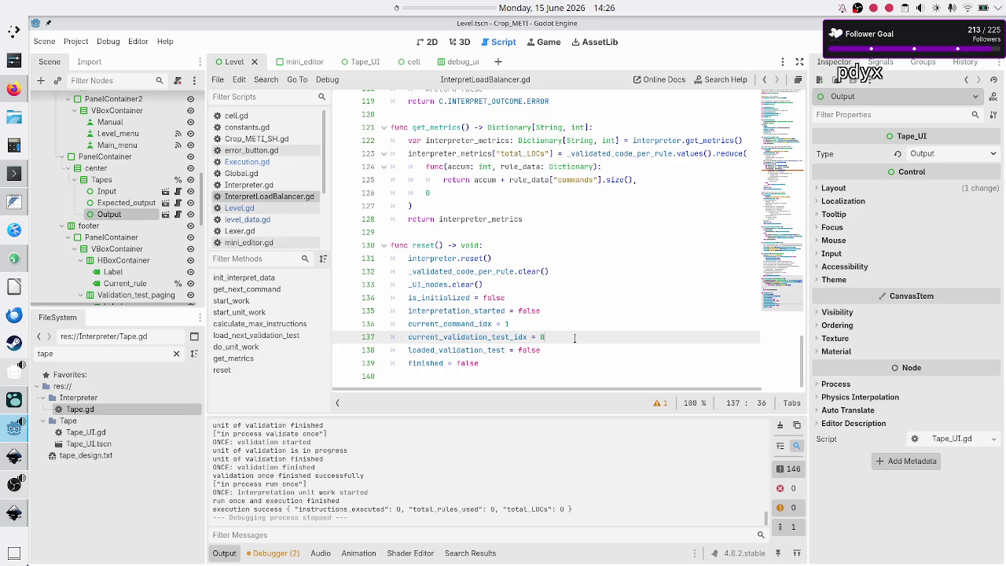
{"action": "left_click", "coordinate": [822, 42]}
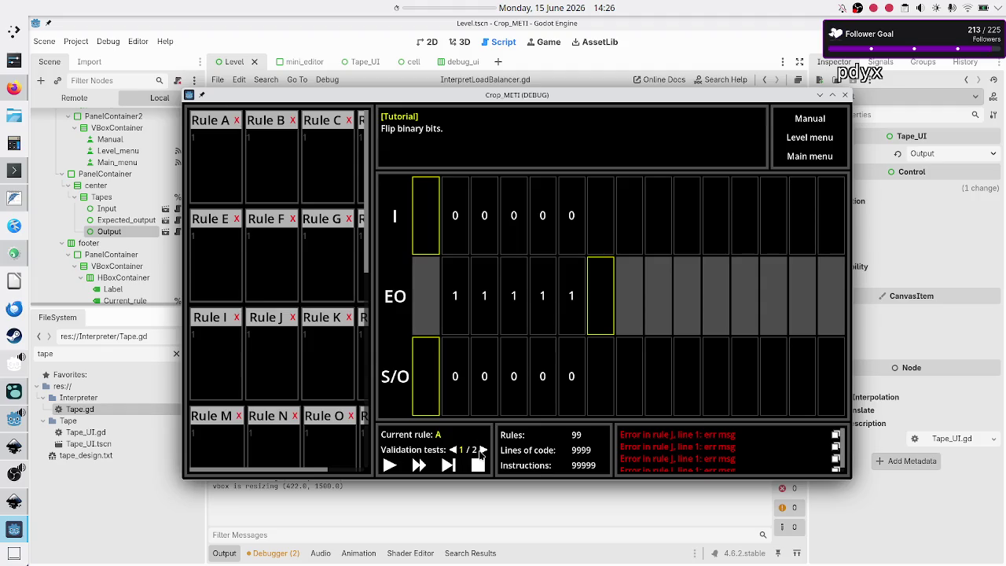
Switch the game to validation test 2/2, play it through, then stop the game
{"action": "left_click", "coordinate": [482, 449]}
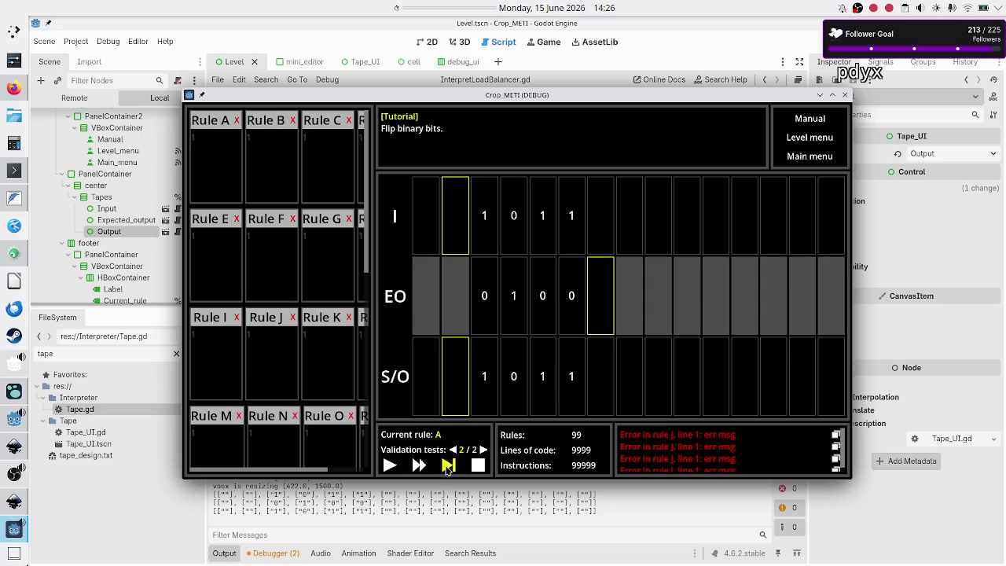
{"action": "left_click", "coordinate": [389, 465]}
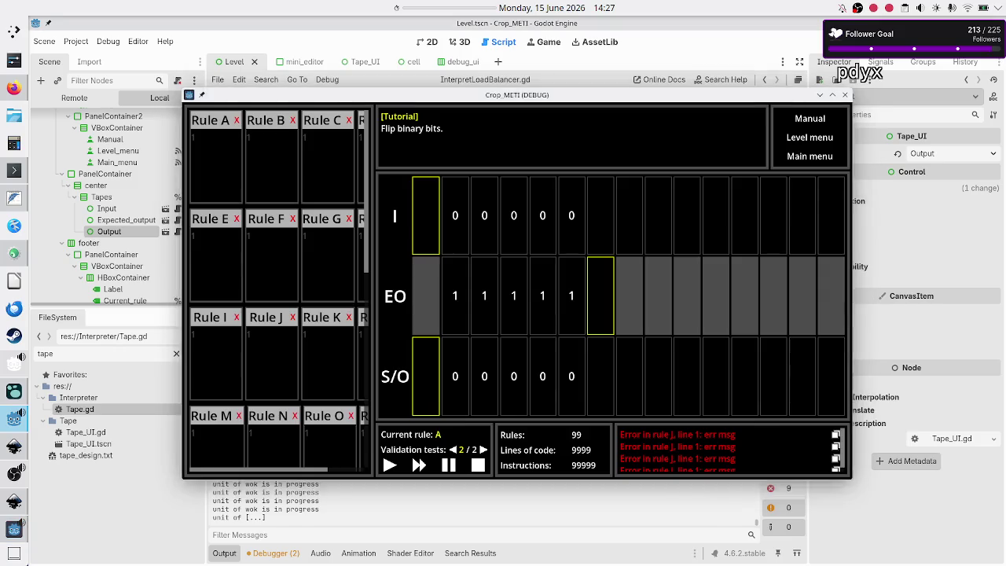
{"action": "key", "text": "F8"}
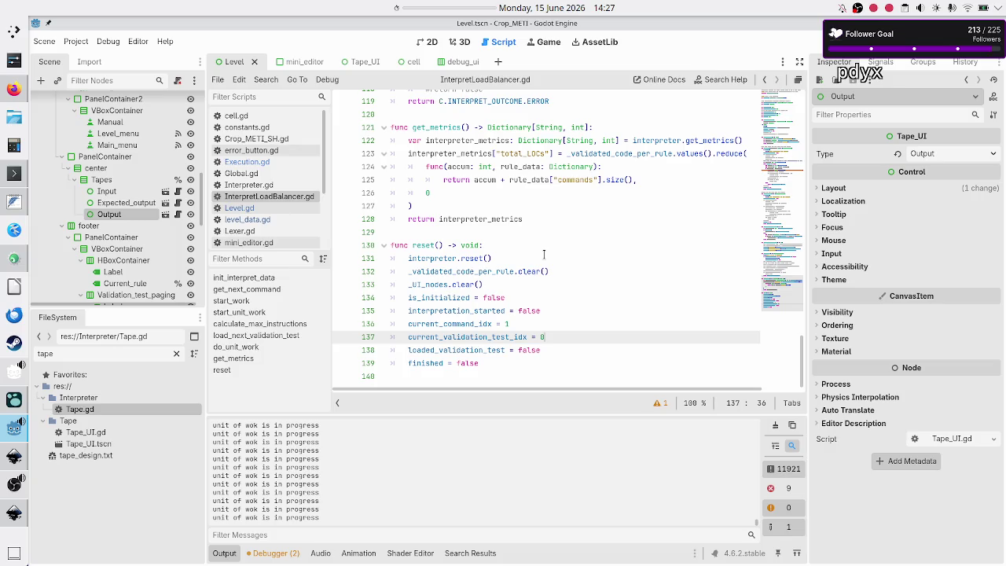
{"action": "scroll", "coordinate": [543, 254], "scroll_direction": "up", "scroll_amount": 20}
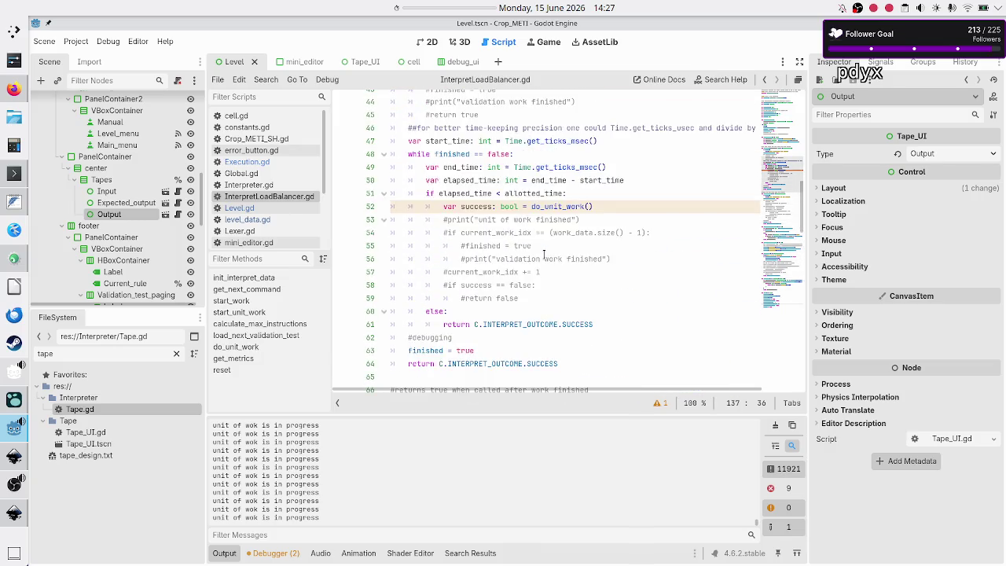
{"action": "scroll", "coordinate": [543, 254], "scroll_direction": "up", "scroll_amount": 3}
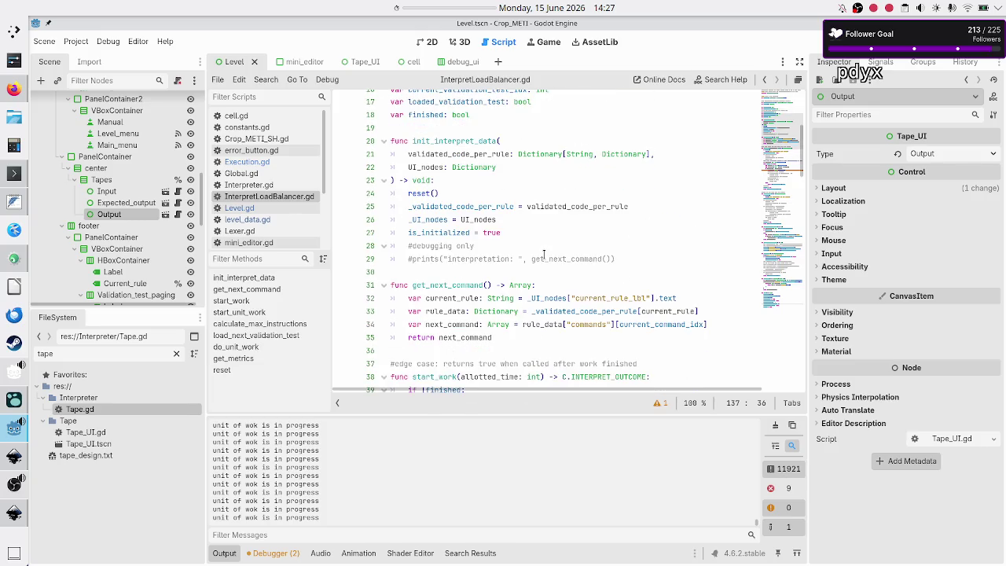
{"action": "scroll", "coordinate": [543, 254], "scroll_direction": "up", "scroll_amount": 3}
{"action": "scroll", "coordinate": [543, 254], "scroll_direction": "up", "scroll_amount": 3}
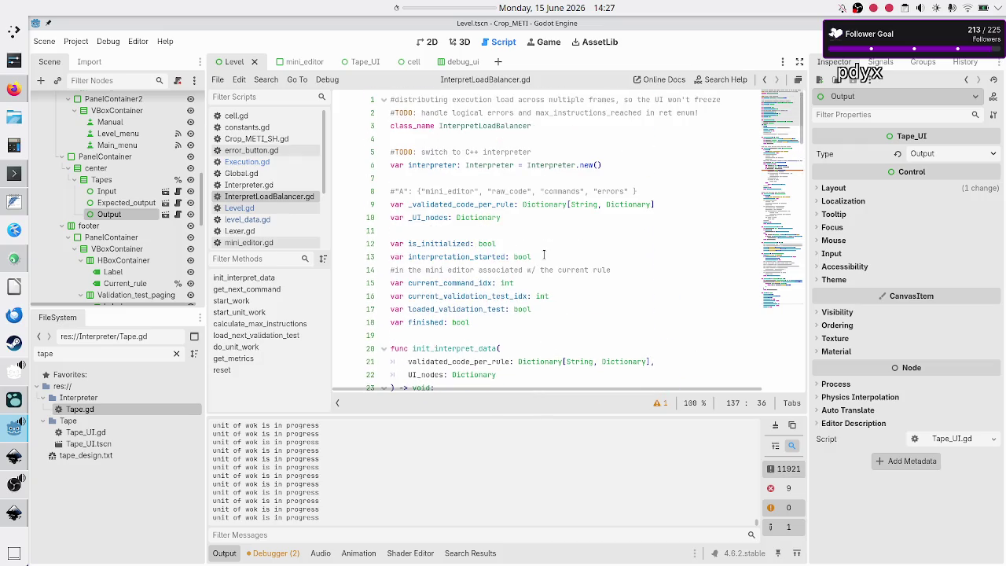
{"action": "scroll", "coordinate": [543, 254], "scroll_direction": "down", "scroll_amount": 7}
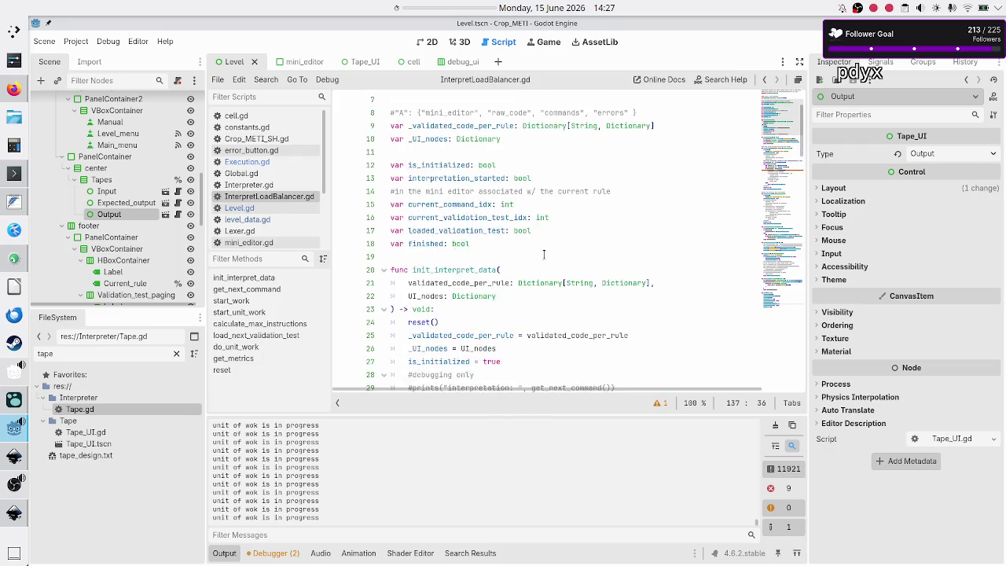
{"action": "scroll", "coordinate": [543, 254], "scroll_direction": "down", "scroll_amount": 3}
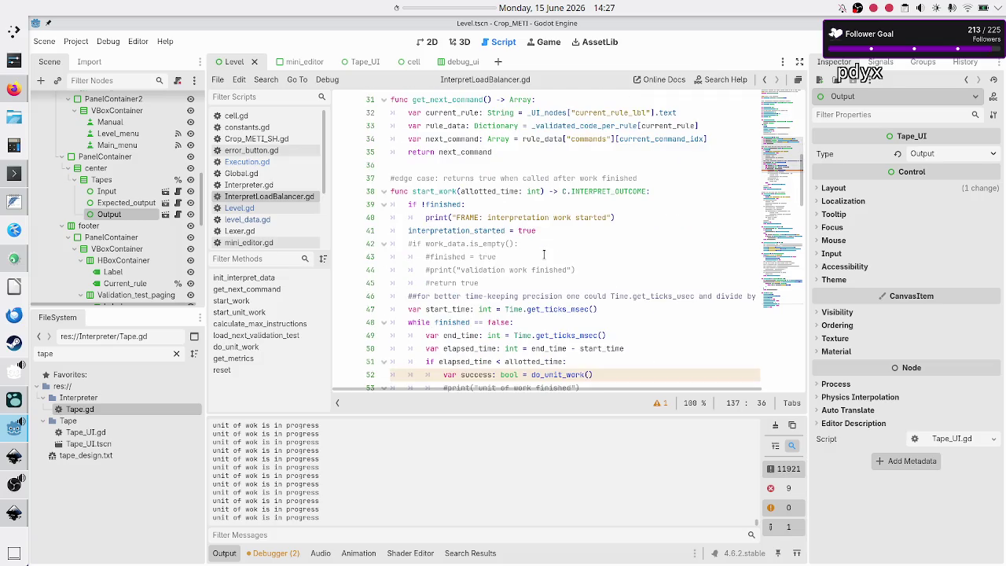
{"action": "scroll", "coordinate": [544, 254], "scroll_direction": "down", "scroll_amount": 7}
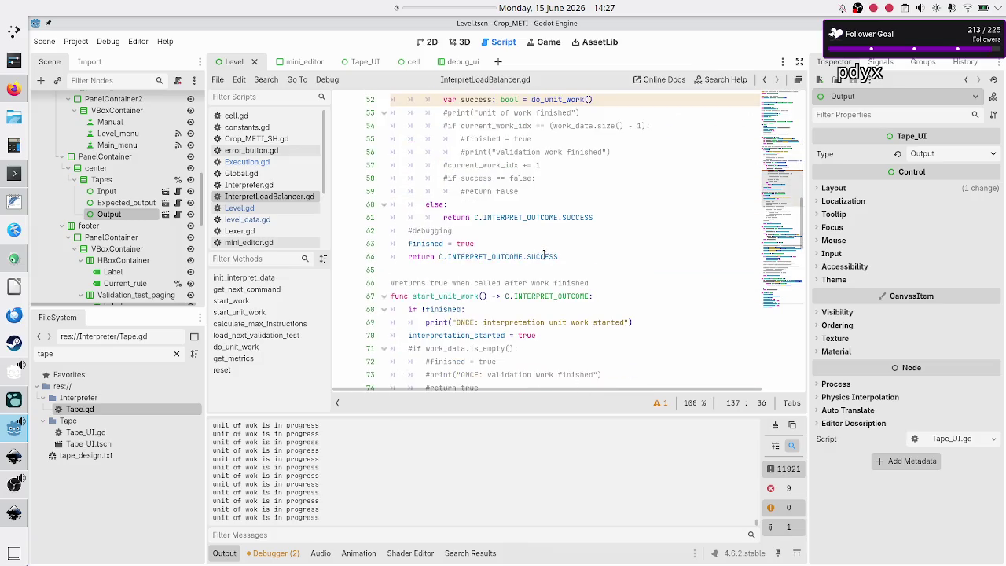
{"action": "scroll", "coordinate": [543, 254], "scroll_direction": "down", "scroll_amount": 12}
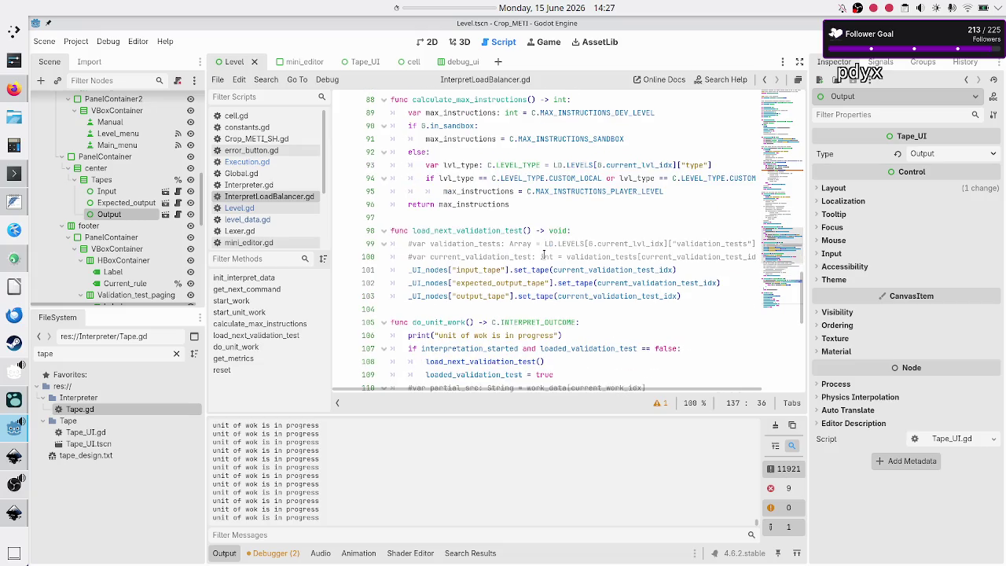
{"action": "double_click", "coordinate": [454, 229]}
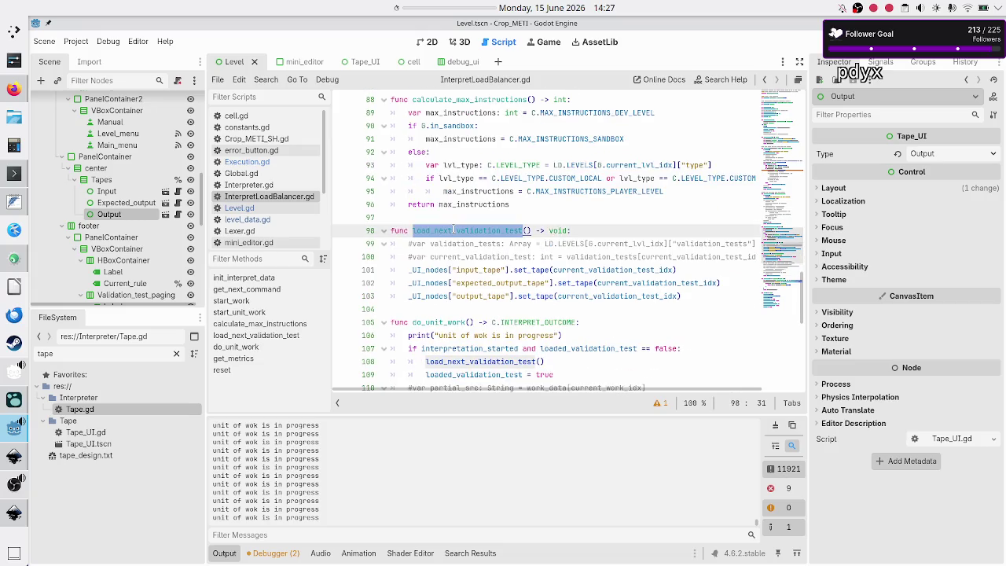
{"action": "scroll", "coordinate": [453, 229], "scroll_direction": "down", "scroll_amount": 3}
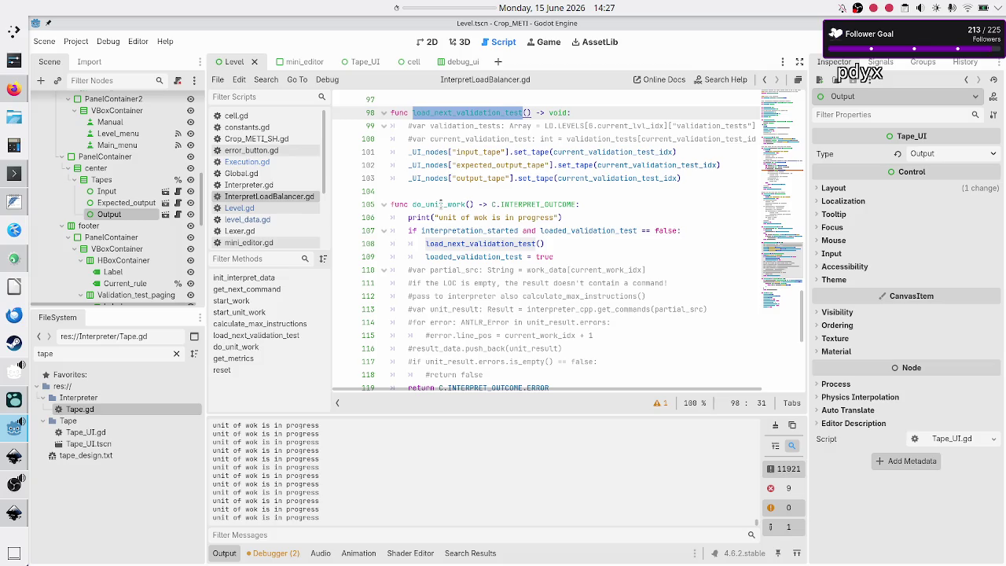
{"action": "double_click", "coordinate": [516, 230]}
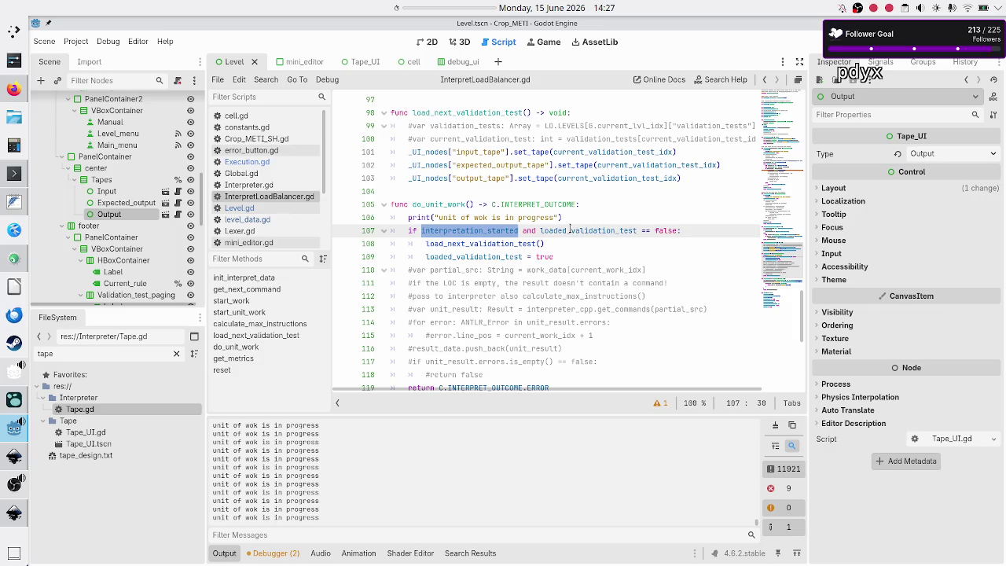
{"action": "double_click", "coordinate": [585, 230]}
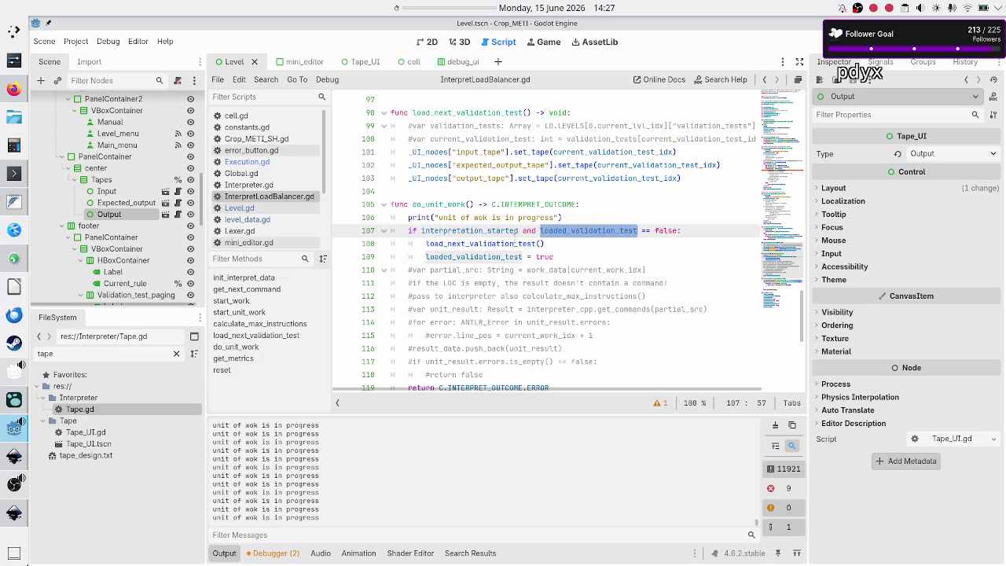
{"action": "double_click", "coordinate": [480, 246]}
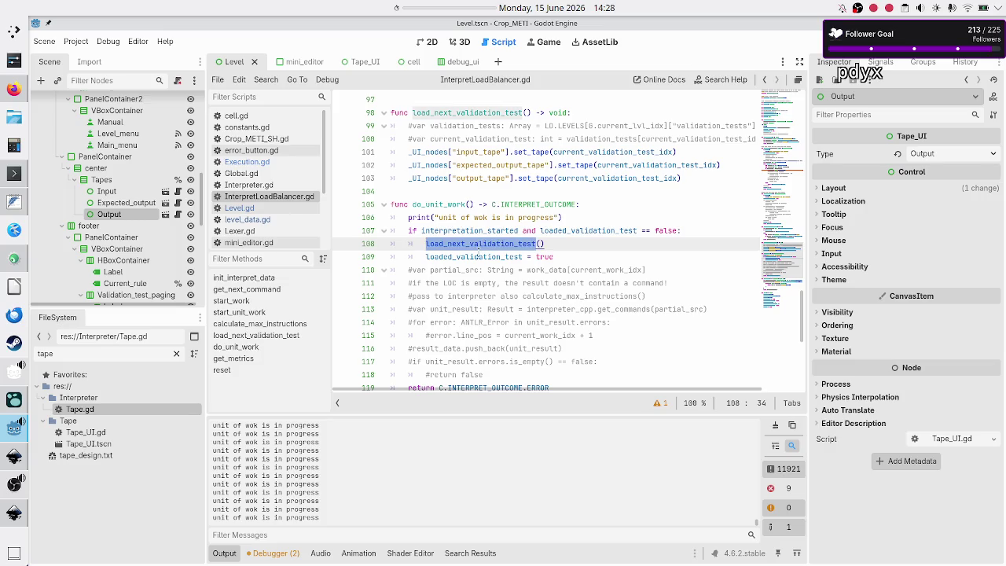
{"action": "left_click", "coordinate": [561, 247]}
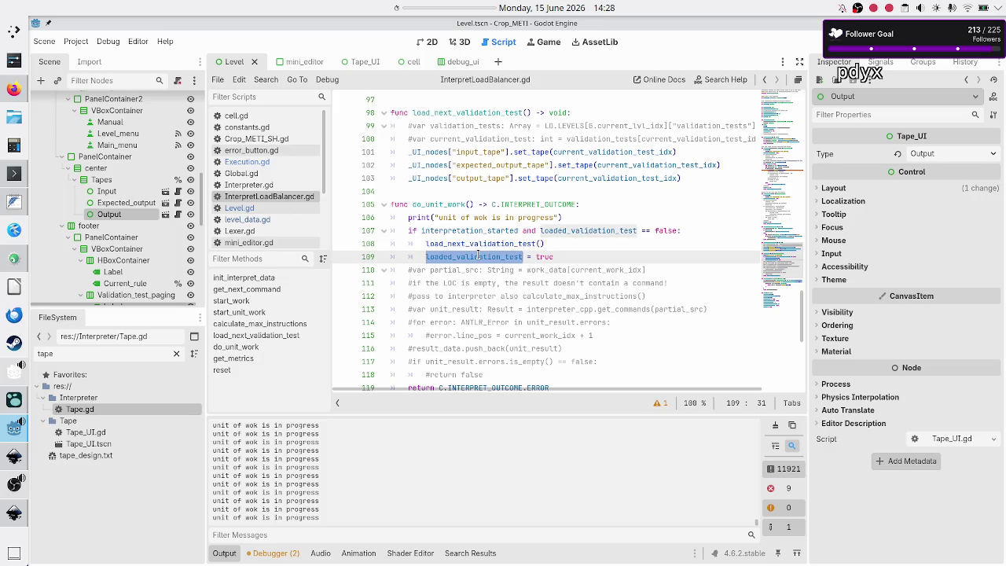
{"action": "left_click", "coordinate": [583, 258]}
{"action": "double_click", "coordinate": [457, 205]}
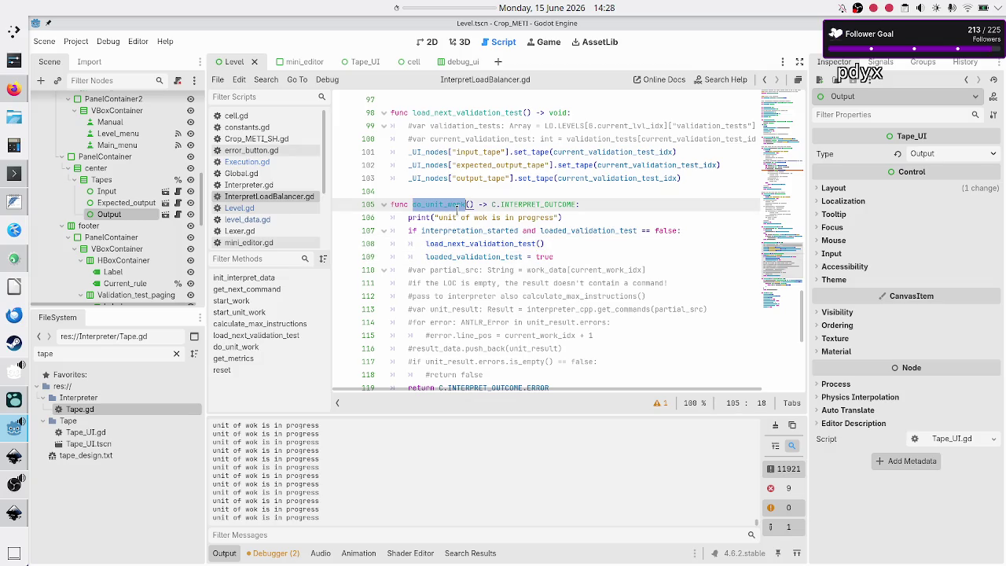
{"action": "scroll", "coordinate": [456, 209], "scroll_direction": "up", "scroll_amount": 7}
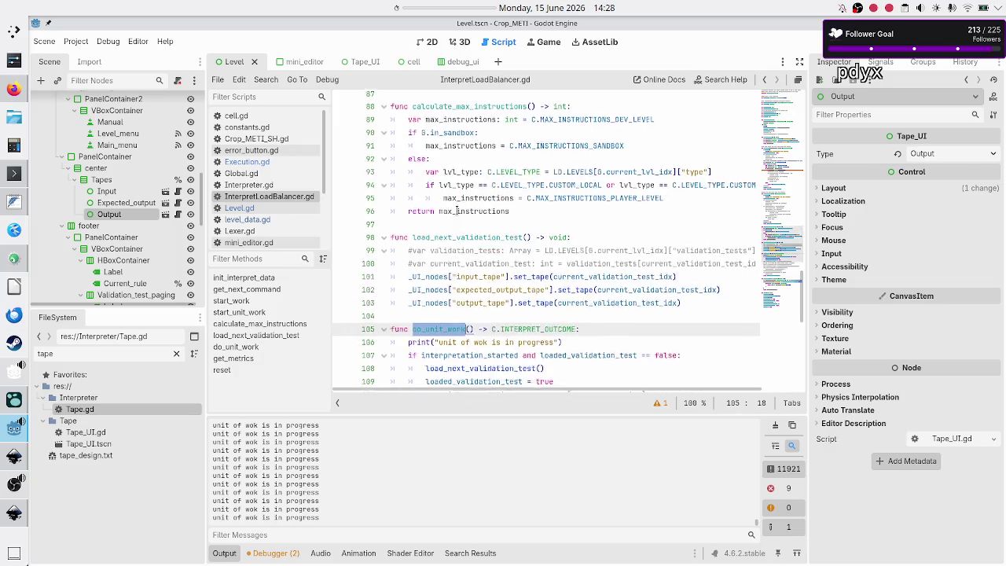
{"action": "scroll", "coordinate": [457, 208], "scroll_direction": "up", "scroll_amount": 3}
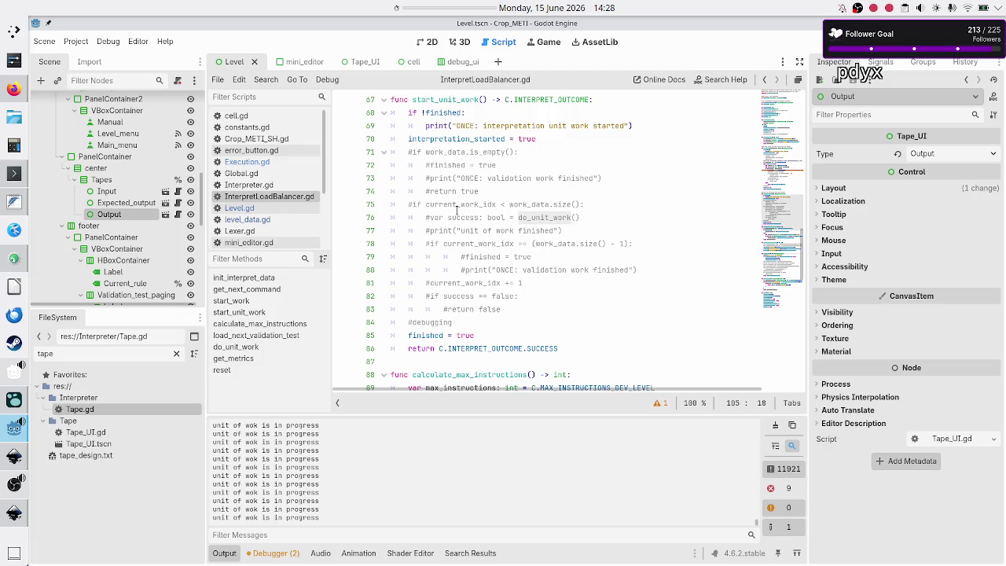
{"action": "left_click_drag", "start_coordinate": [586, 217], "coordinate": [422, 218]}
{"action": "scroll", "coordinate": [424, 244], "scroll_direction": "down", "scroll_amount": 5}
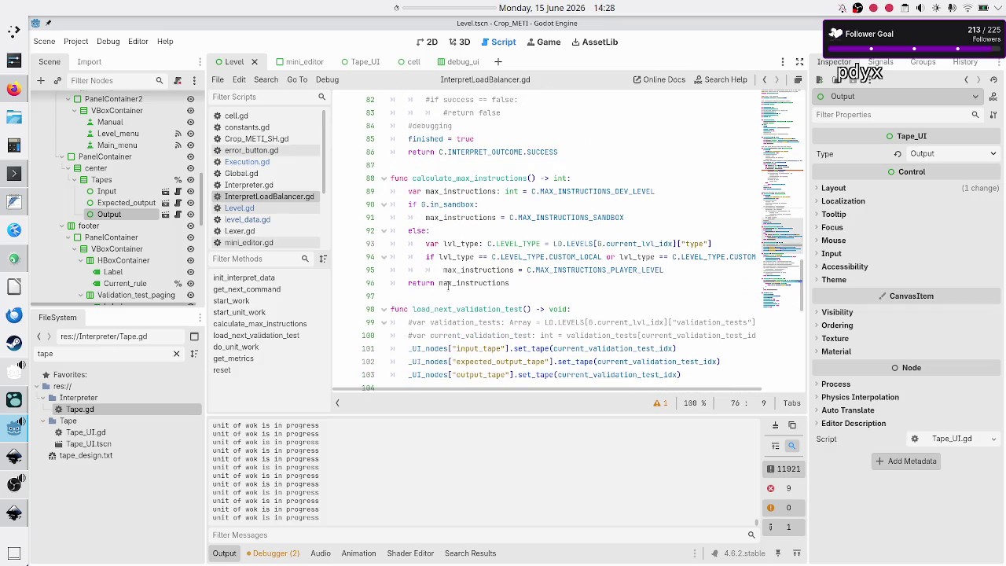
{"action": "scroll", "coordinate": [448, 286], "scroll_direction": "down", "scroll_amount": 5}
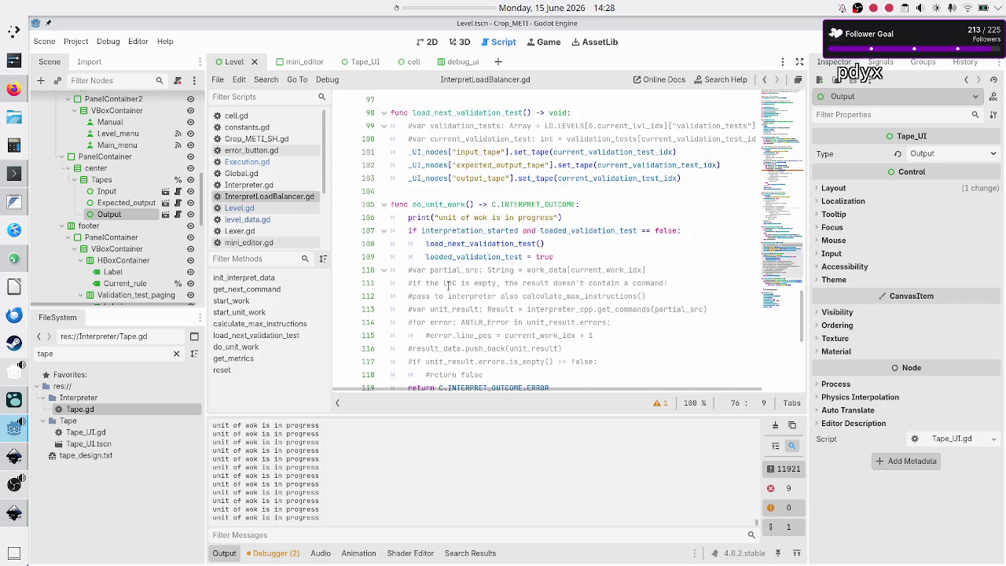
{"action": "scroll", "coordinate": [448, 286], "scroll_direction": "down", "scroll_amount": 2}
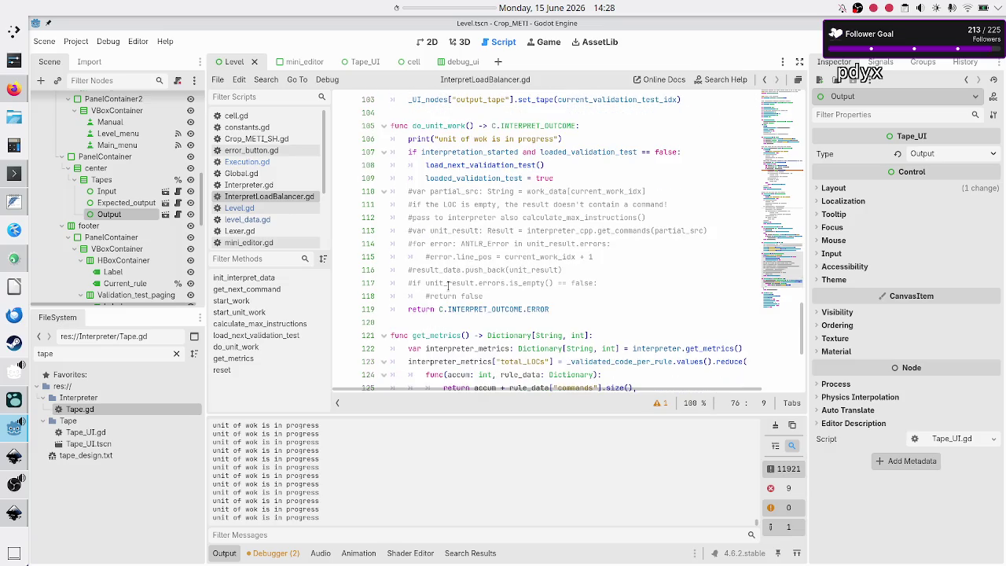
{"action": "scroll", "coordinate": [448, 286], "scroll_direction": "up", "scroll_amount": 1}
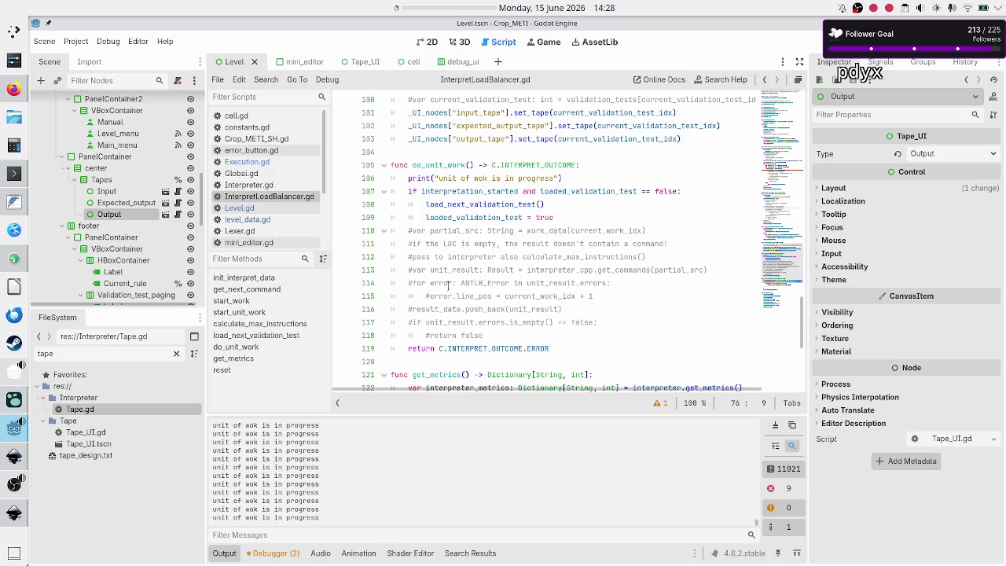
{"action": "scroll", "coordinate": [448, 286], "scroll_direction": "down", "scroll_amount": 3}
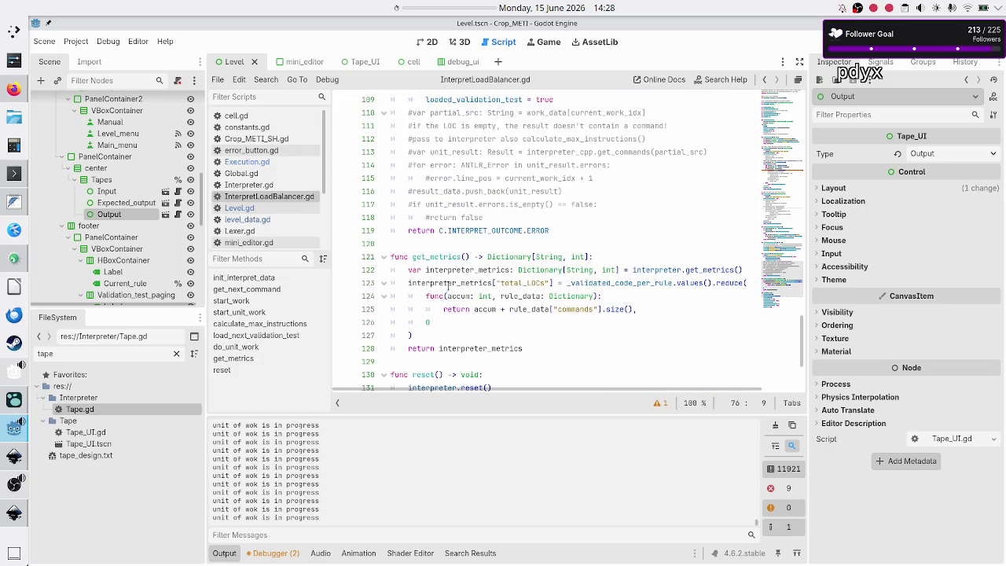
{"action": "scroll", "coordinate": [448, 286], "scroll_direction": "down", "scroll_amount": 2}
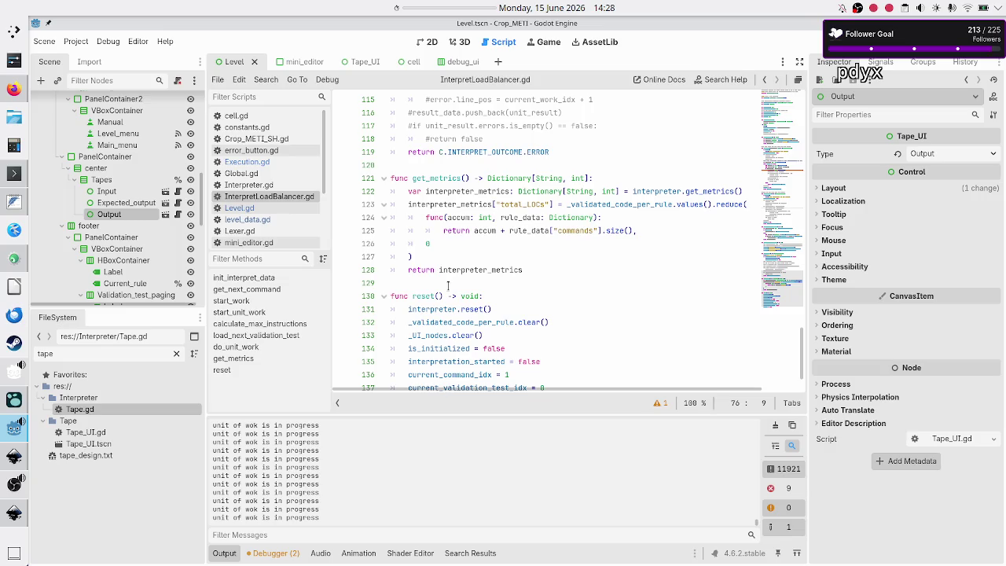
{"action": "scroll", "coordinate": [448, 286], "scroll_direction": "up", "scroll_amount": 18}
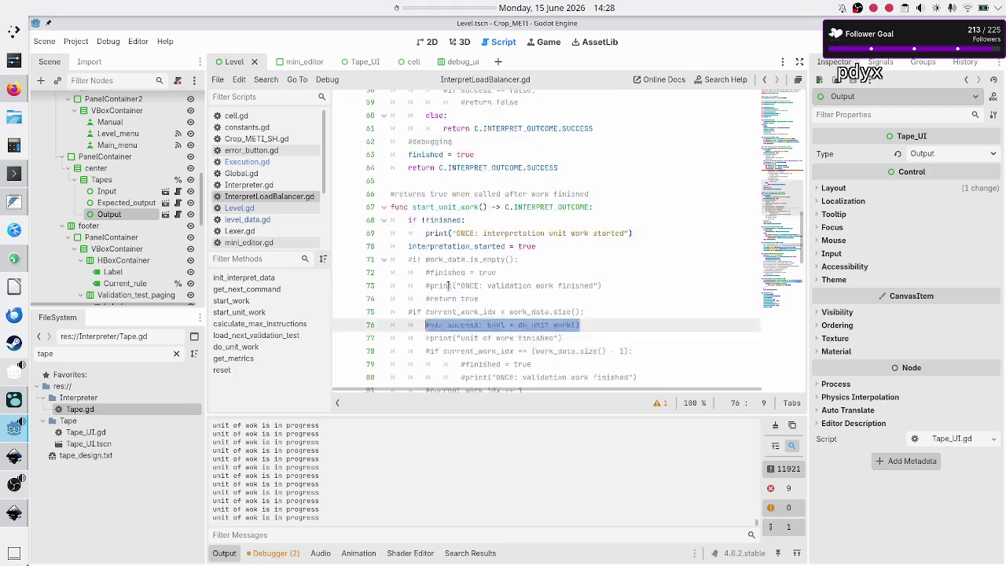
{"action": "scroll", "coordinate": [448, 286], "scroll_direction": "up", "scroll_amount": 7}
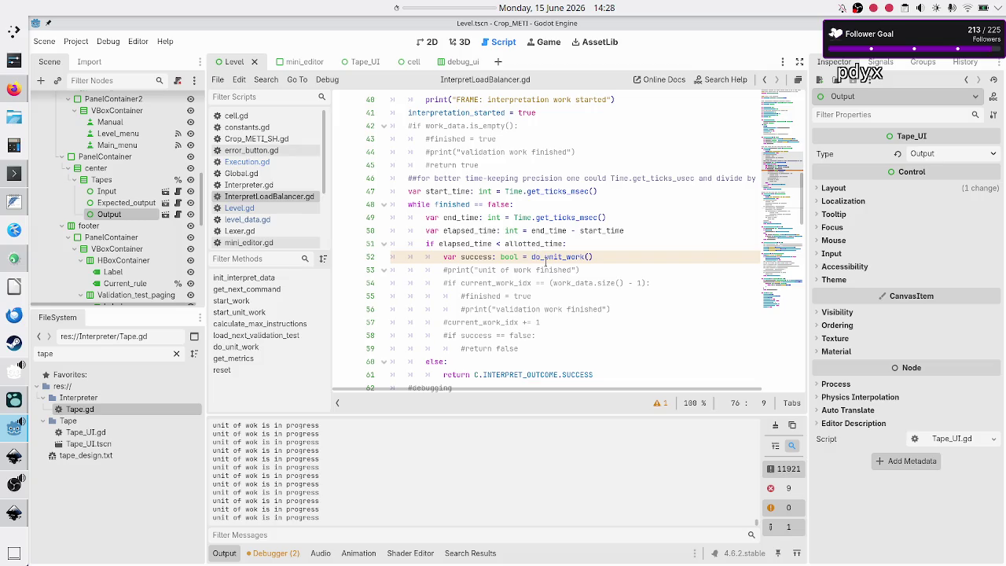
{"action": "double_click", "coordinate": [558, 256]}
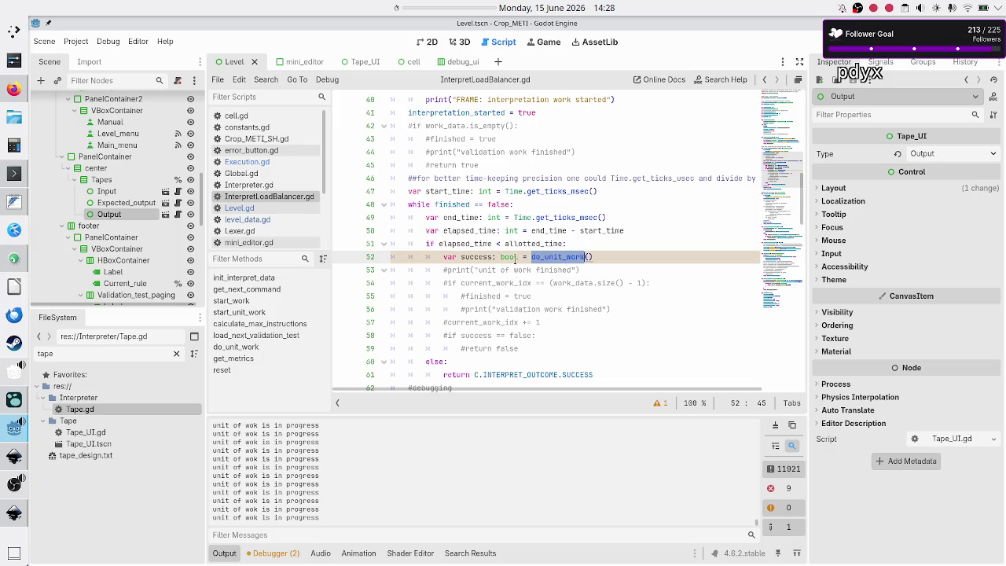
{"action": "scroll", "coordinate": [511, 259], "scroll_direction": "down", "scroll_amount": 12}
{"action": "scroll", "coordinate": [510, 314], "scroll_direction": "down", "scroll_amount": 3}
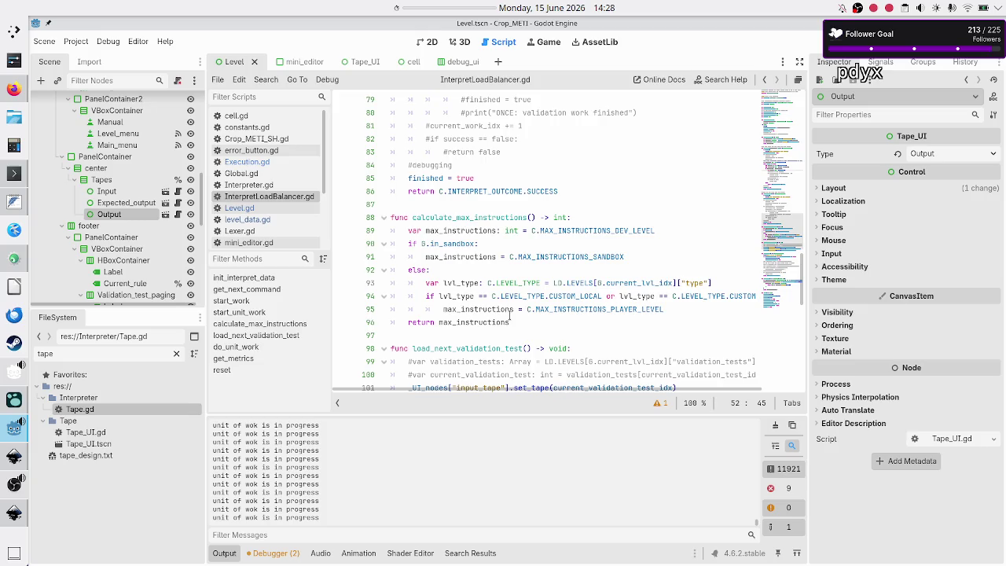
{"action": "scroll", "coordinate": [510, 315], "scroll_direction": "down", "scroll_amount": 2}
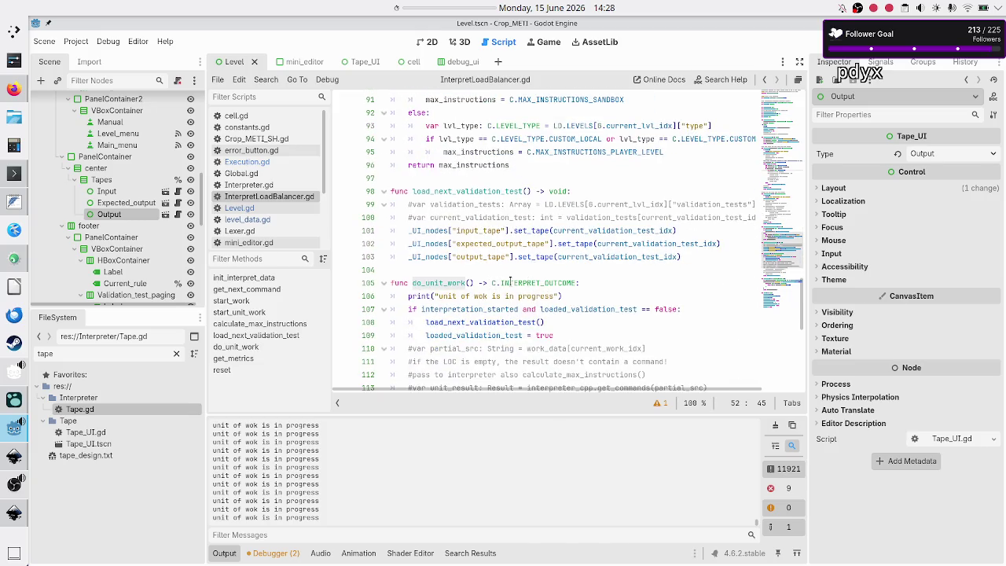
{"action": "mouse_move", "coordinate": [510, 281]}
{"action": "left_click", "coordinate": [471, 264]}
{"action": "scroll", "coordinate": [503, 273], "scroll_direction": "up", "scroll_amount": 15}
{"action": "scroll", "coordinate": [502, 272], "scroll_direction": "up", "scroll_amount": 5}
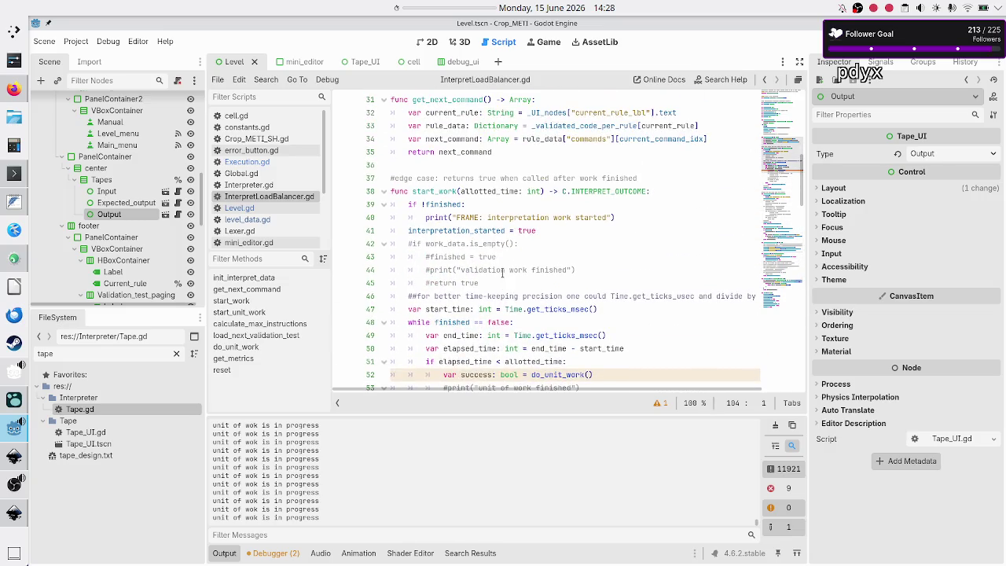
{"action": "scroll", "coordinate": [524, 272], "scroll_direction": "down", "scroll_amount": 2}
{"action": "double_click", "coordinate": [476, 296]}
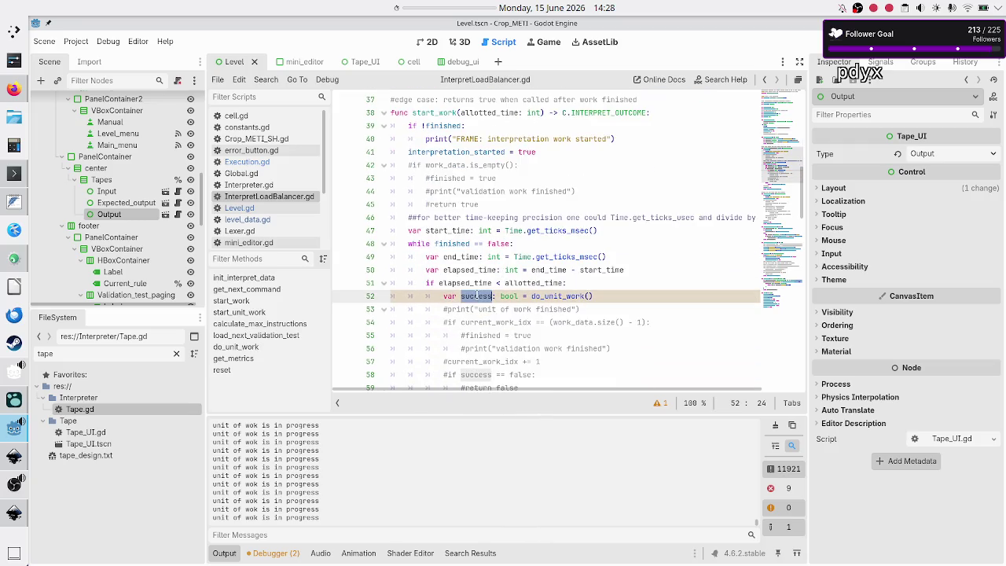
{"action": "double_click", "coordinate": [559, 295]}
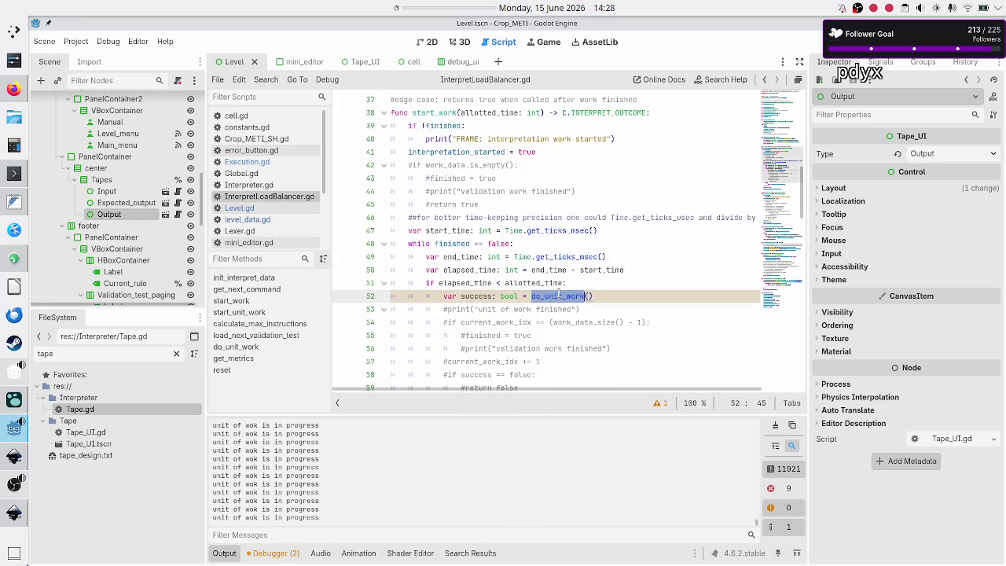
{"action": "left_click_drag", "start_coordinate": [524, 296], "coordinate": [464, 296]}
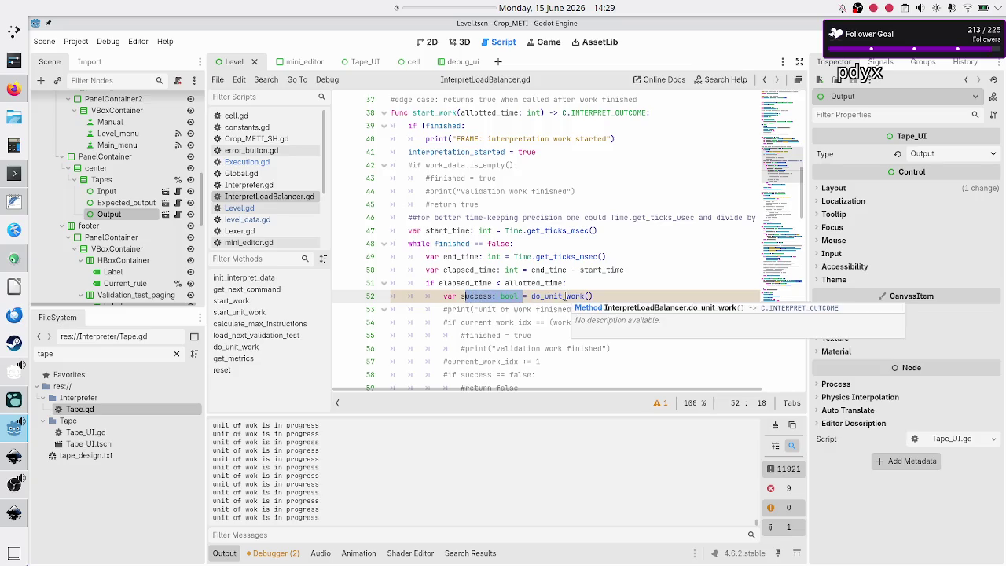
{"action": "scroll", "coordinate": [566, 295], "scroll_direction": "down", "scroll_amount": 4}
{"action": "scroll", "coordinate": [565, 295], "scroll_direction": "down", "scroll_amount": 10}
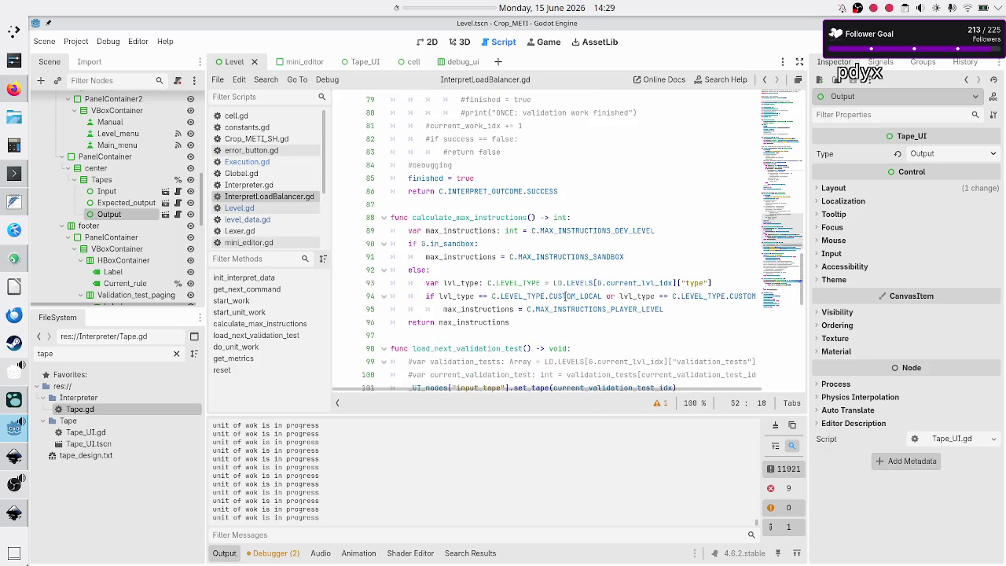
{"action": "scroll", "coordinate": [565, 295], "scroll_direction": "down", "scroll_amount": 5}
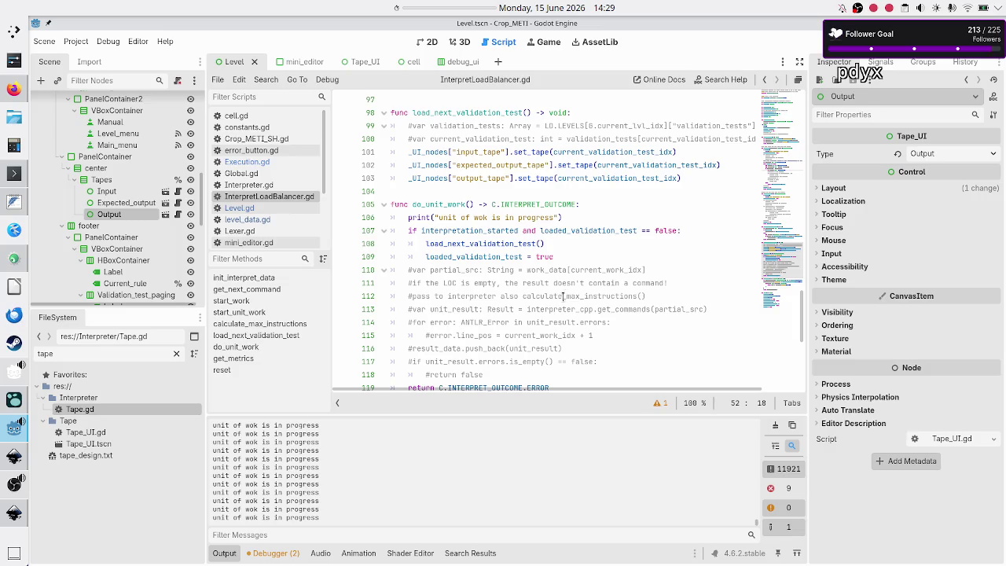
Run the Crop_METI project in debug with F5 to open the Flip binary bits level
{"action": "mouse_move", "coordinate": [8, 513]}
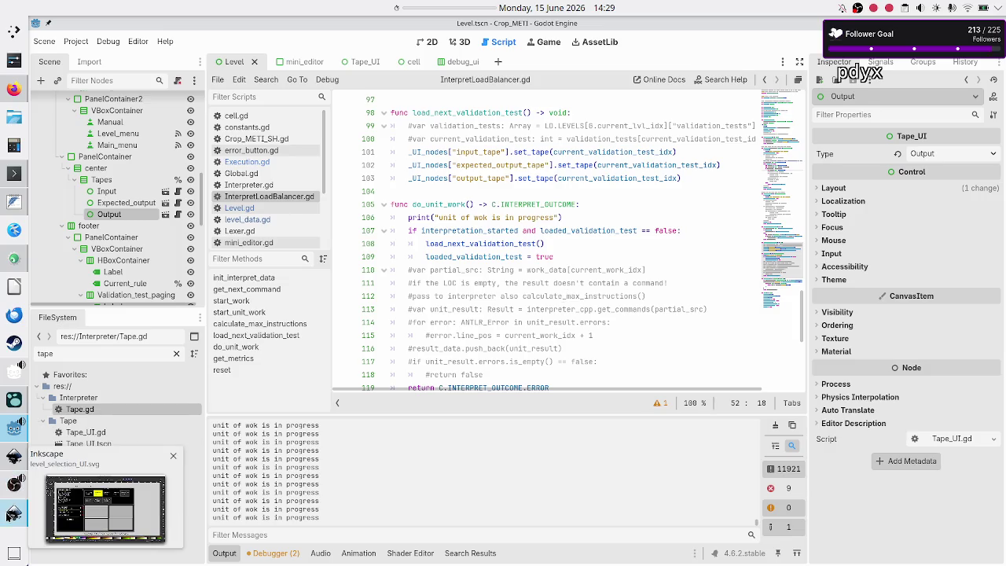
{"action": "mouse_move", "coordinate": [10, 486]}
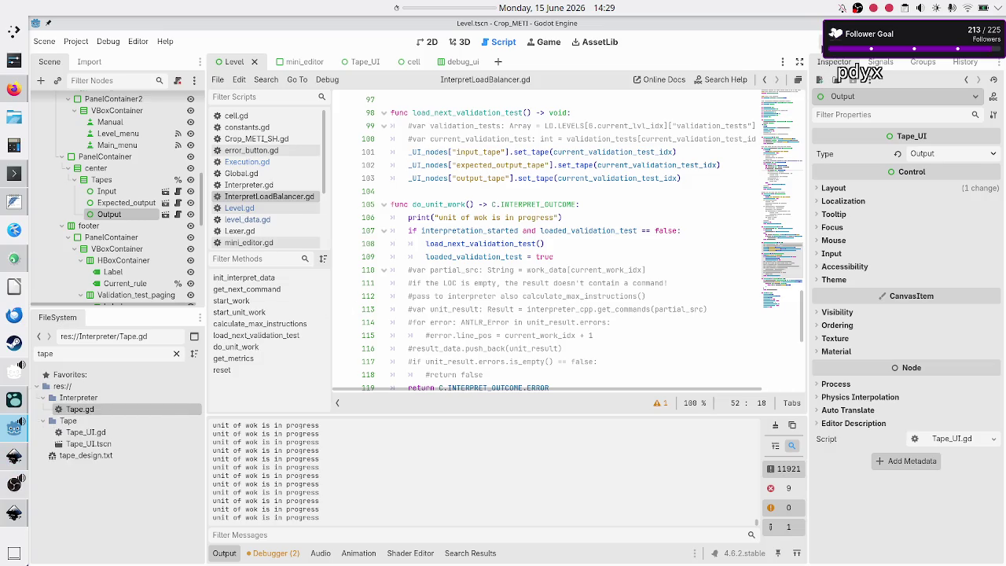
{"action": "key", "text": "F5"}
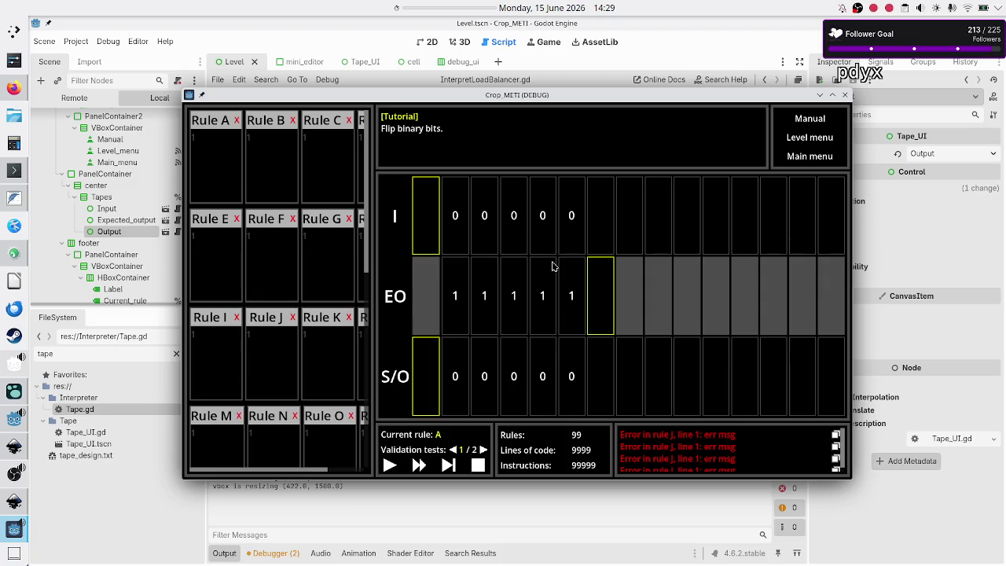
Focus Rule A, then show validation test 2/2, with input 1011 and expected output 0100
{"action": "left_click", "coordinate": [203, 154]}
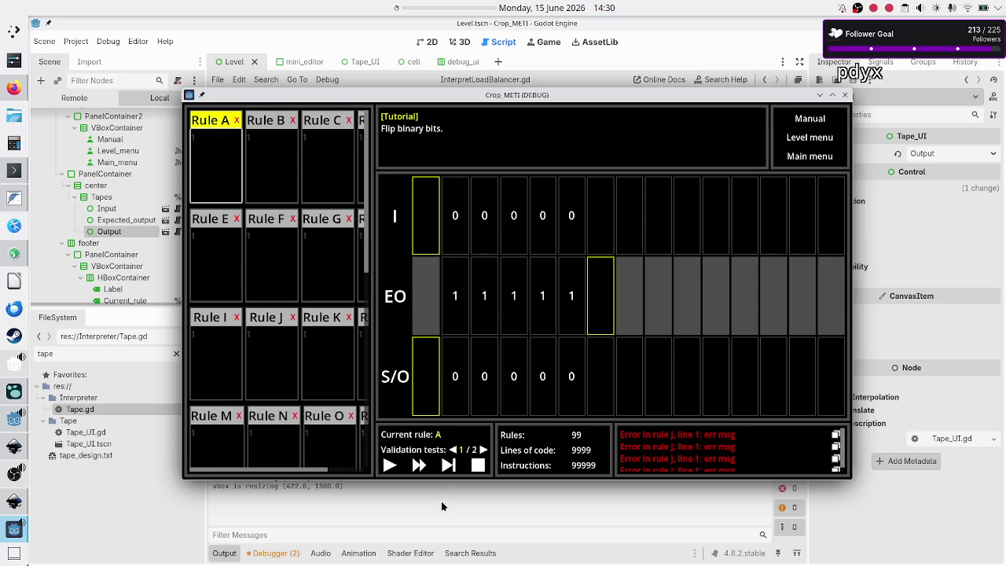
{"action": "left_click", "coordinate": [484, 449]}
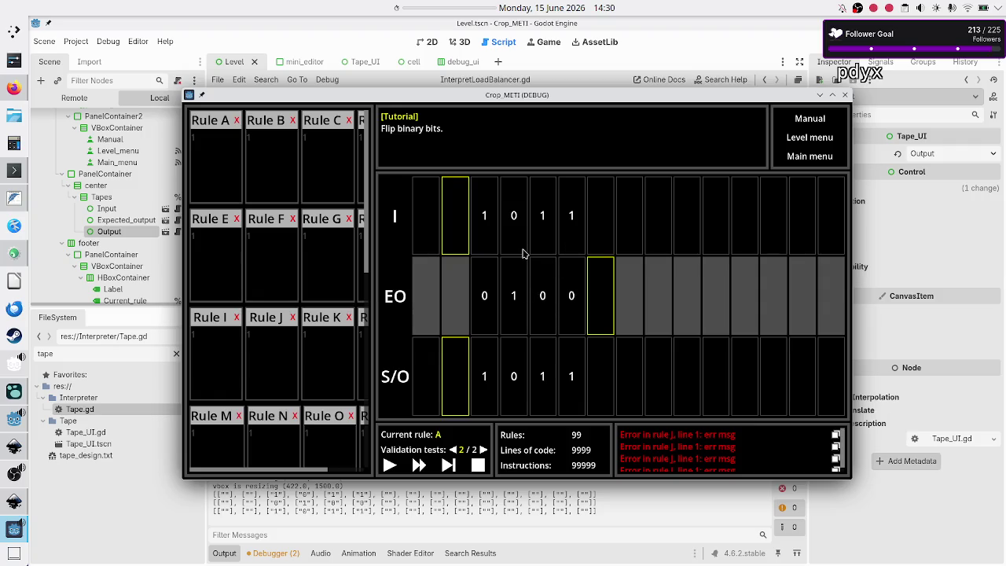
Enter Rule A's code as two lines: 01R, then 10R
{"action": "left_click", "coordinate": [209, 155]}
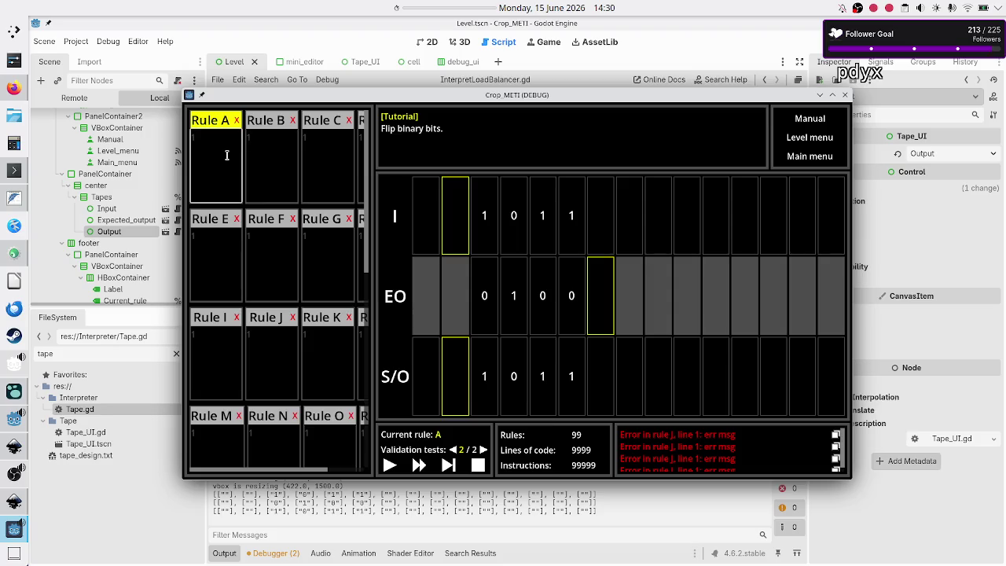
{"action": "type", "text": "1"}
{"action": "type", "text": "R"}
{"action": "key", "text": "ctrl+a"}
{"action": "left_click", "coordinate": [514, 220]}
{"action": "type", "text": "0"}
{"action": "key", "text": "Return"}
{"action": "type", "text": "10"}
{"action": "type", "text": "R"}
{"action": "left_click_drag", "start_coordinate": [233, 156], "coordinate": [200, 134]}
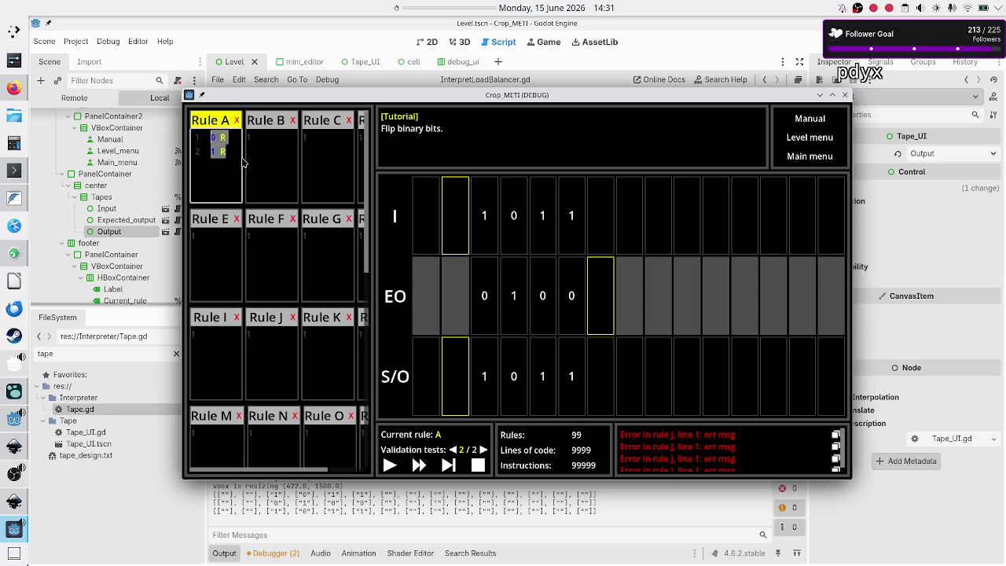
{"action": "type", "text": "01R 10R"}
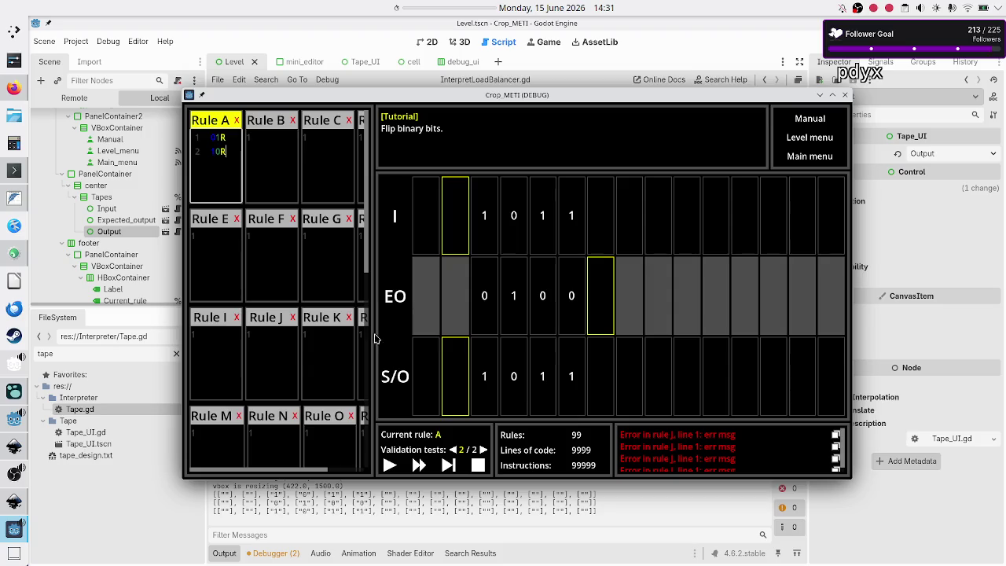
{"action": "key", "text": "ctrl+z"}
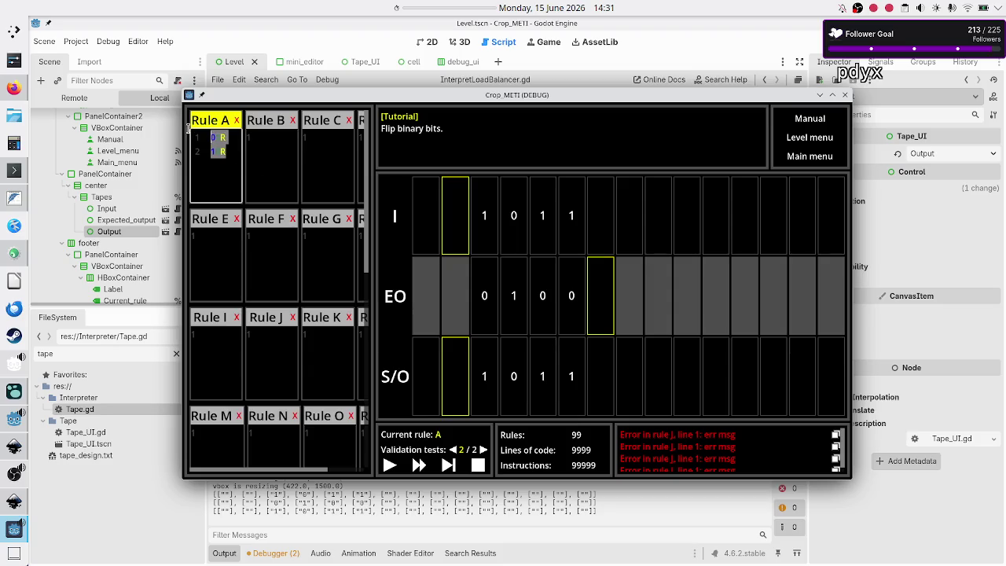
{"action": "key", "text": "ctrl+shift+z"}
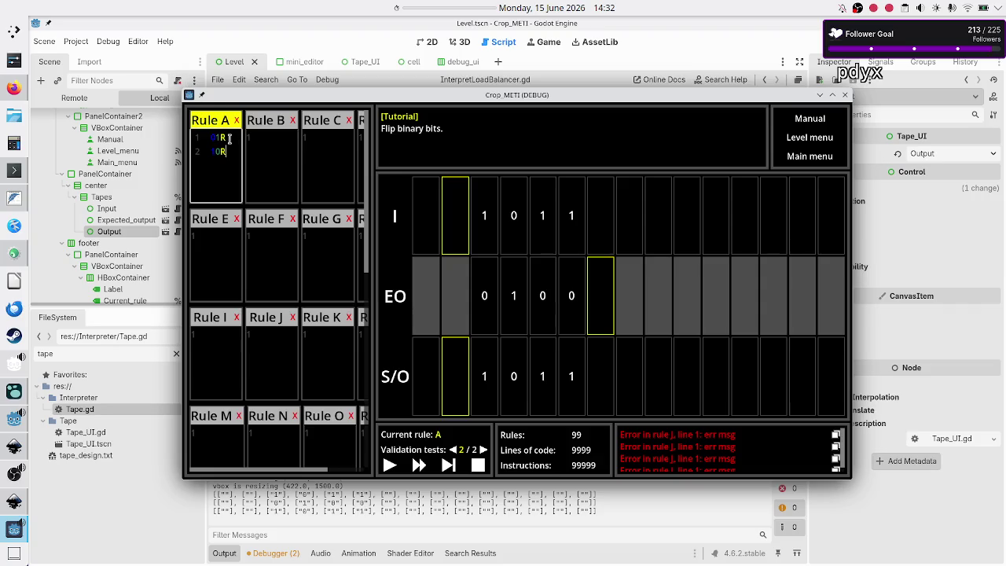
{"action": "key", "text": "shift+Left"}
{"action": "key", "text": "shift+Left"}
{"action": "key", "text": "shift+Left"}
Retype the start of Rule A's second line with 0
{"action": "left_click", "coordinate": [231, 142]}
{"action": "left_click", "coordinate": [233, 139]}
{"action": "double_click", "coordinate": [232, 139]}
{"action": "double_click", "coordinate": [221, 151]}
{"action": "type", "text": "0"}
{"action": "key", "text": "shift+Right"}
{"action": "key", "text": "shift+Right"}
{"action": "left_click", "coordinate": [571, 295]}
Swap Rule A's two lines with Alt+Down so they read 01R then 10R
{"action": "left_click", "coordinate": [235, 161]}
{"action": "key", "text": "alt+Down"}
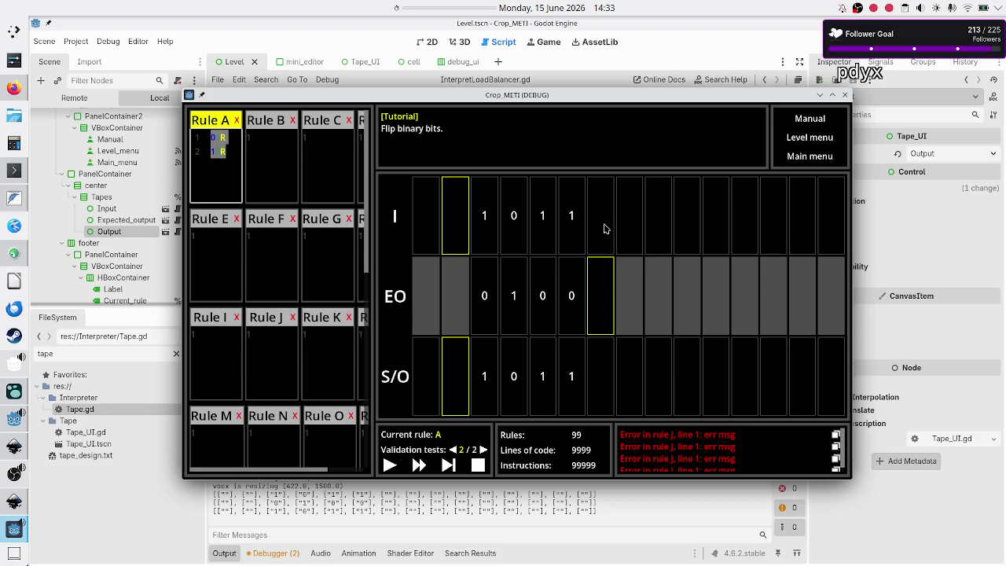
{"action": "left_click", "coordinate": [237, 154]}
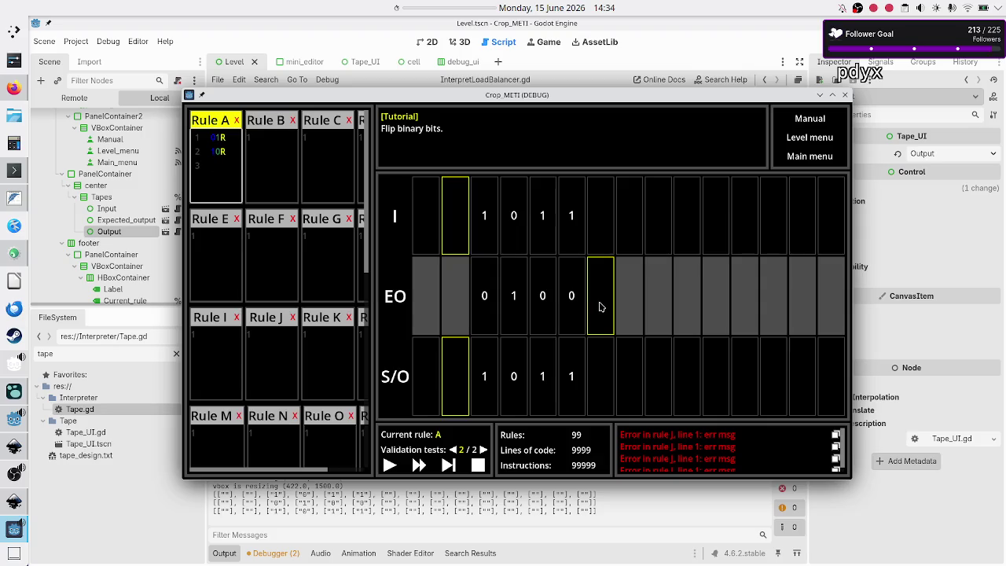
Put a stray dot on Rule A's third line, which the editor flags in red
{"action": "type", "text": "."}
Cut Rule A's 01R, 10R and dot lines into Rule B, and type RB as Rule A's code
{"action": "key", "text": "ctrl+a"}
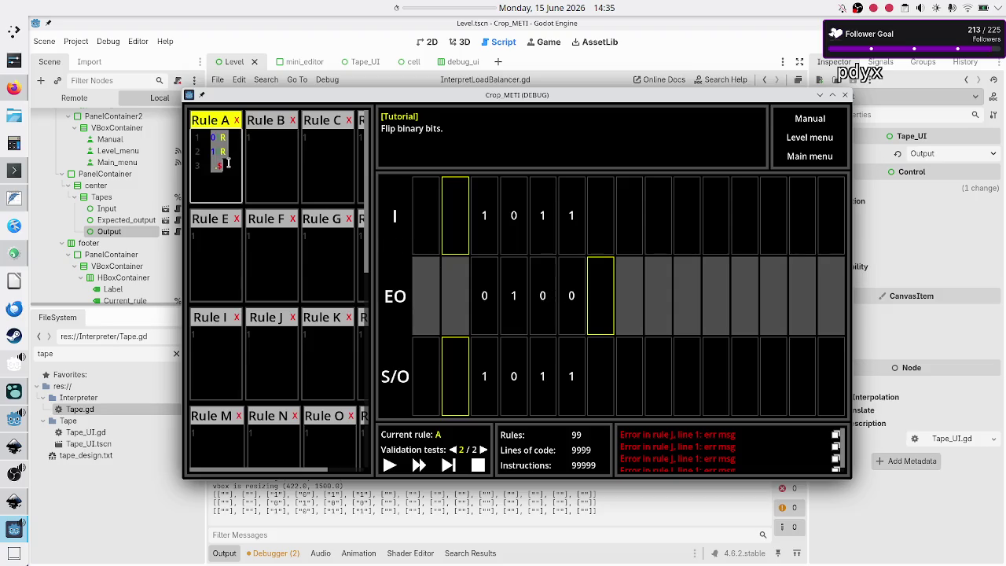
{"action": "key", "text": "ctrl+x"}
{"action": "left_click", "coordinate": [280, 158]}
{"action": "key", "text": "ctrl+v"}
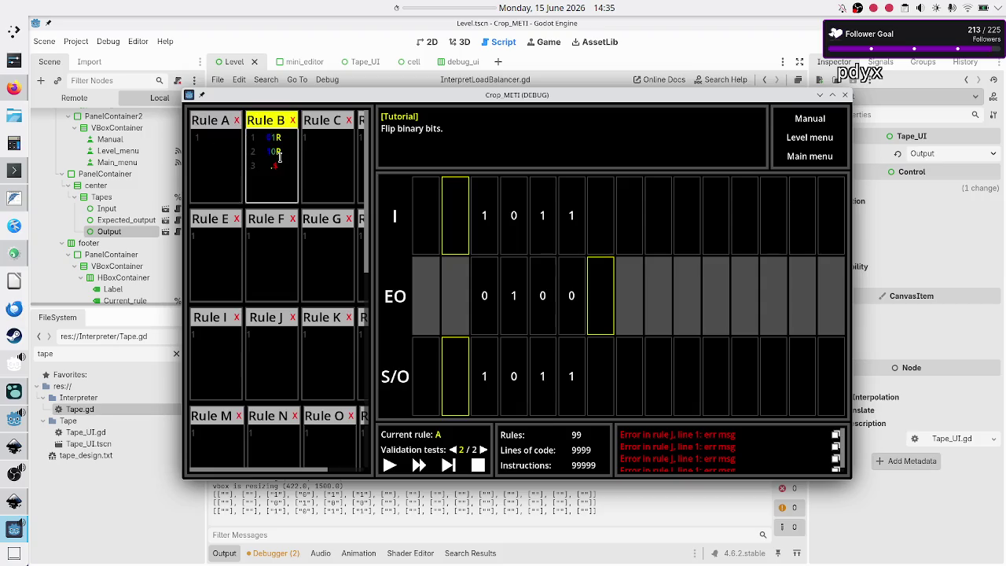
{"action": "left_click", "coordinate": [218, 156]}
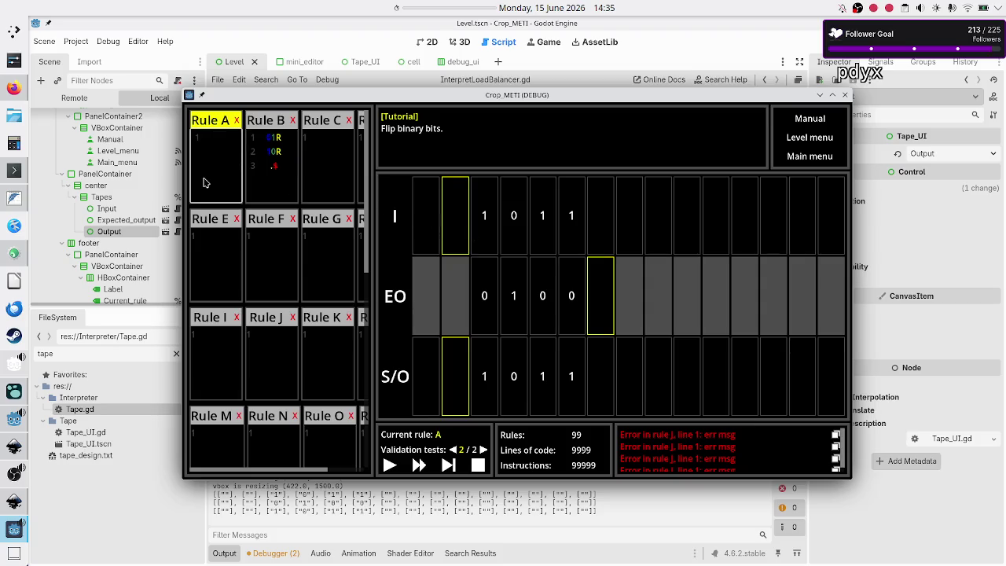
{"action": "type", "text": "RB"}
{"action": "left_click", "coordinate": [290, 135]}
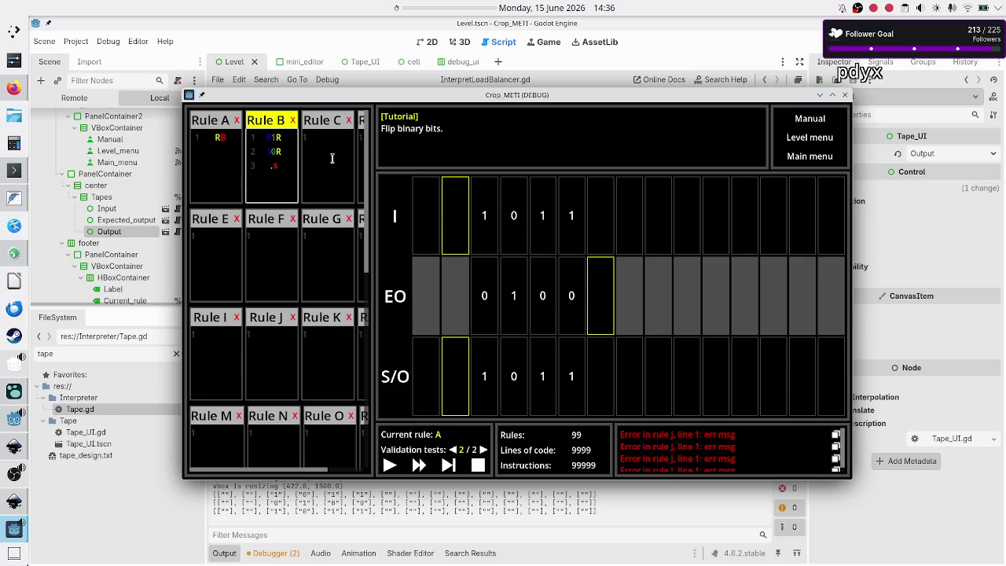
{"action": "left_click", "coordinate": [285, 168]}
Add a #nav line above RB in Rule A
{"action": "left_click", "coordinate": [235, 138]}
{"action": "key", "text": "Return"}
{"action": "key", "text": "Up"}
{"action": "type", "text": "#nav"}
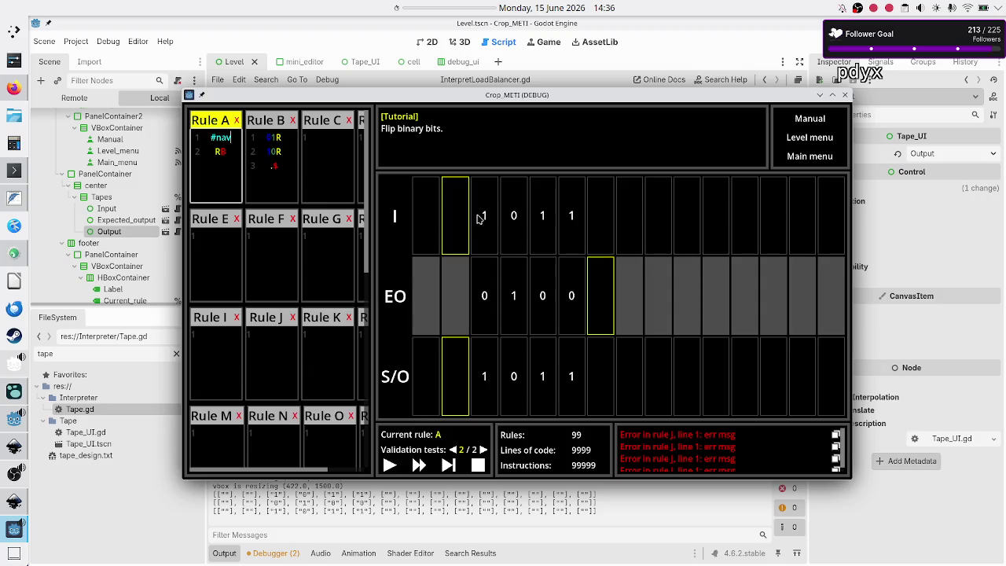
Insert #tr as the new first line of Rule B
{"action": "left_click", "coordinate": [296, 138]}
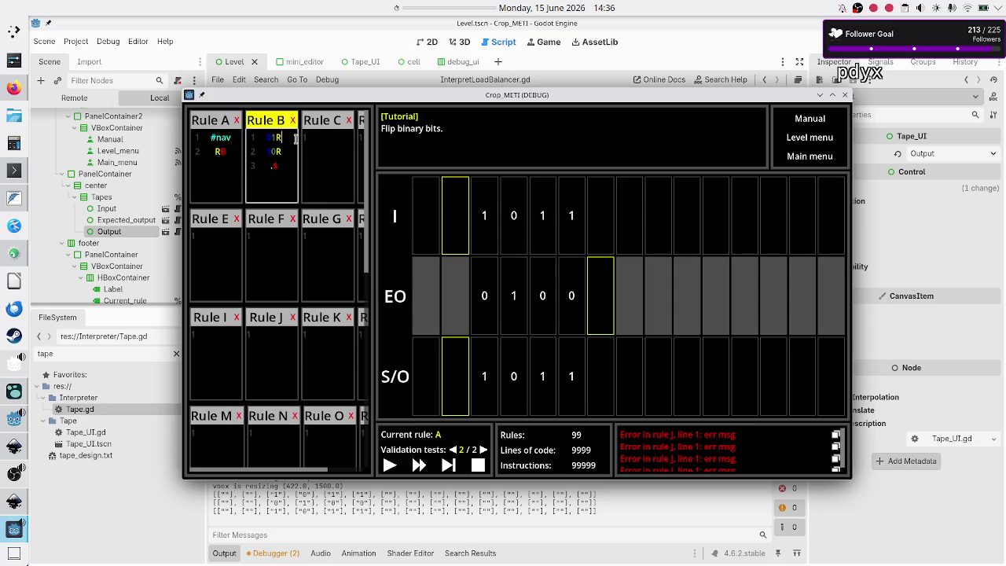
{"action": "key", "text": "Return"}
{"action": "key", "text": "Up"}
{"action": "type", "text": "#tra"}
{"action": "key", "text": "BackSpace"}
Insert #quit above Rule B's final .$ line
{"action": "left_click", "coordinate": [285, 165]}
{"action": "key", "text": "Return"}
{"action": "type", "text": "#quit"}
{"action": "left_click_drag", "start_coordinate": [230, 153], "coordinate": [194, 138]}
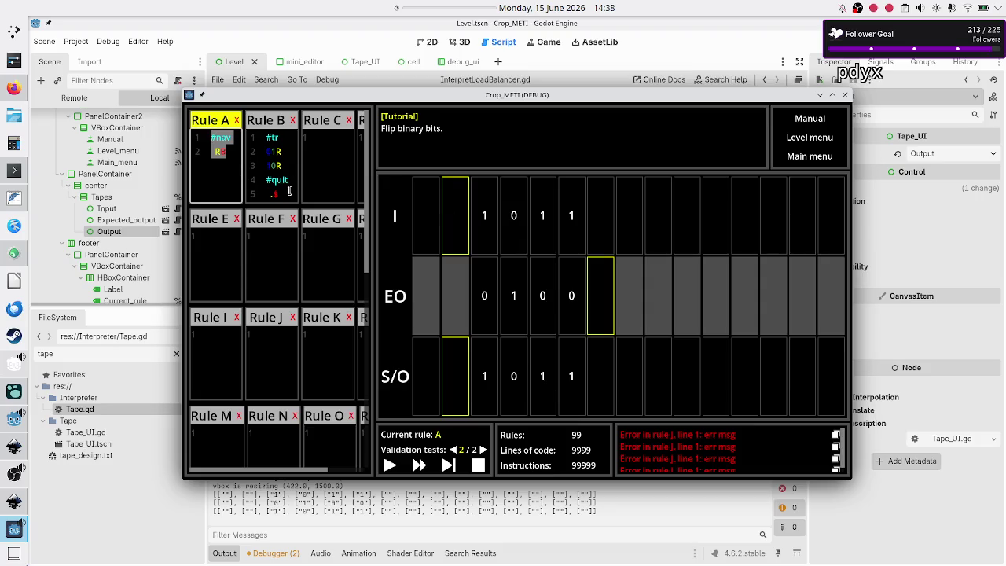
{"action": "left_click_drag", "start_coordinate": [297, 192], "coordinate": [261, 137]}
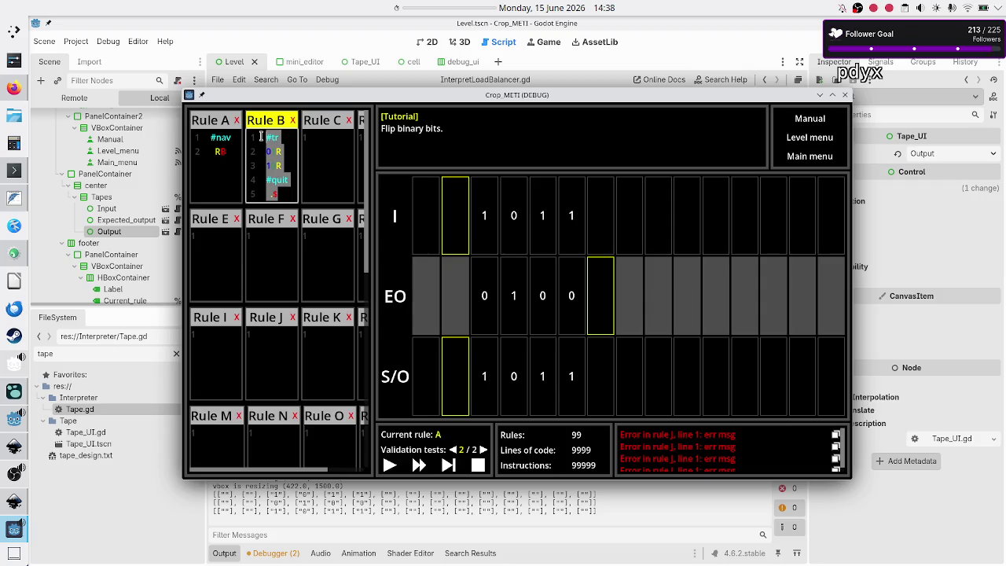
{"action": "left_click", "coordinate": [283, 185]}
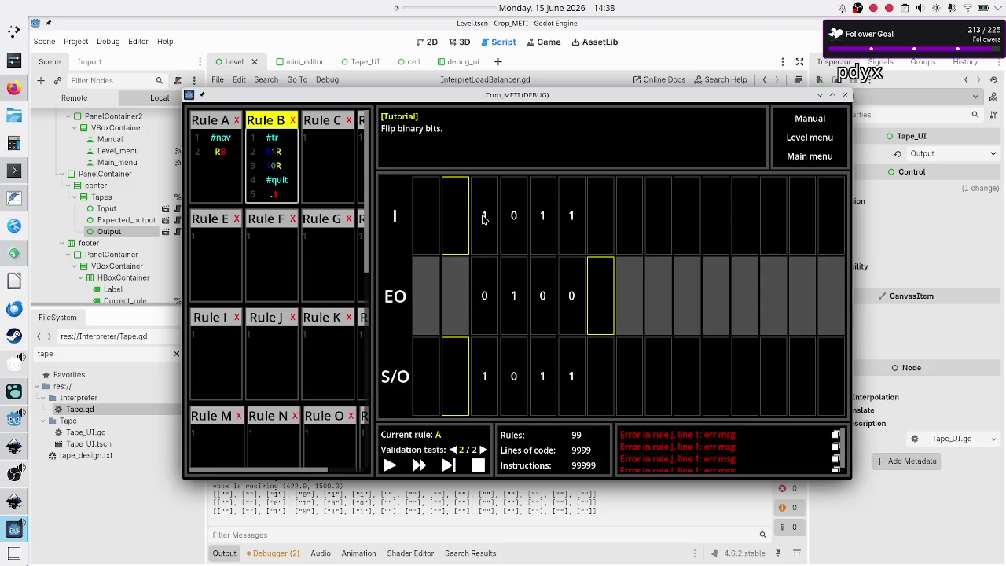
{"action": "left_click", "coordinate": [228, 150]}
{"action": "key", "text": "shift+Left"}
{"action": "key", "text": "shift+Left"}
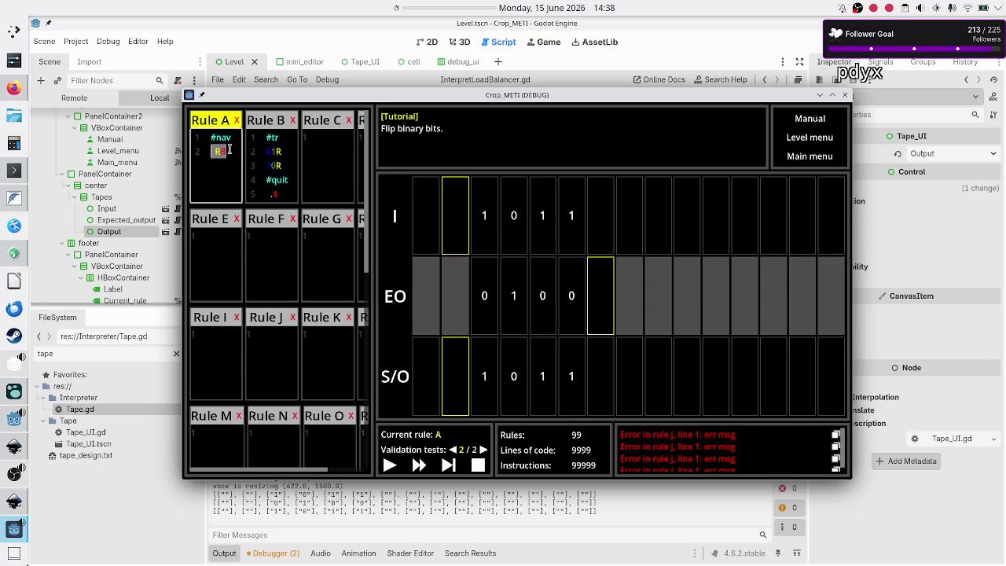
{"action": "left_click", "coordinate": [229, 150]}
{"action": "left_click", "coordinate": [293, 179]}
{"action": "key", "text": "shift+Right"}
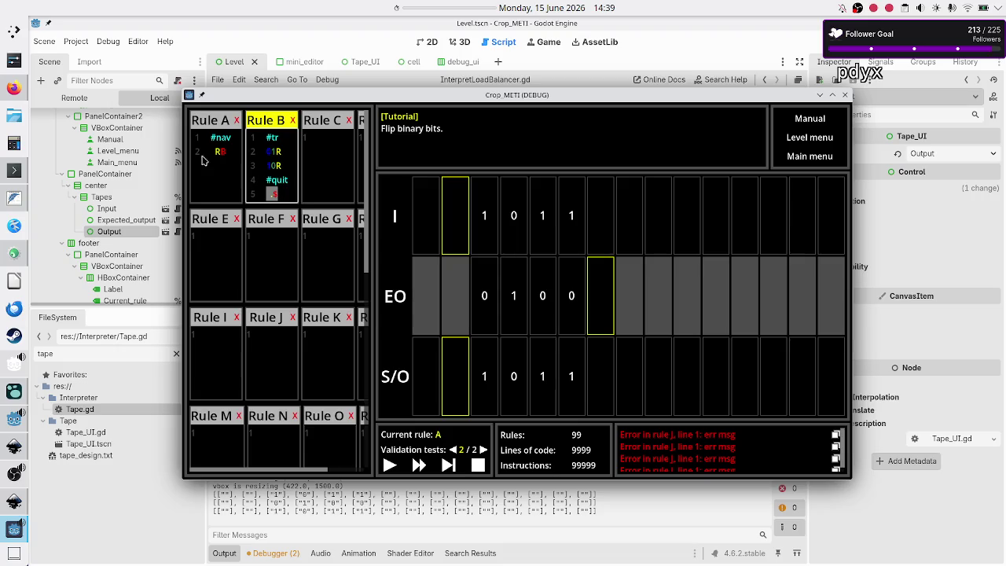
{"action": "left_click", "coordinate": [224, 151]}
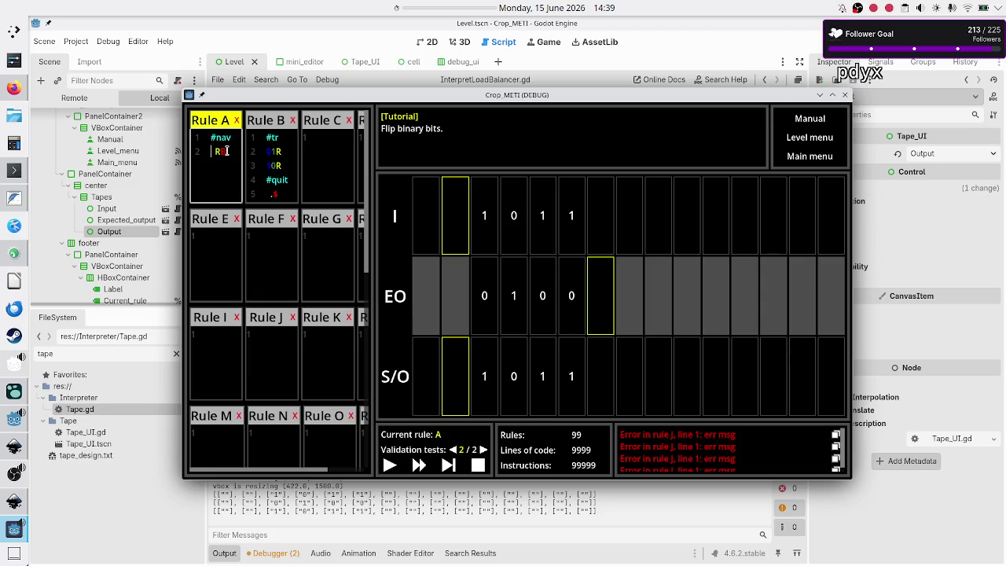
{"action": "left_click_drag", "start_coordinate": [212, 151], "coordinate": [226, 150]}
{"action": "left_click", "coordinate": [291, 181]}
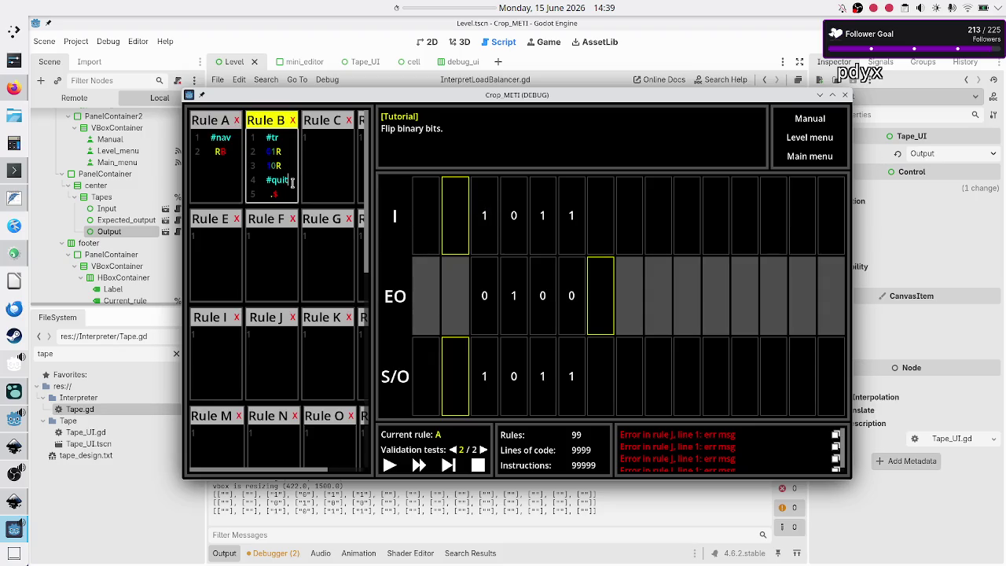
{"action": "key", "text": "shift+Right"}
{"action": "key", "text": "shift+Right"}
{"action": "double_click", "coordinate": [217, 153]}
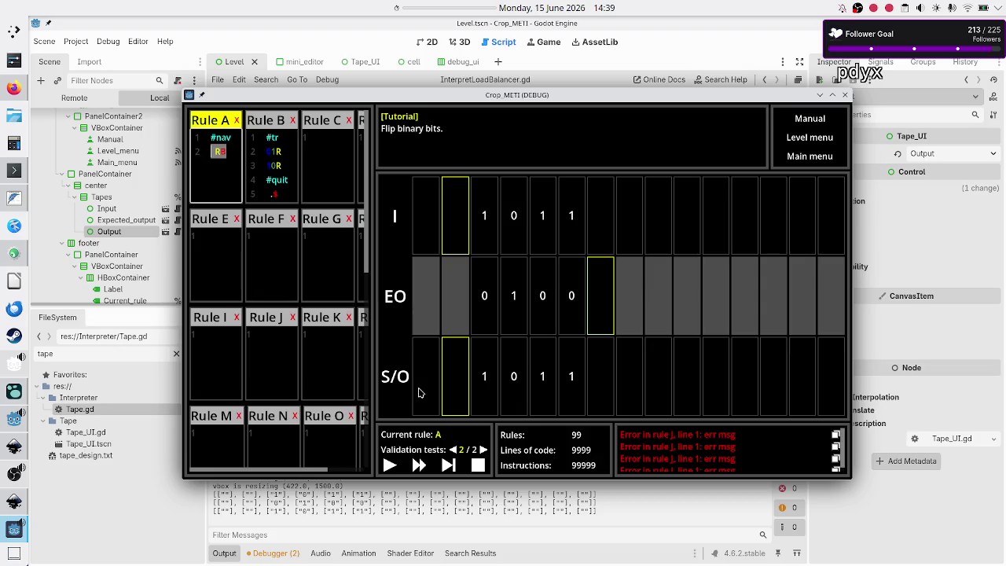
{"action": "left_click", "coordinate": [287, 182]}
{"action": "key", "text": "shift+Right"}
{"action": "key", "text": "shift+Right"}
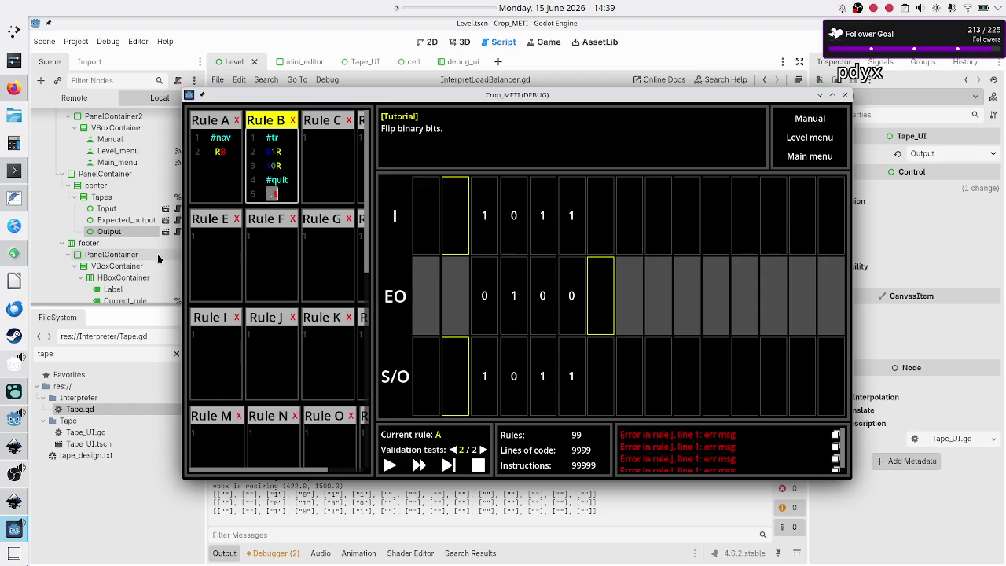
Type Rule E's code, reworking the initial R and $ into .$ on line 1 and RB on line 2
{"action": "left_click", "coordinate": [223, 252]}
{"action": "type", "text": "R"}
{"action": "key", "text": "Return"}
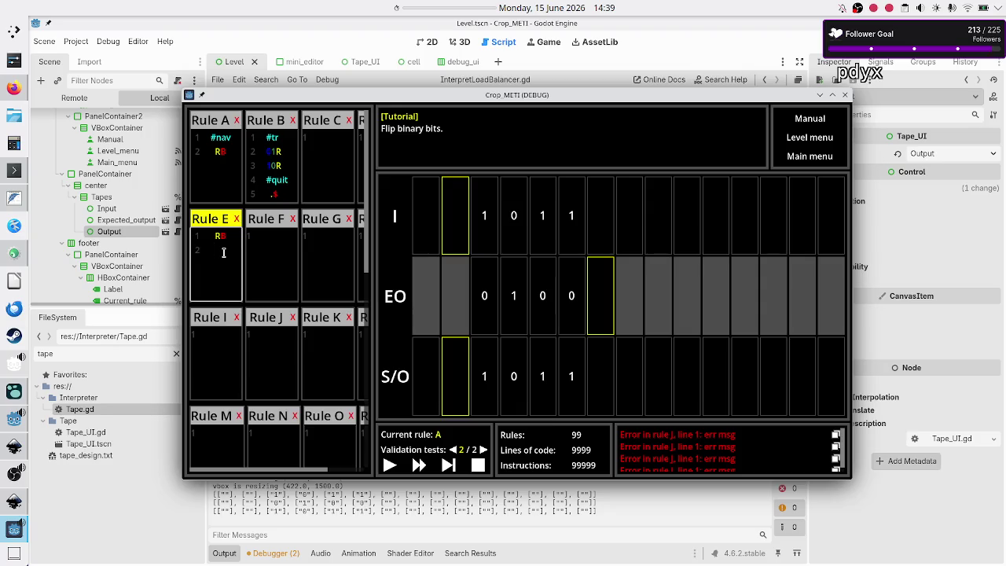
{"action": "type", "text": "$"}
{"action": "key", "text": "ctrl+a"}
{"action": "key", "text": "Up"}
{"action": "key", "text": "Left"}
{"action": "key", "text": "shift+End"}
{"action": "key", "text": "Left"}
{"action": "key", "text": "shift+Right"}
{"action": "key", "text": "shift+Right"}
{"action": "key", "text": "shift+Right"}
{"action": "key", "text": "BackSpace"}
{"action": "key", "text": "BackSpace"}
{"action": "type", "text": "RB"}
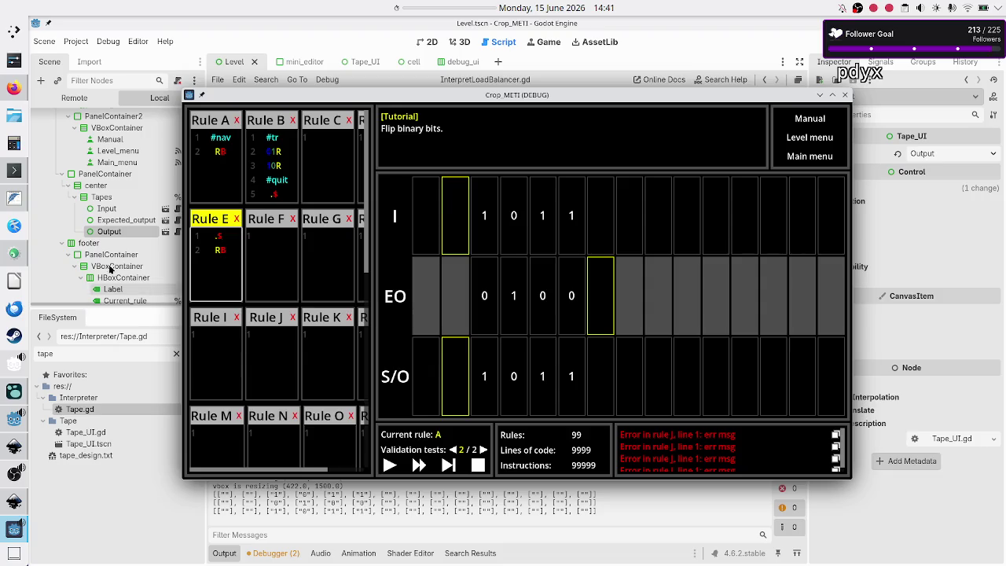
{"action": "left_click", "coordinate": [228, 234]}
Delete .$ from Rule E's first line, lift RB to line 1, and retype .$ below it
{"action": "double_click", "coordinate": [228, 234]}
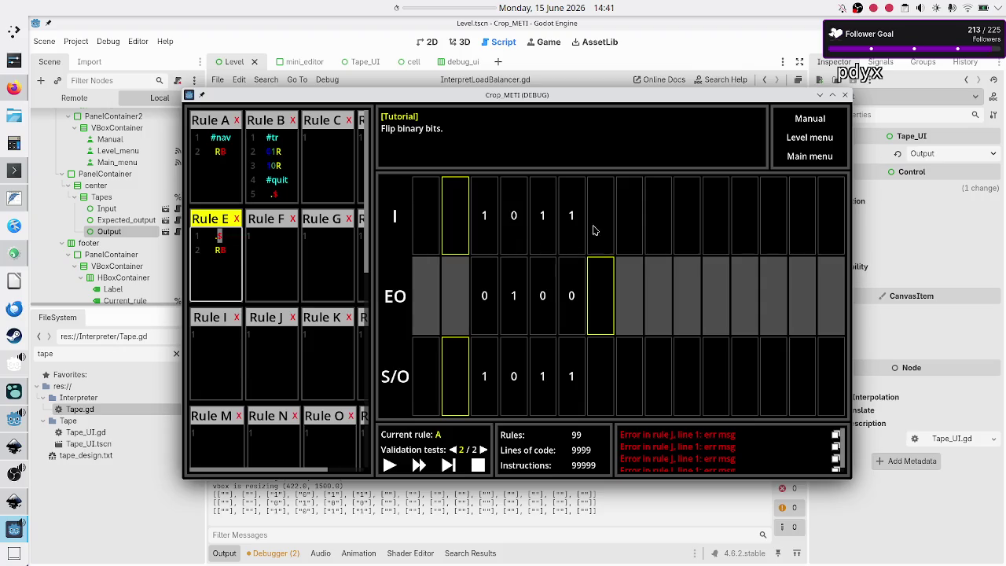
{"action": "key", "text": "Left"}
{"action": "key", "text": "Delete"}
{"action": "key", "text": "Delete"}
{"action": "key", "text": "BackSpace"}
{"action": "key", "text": "Down"}
{"action": "type", "text": ".$"}
{"action": "key", "text": "Right"}
{"action": "key", "text": "Right"}
{"action": "key", "text": "Right"}
{"action": "key", "text": "shift+Right"}
{"action": "left_click", "coordinate": [261, 253]}
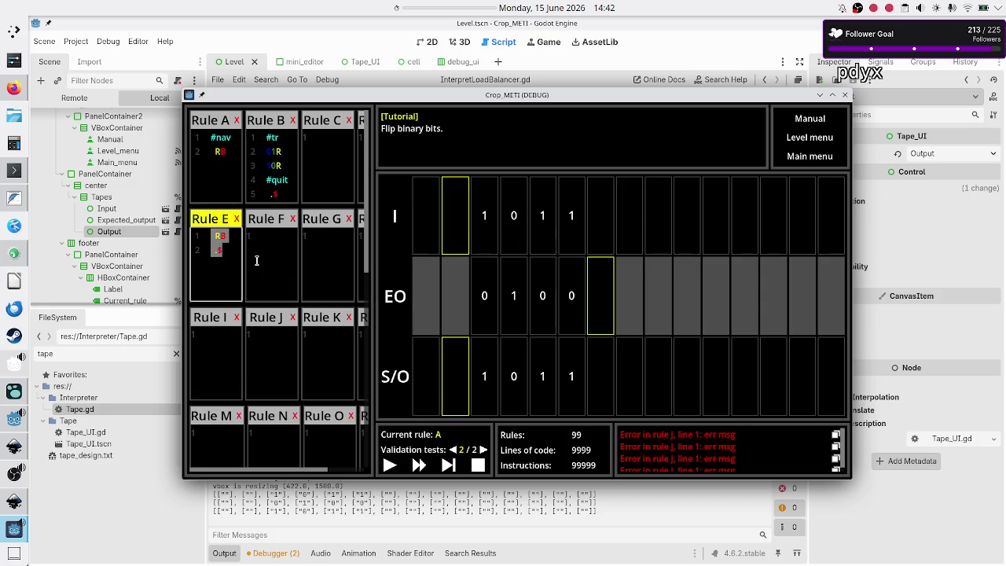
Clear Rule E's code, check Rules A and B, then stop the game with F8
{"action": "key", "text": "BackSpace"}
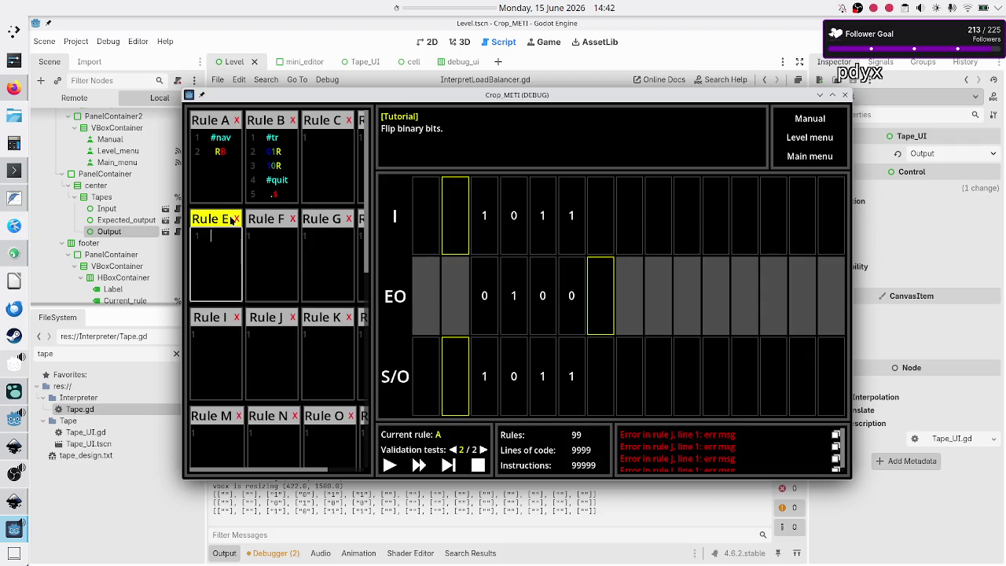
{"action": "left_click", "coordinate": [233, 156]}
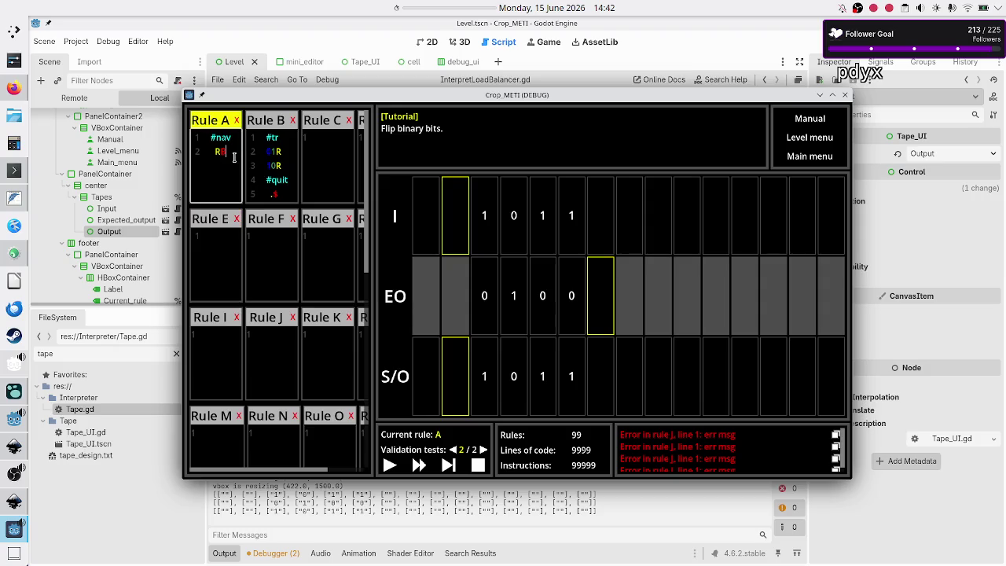
{"action": "left_click", "coordinate": [282, 166]}
{"action": "left_click", "coordinate": [217, 162]}
{"action": "left_click", "coordinate": [295, 140]}
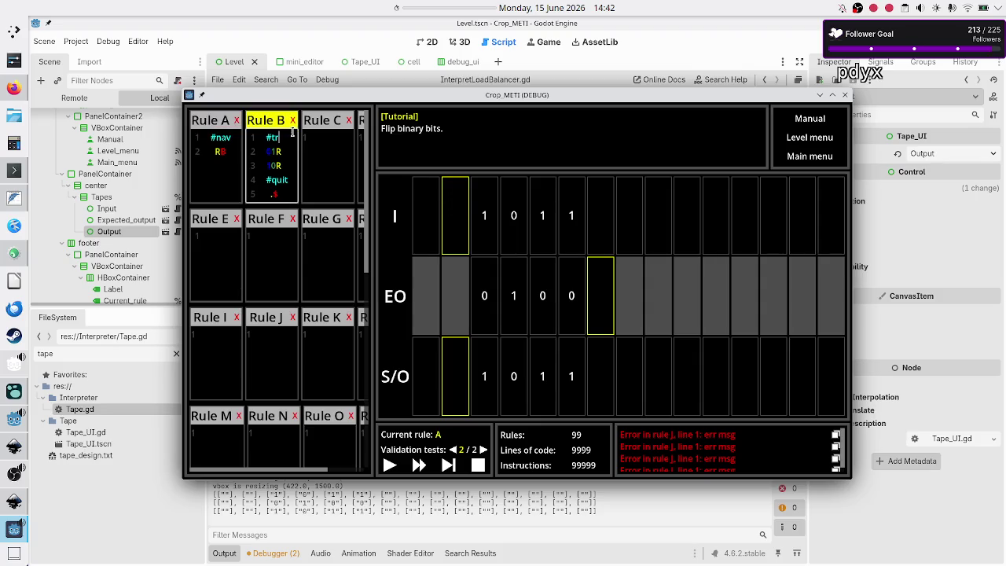
{"action": "left_click_drag", "start_coordinate": [289, 192], "coordinate": [251, 193]}
{"action": "left_click", "coordinate": [289, 196]}
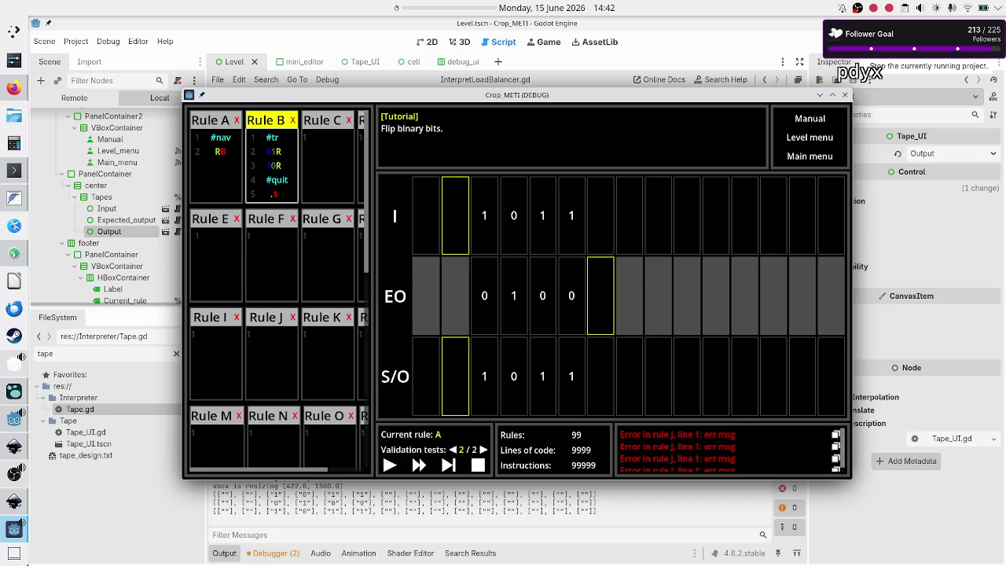
{"action": "key", "text": "F8"}
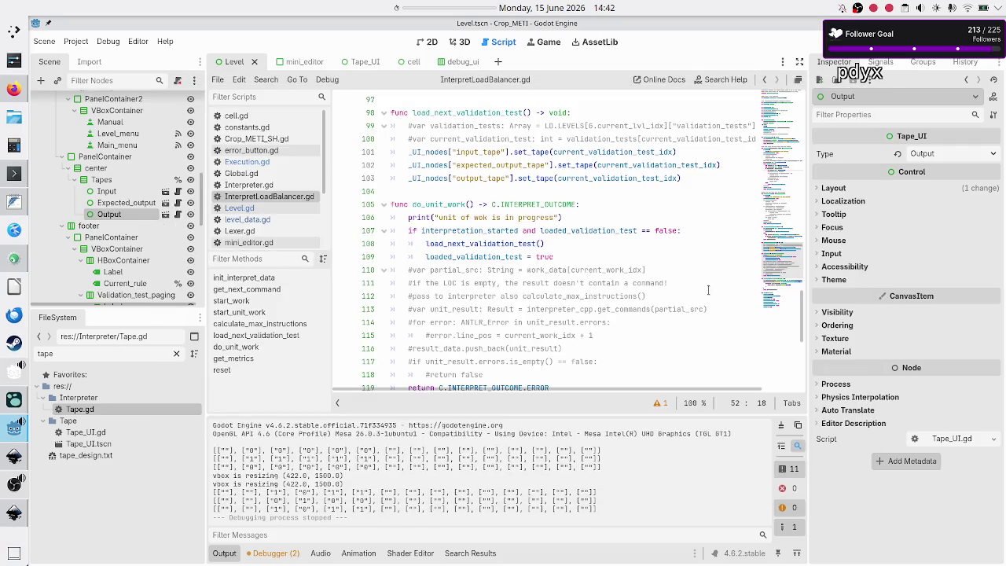
Review lines 111, 108 and 104 of InterpretLoadBalancer.gd, check the clock calendar, then switch to Firefox
{"action": "left_click", "coordinate": [699, 284]}
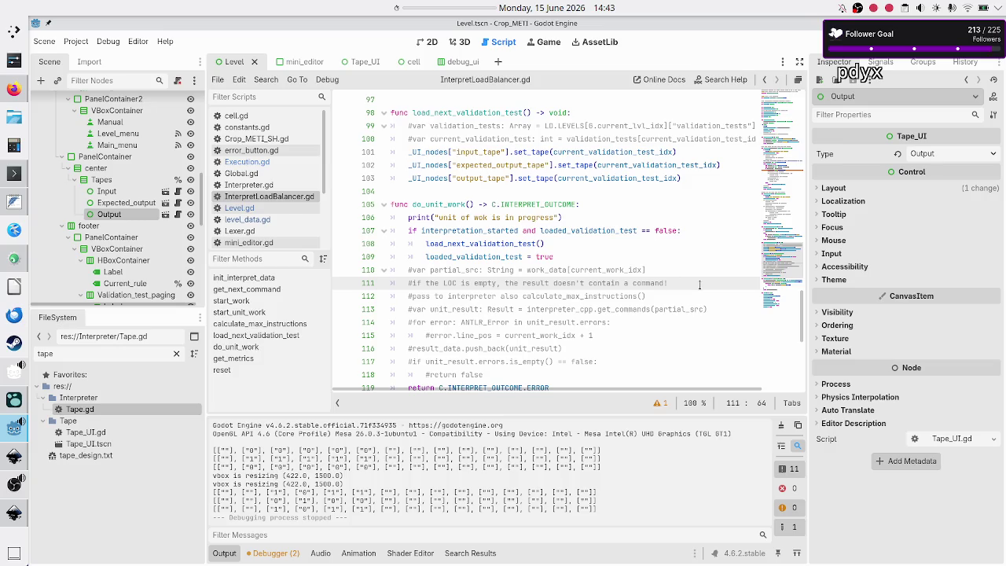
{"action": "left_click", "coordinate": [688, 240]}
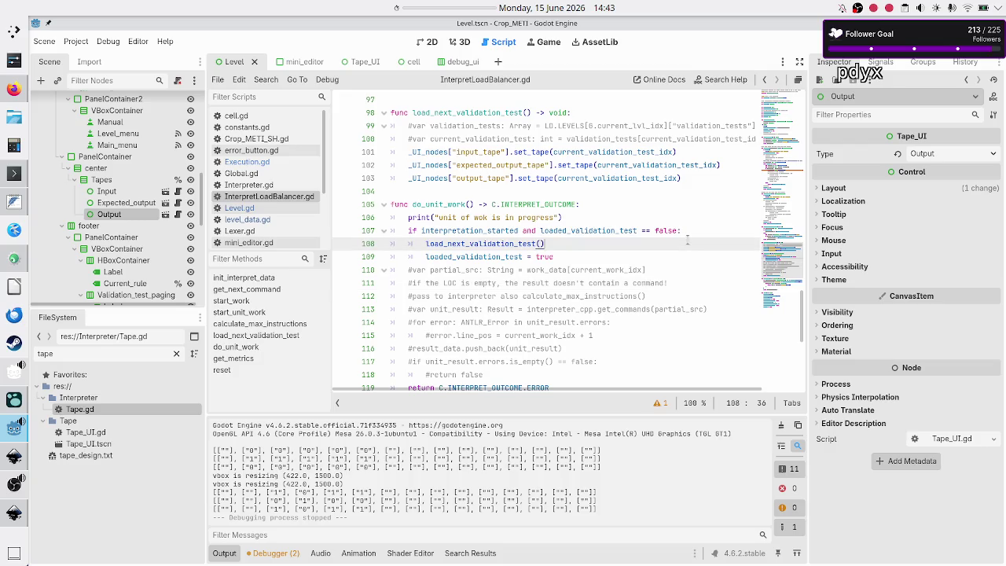
{"action": "left_click", "coordinate": [541, 8]}
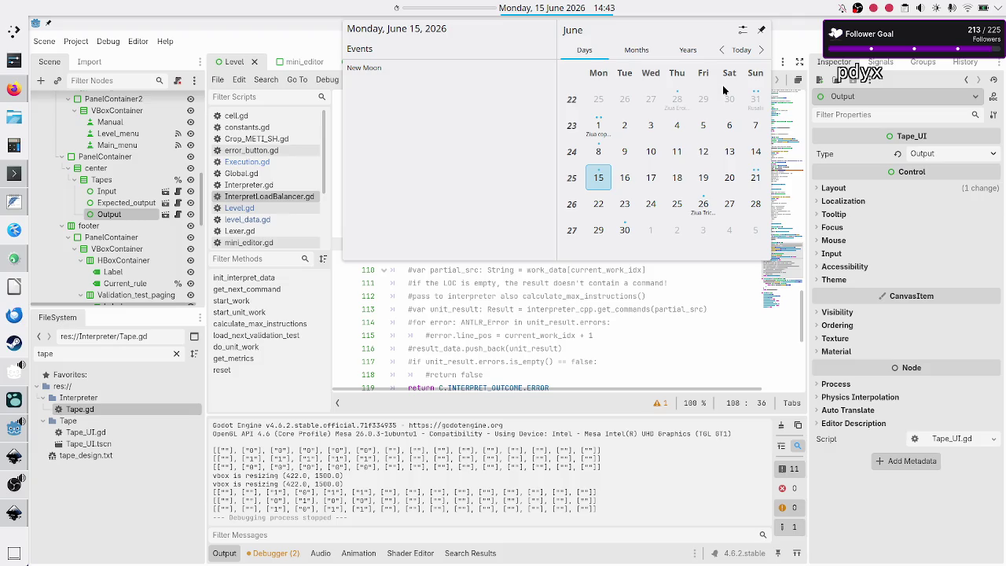
{"action": "left_click", "coordinate": [634, 494]}
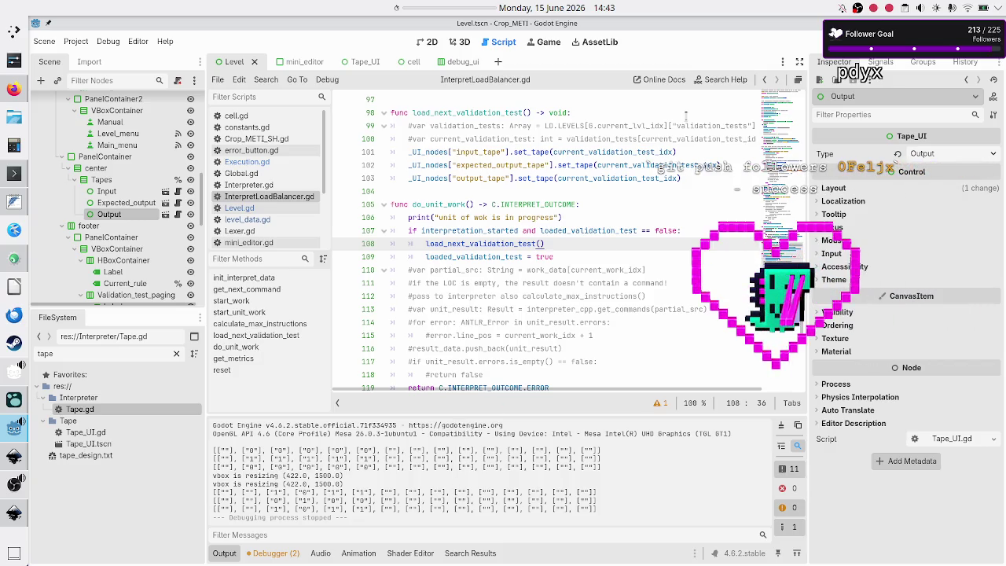
{"action": "left_click", "coordinate": [625, 195]}
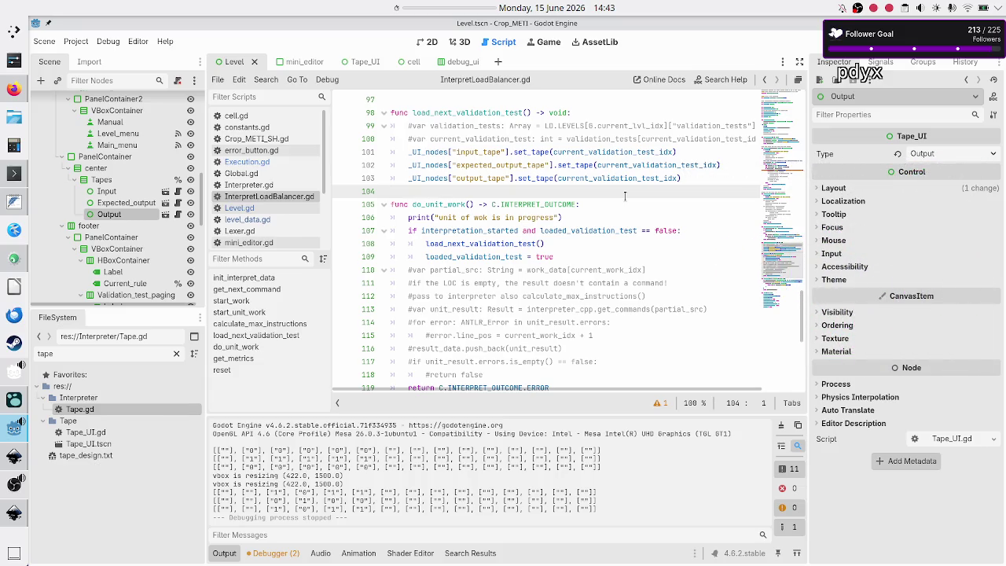
{"action": "left_click", "coordinate": [13, 100]}
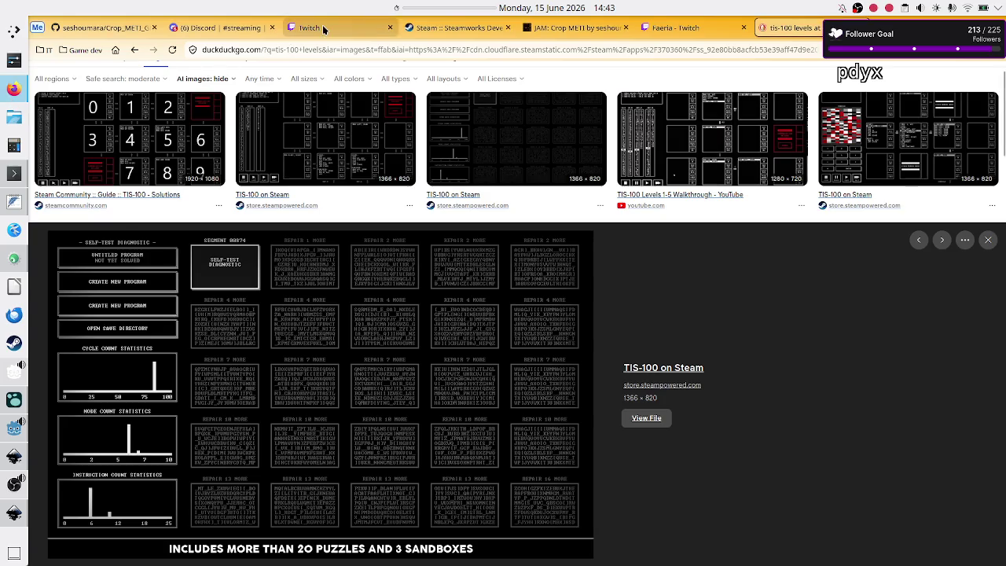
In the Twitch stream manager, send the !bot command in chat
{"action": "left_click", "coordinate": [322, 29]}
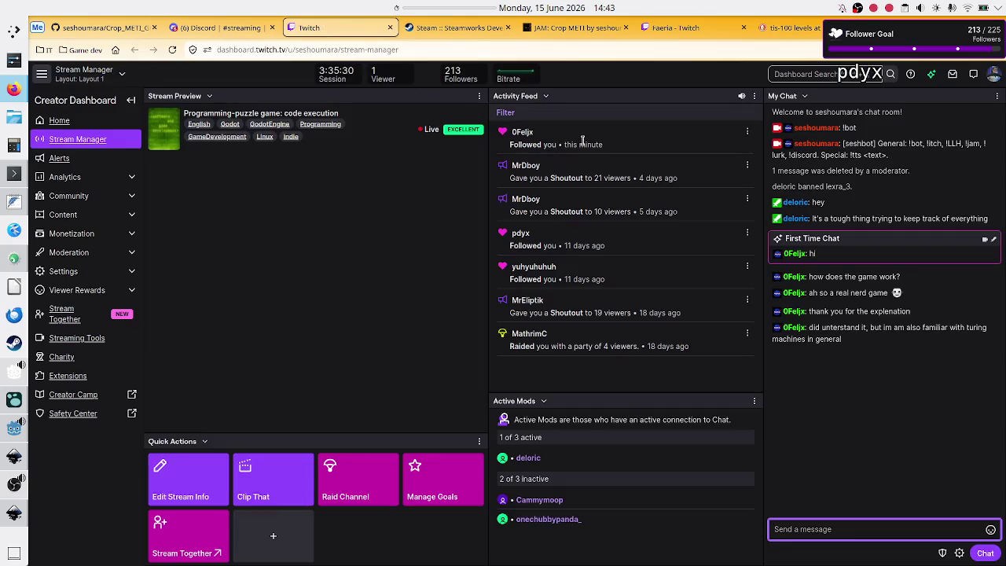
{"action": "mouse_move", "coordinate": [582, 141]}
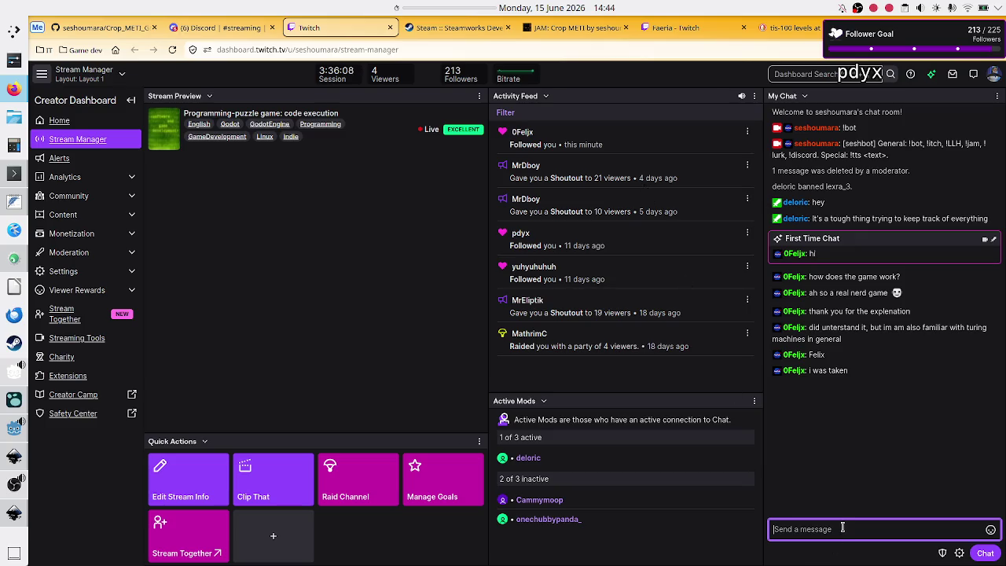
{"action": "type", "text": "!bot"}
{"action": "key", "text": "Return"}
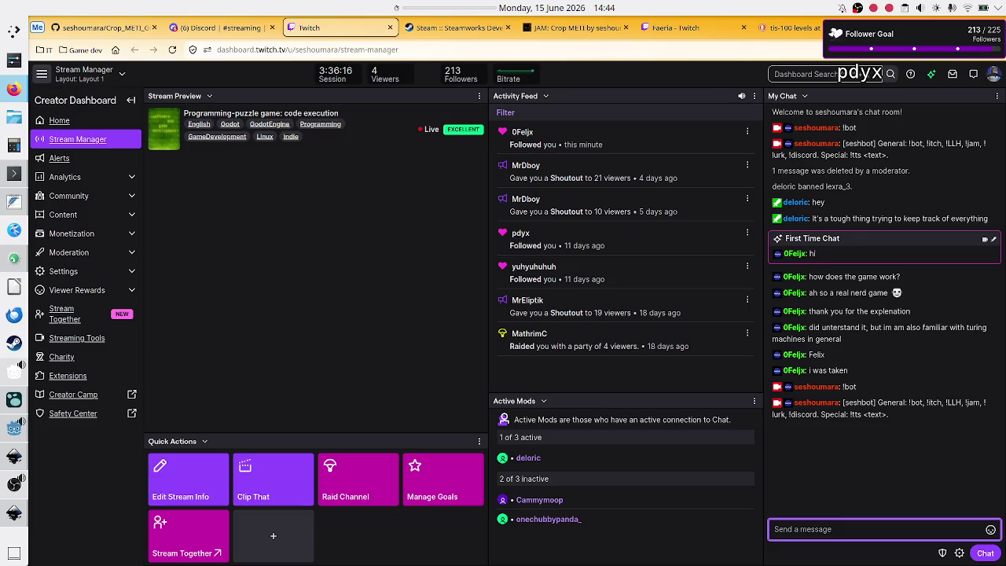
Highlight the !tts part of the bot's reply, then type and erase '!tts' in chat
{"action": "left_click", "coordinate": [890, 422]}
{"action": "left_click_drag", "start_coordinate": [849, 414], "coordinate": [894, 419]}
{"action": "left_click", "coordinate": [893, 420]}
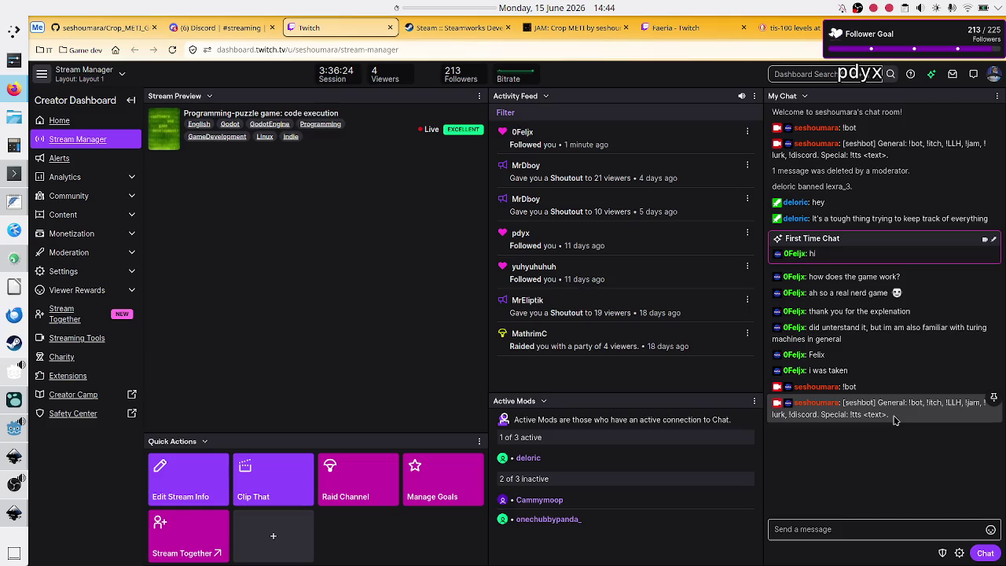
{"action": "left_click", "coordinate": [855, 531]}
{"action": "type", "text": "!tts"}
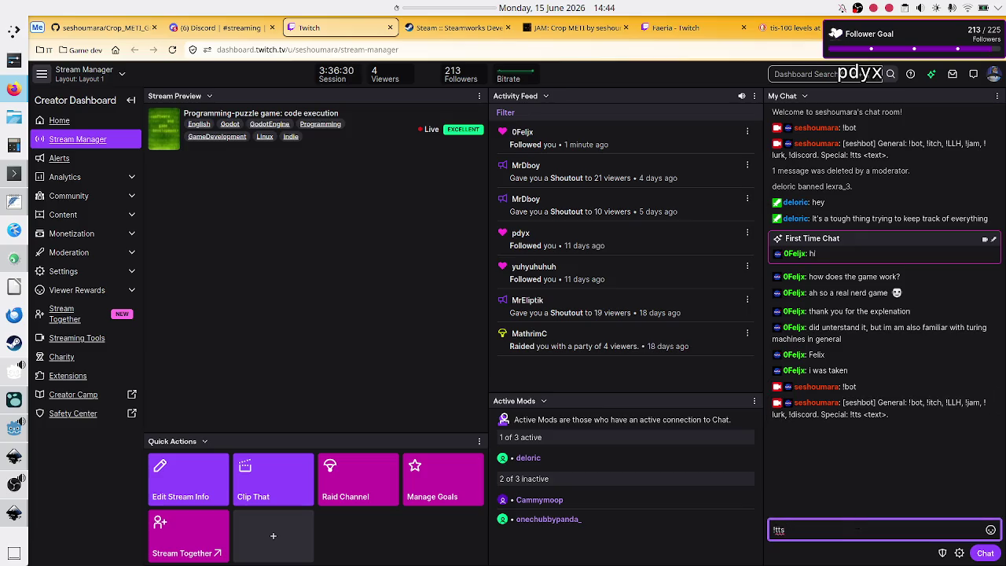
{"action": "key", "text": "BackSpace"}
{"action": "key", "text": "BackSpace"}
{"action": "key", "text": "BackSpace"}
Switch to the Godot editor, briefly back to Twitch, and return to Godot
{"action": "key", "text": "alt+Tab"}
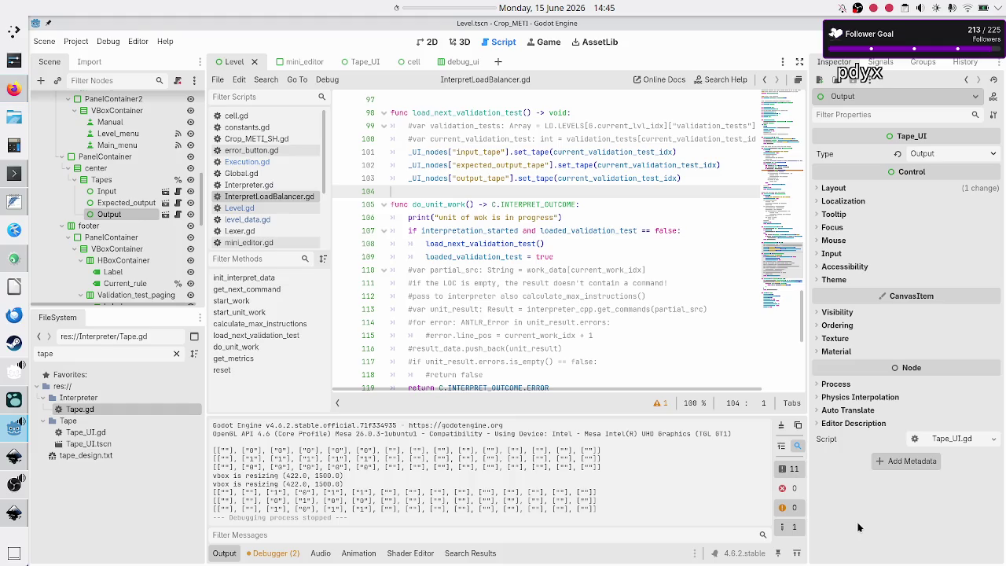
{"action": "key", "text": "alt+Tab"}
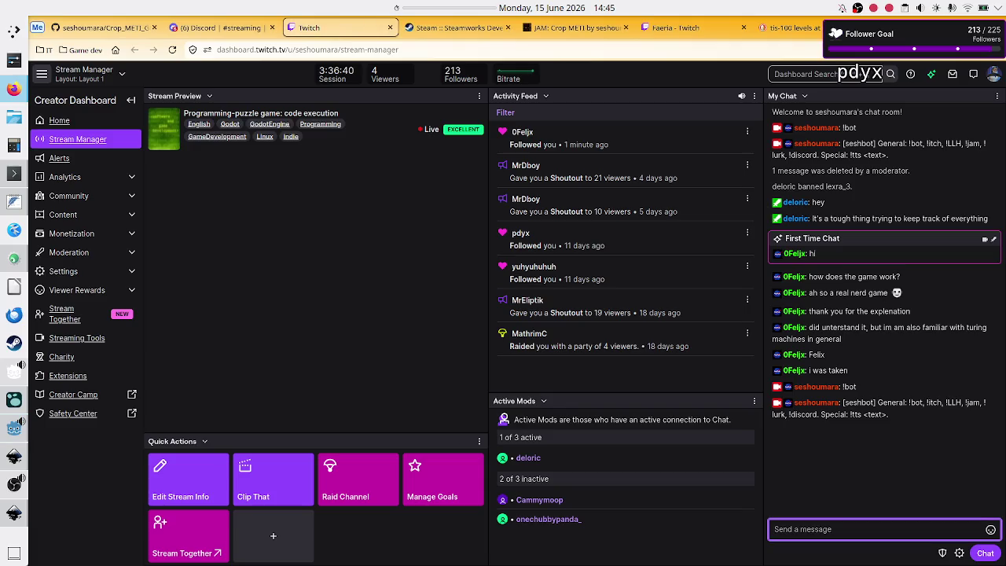
{"action": "key", "text": "alt+Tab"}
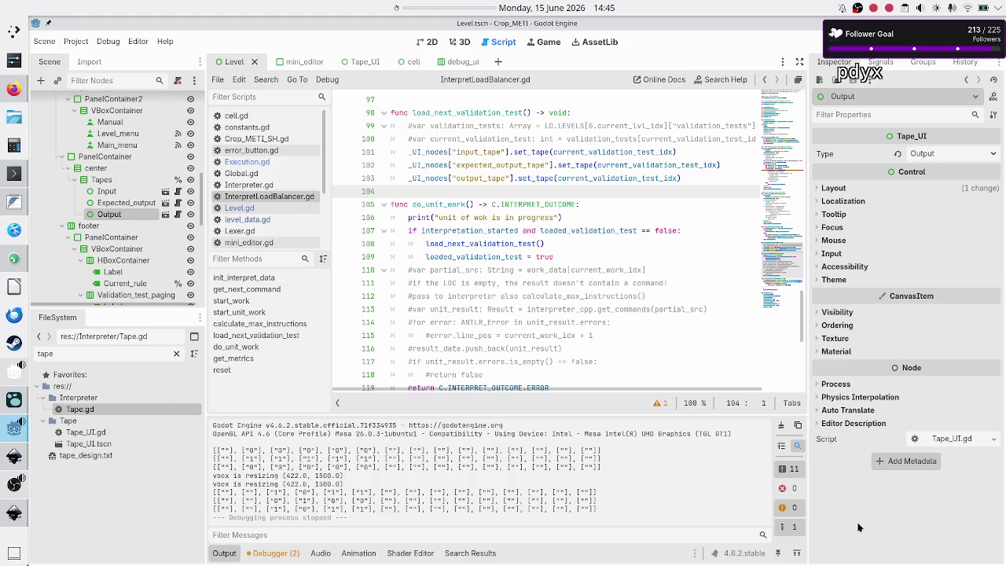
Run the game with F5, switch to validation test 2/2, run once and single-step, then close it
{"action": "left_click", "coordinate": [714, 270]}
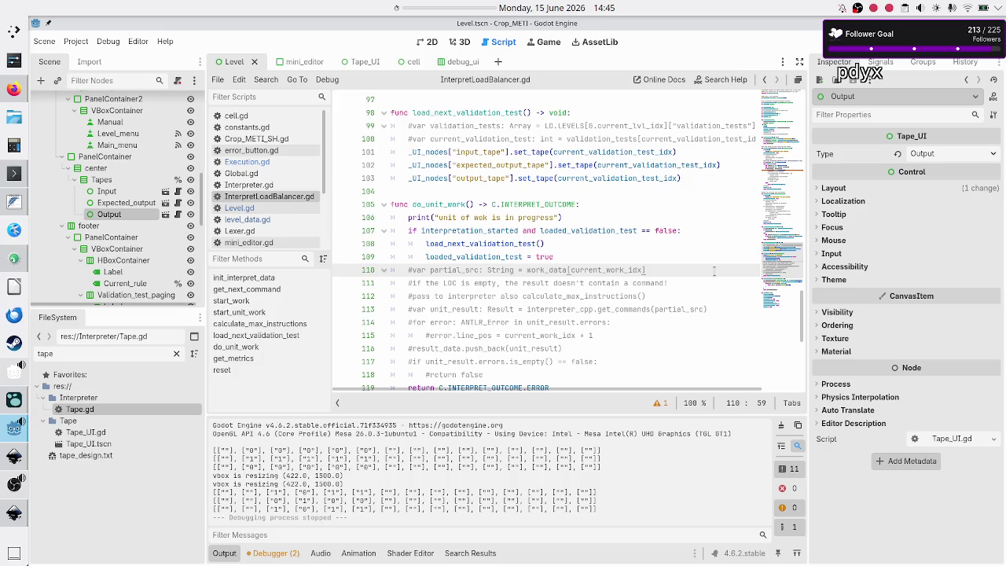
{"action": "key", "text": "Right"}
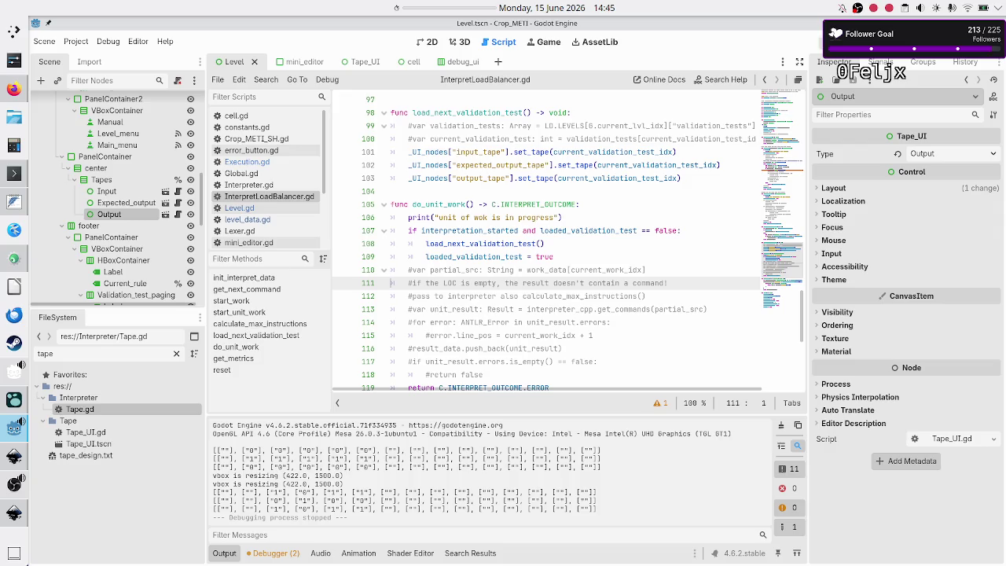
{"action": "key", "text": "F5"}
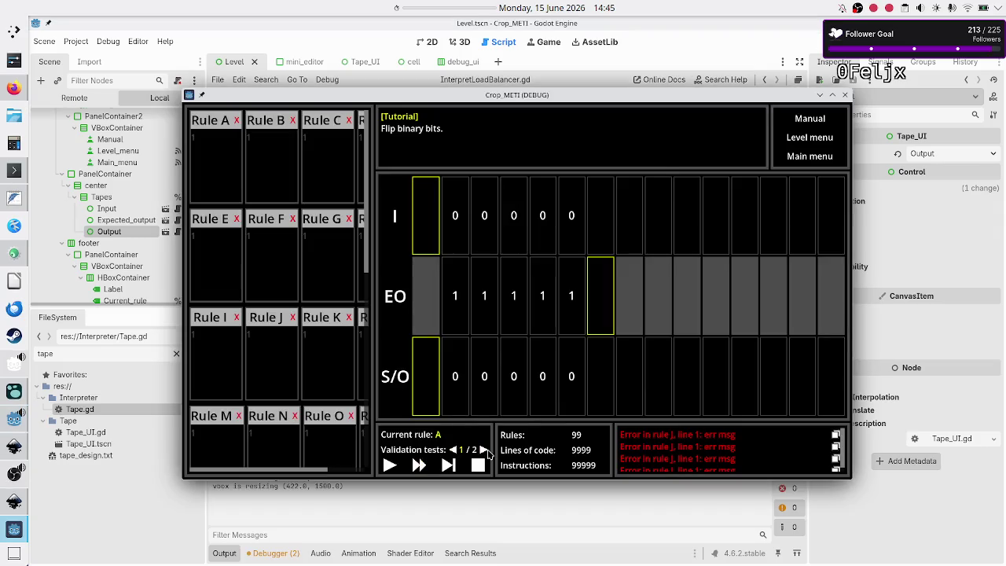
{"action": "left_click", "coordinate": [484, 449]}
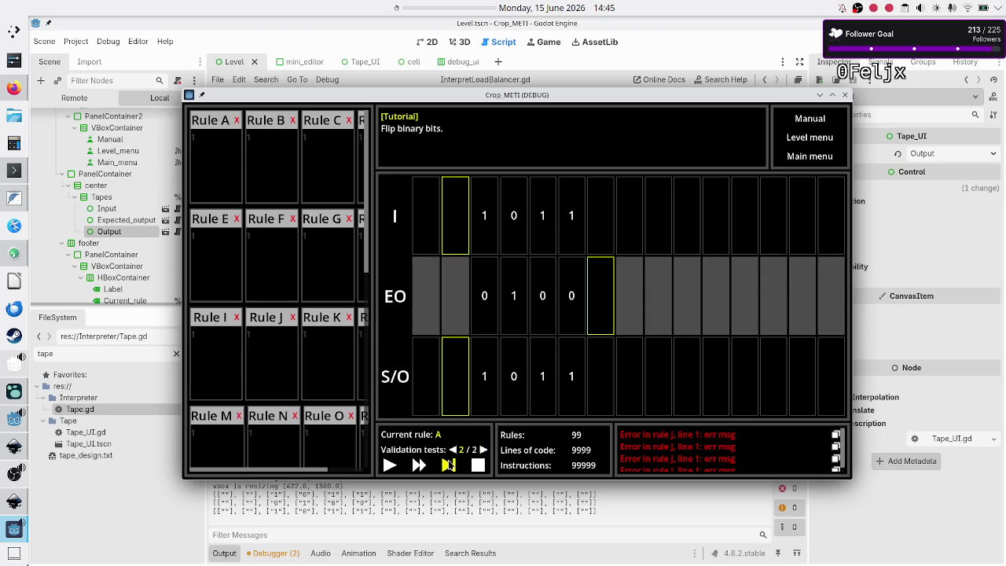
{"action": "left_click", "coordinate": [448, 465]}
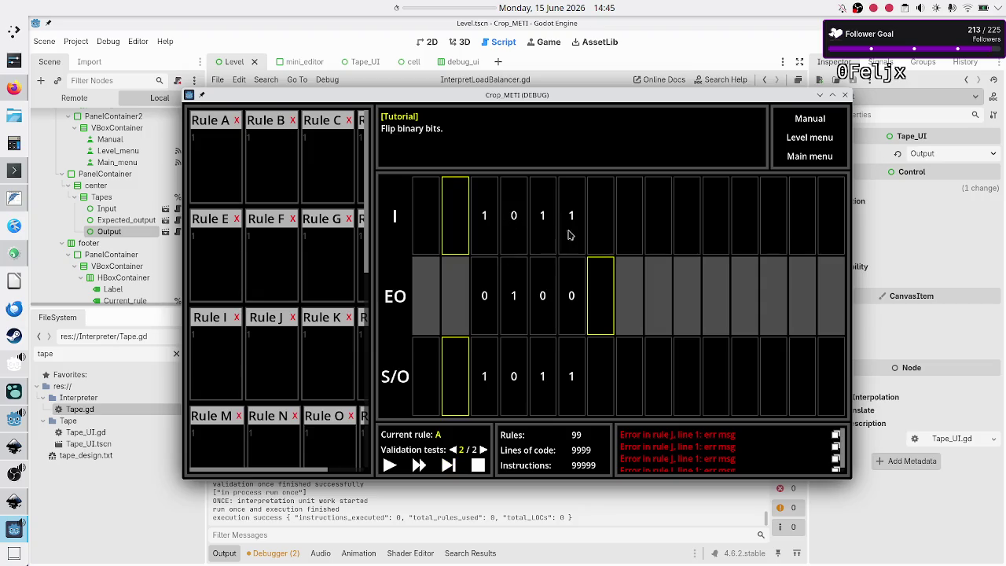
{"action": "left_click", "coordinate": [449, 466]}
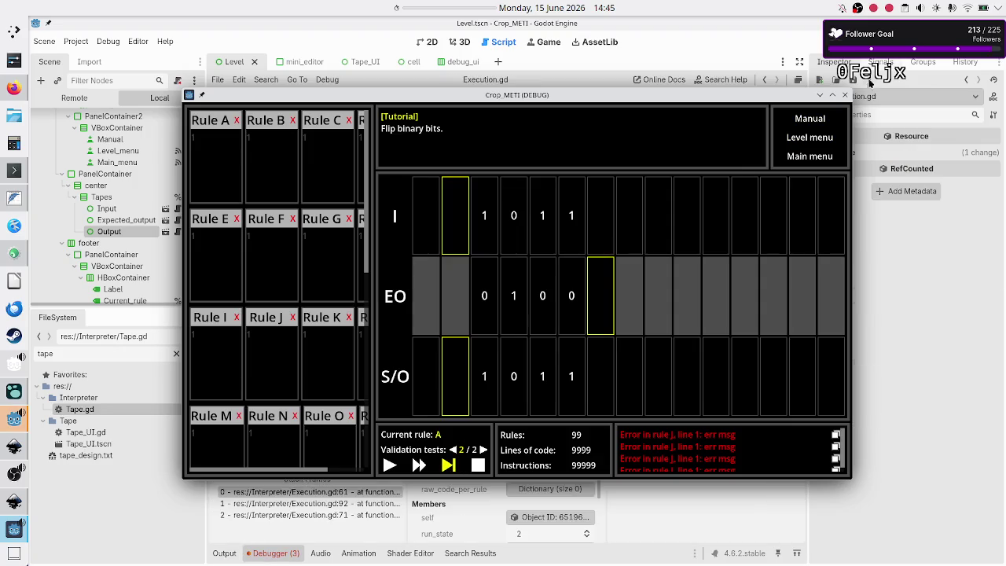
{"action": "left_click", "coordinate": [845, 96]}
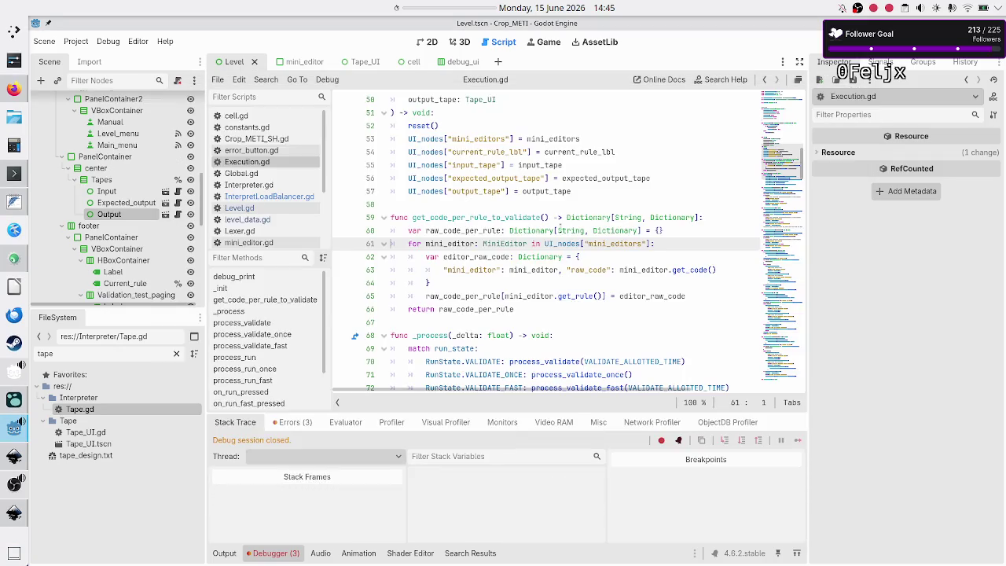
Open InterpretLoadBalancer.gd and delete the commented #if work_data.is_empty() block in start_unit_work
{"action": "left_click", "coordinate": [263, 197]}
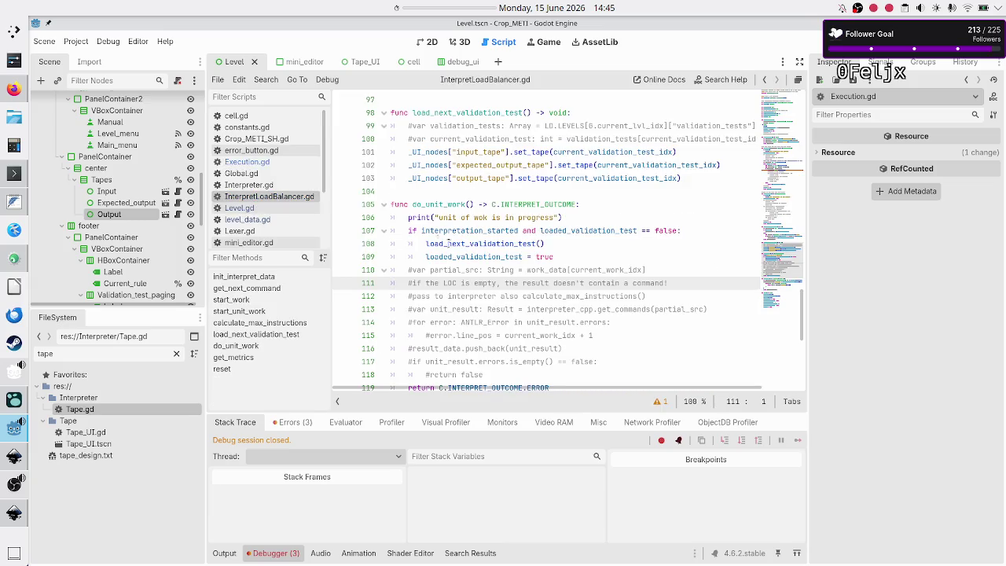
{"action": "scroll", "coordinate": [488, 227], "scroll_direction": "up", "scroll_amount": 8}
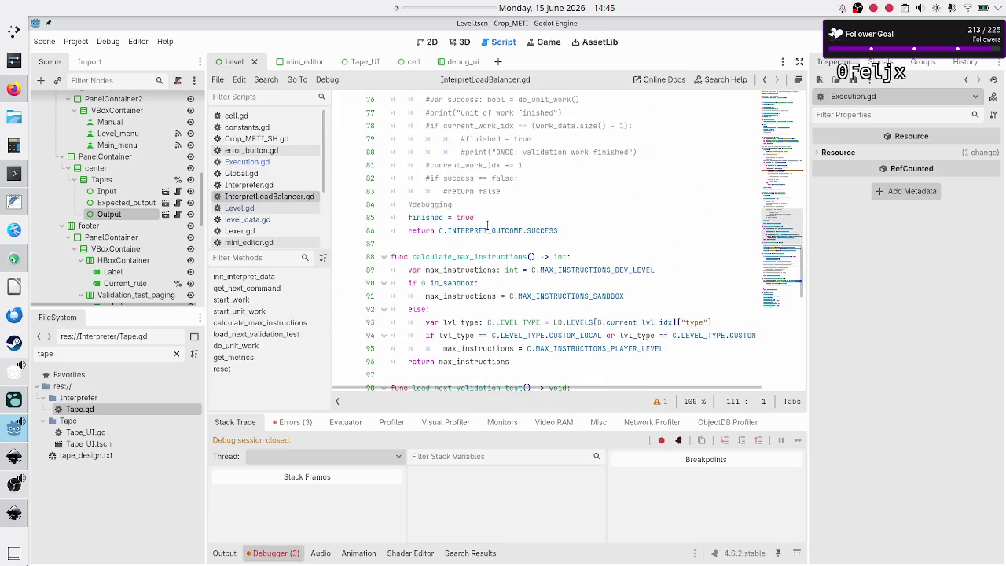
{"action": "scroll", "coordinate": [488, 226], "scroll_direction": "up", "scroll_amount": 3}
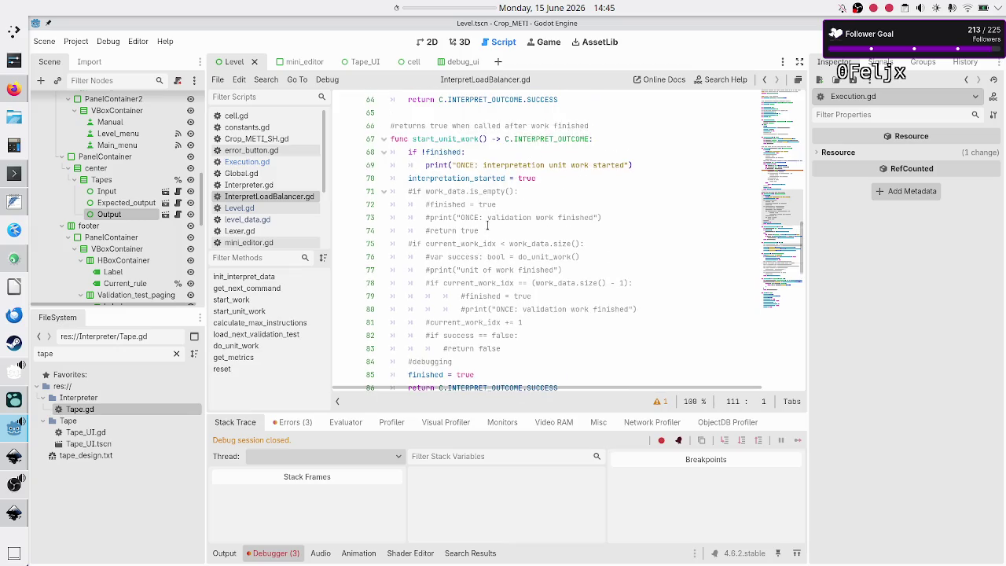
{"action": "left_click", "coordinate": [563, 178]}
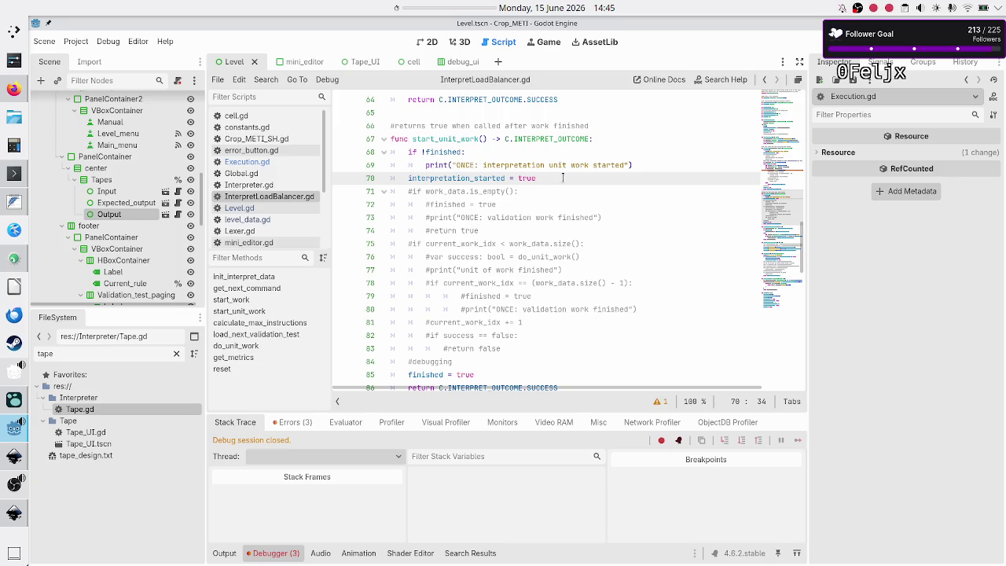
{"action": "key", "text": "Right"}
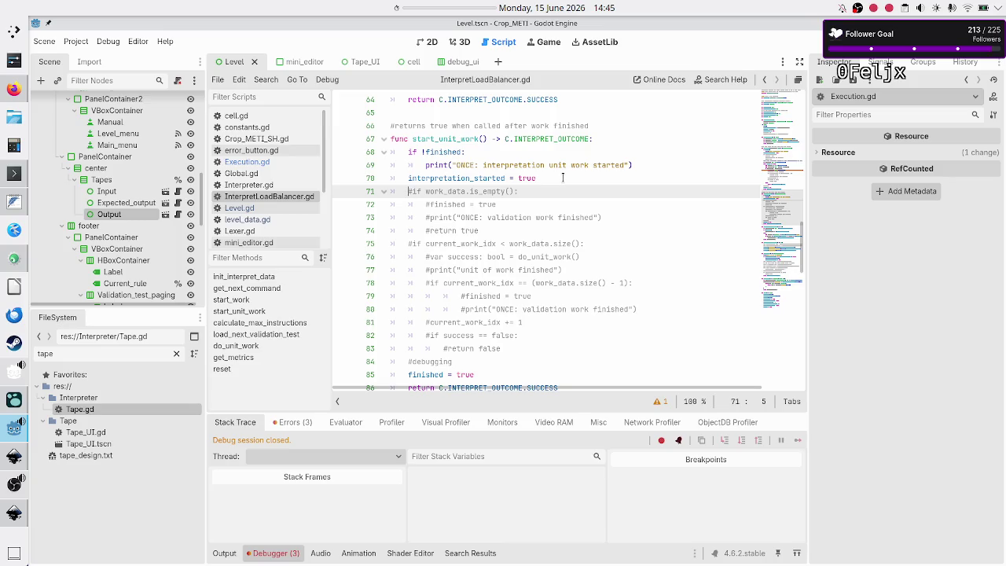
{"action": "key", "text": "shift+Down"}
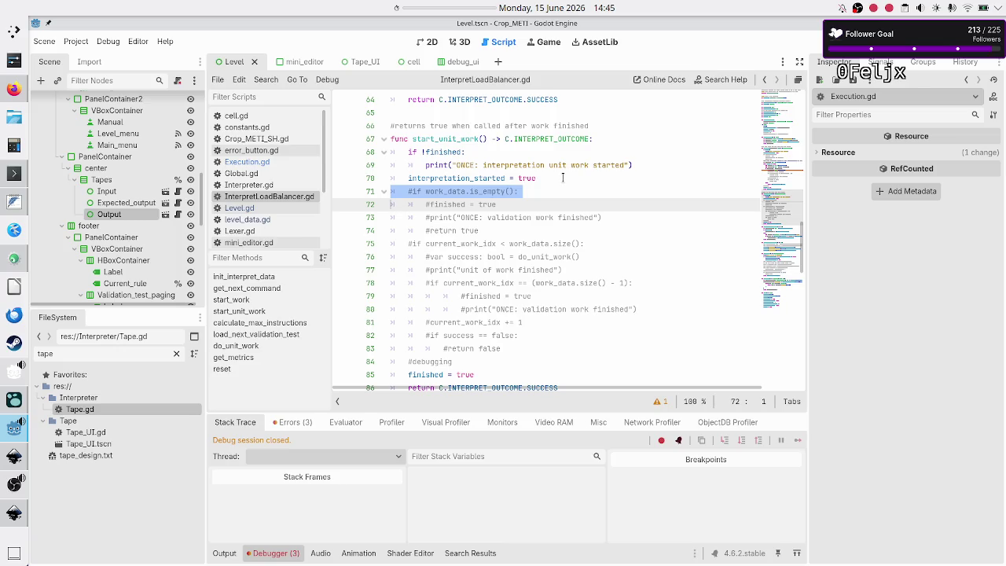
{"action": "key", "text": "shift+Down"}
{"action": "key", "text": "shift+Down"}
{"action": "key", "text": "shift+Down"}
{"action": "key", "text": "shift+Left"}
{"action": "key", "text": "BackSpace"}
{"action": "key", "text": "BackSpace"}
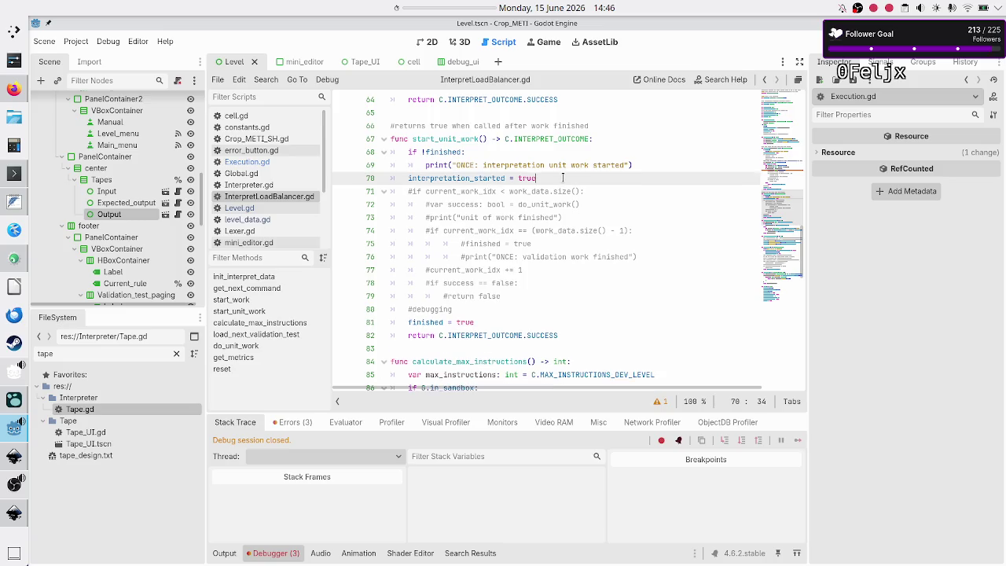
Delete the commented work_data.is_empty() lines from start_work at line 42
{"action": "scroll", "coordinate": [563, 178], "scroll_direction": "up", "scroll_amount": 4}
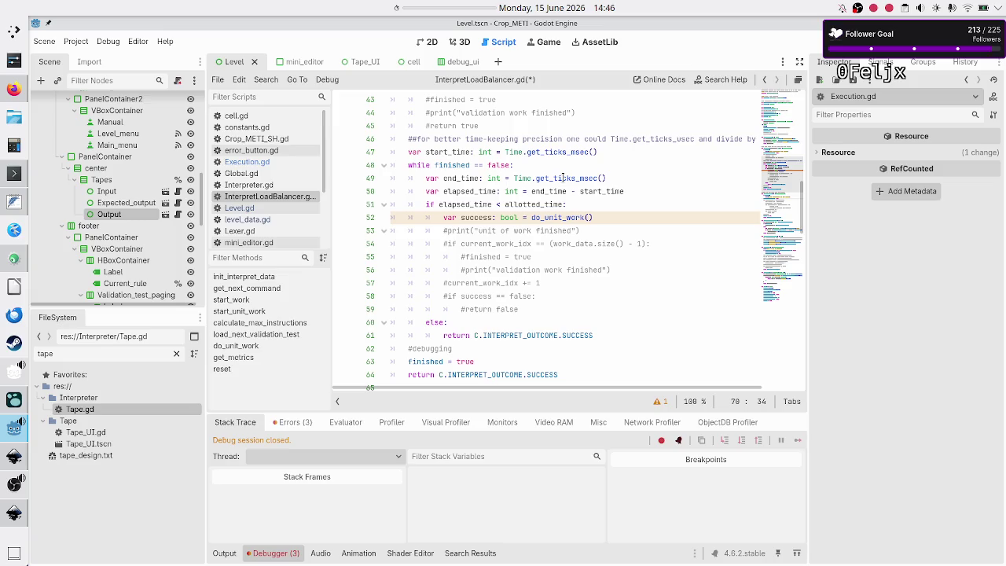
{"action": "scroll", "coordinate": [563, 177], "scroll_direction": "up", "scroll_amount": 2}
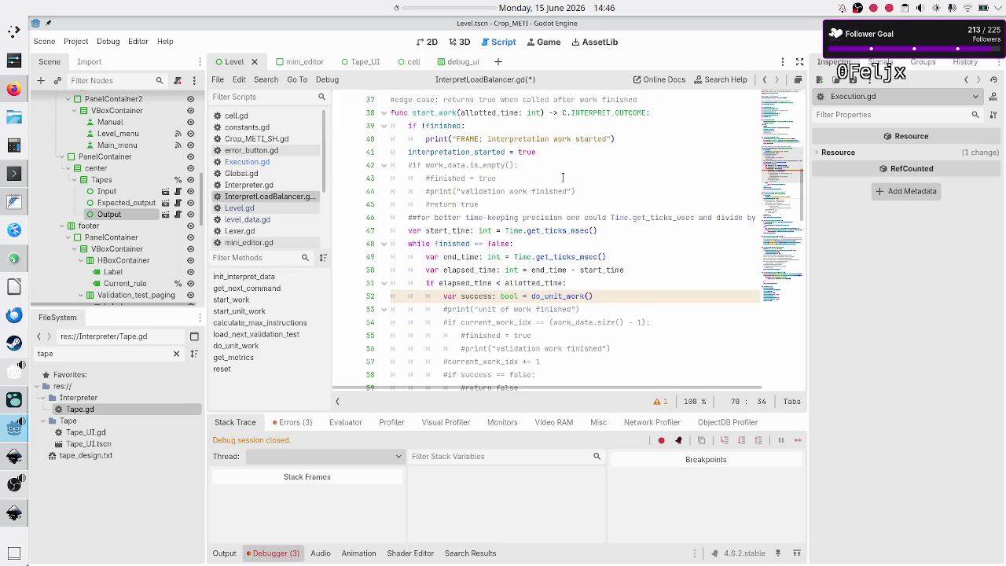
{"action": "left_click", "coordinate": [566, 153]}
{"action": "key", "text": "Right"}
{"action": "key", "text": "shift+Down"}
{"action": "key", "text": "shift+Down"}
{"action": "key", "text": "shift+Down"}
{"action": "key", "text": "shift+End"}
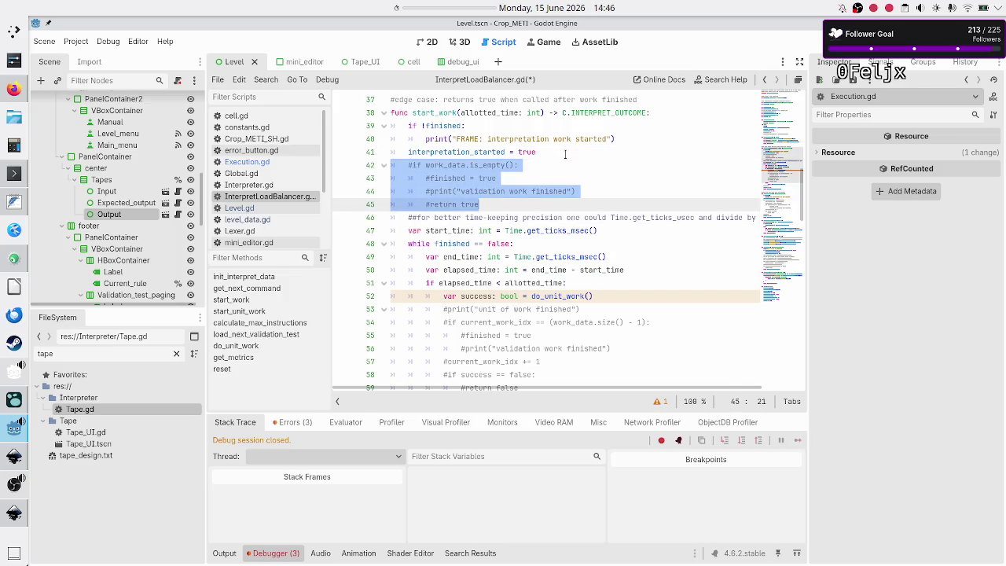
{"action": "key", "text": "BackSpace"}
{"action": "key", "text": "BackSpace"}
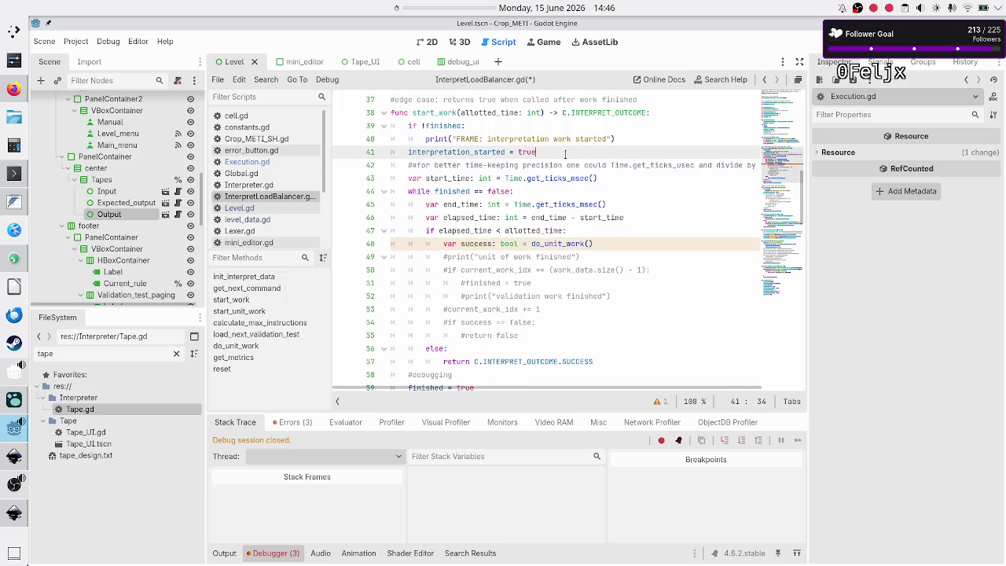